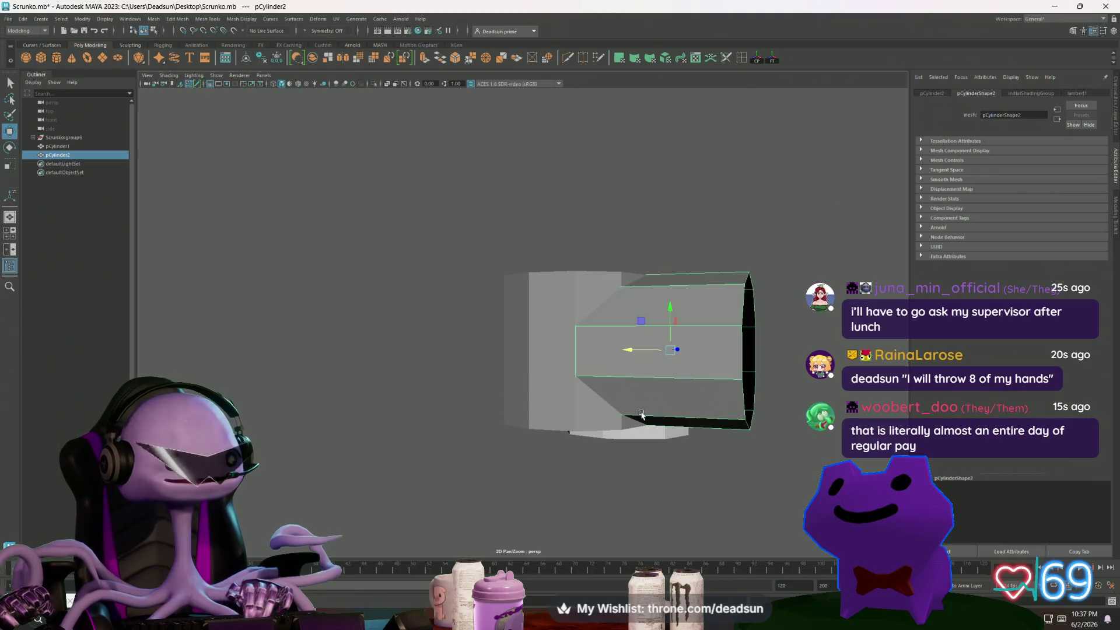
Lengthen the front cylinder by moving its bottom row of vertices down along Y.
click(550, 357)
right_drag(550, 357, 504, 403)
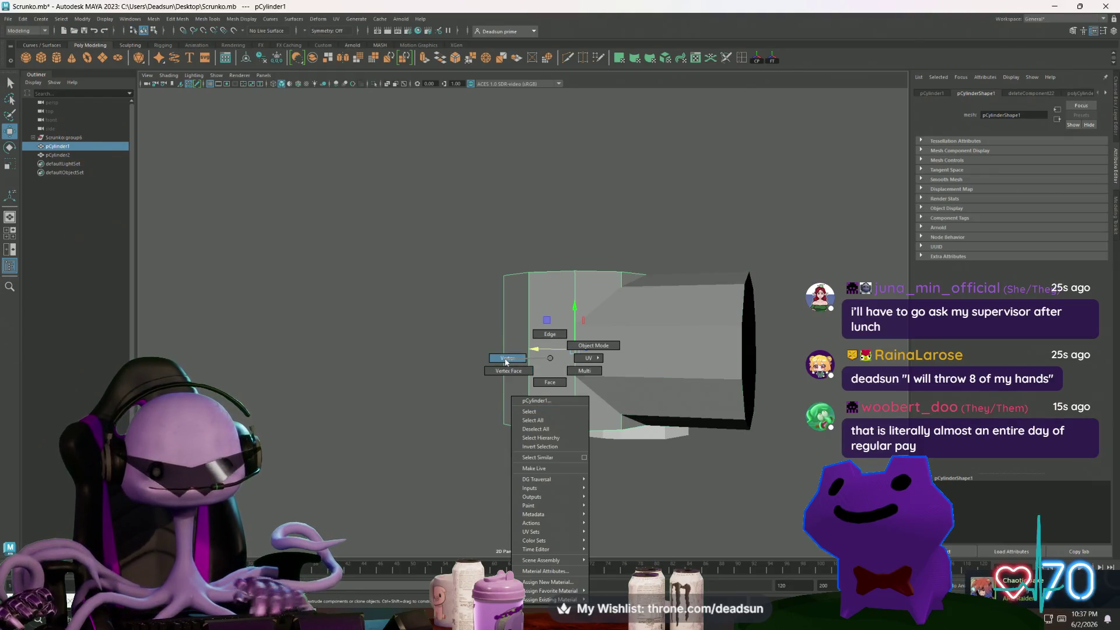
click(535, 428)
drag(475, 385, 712, 491)
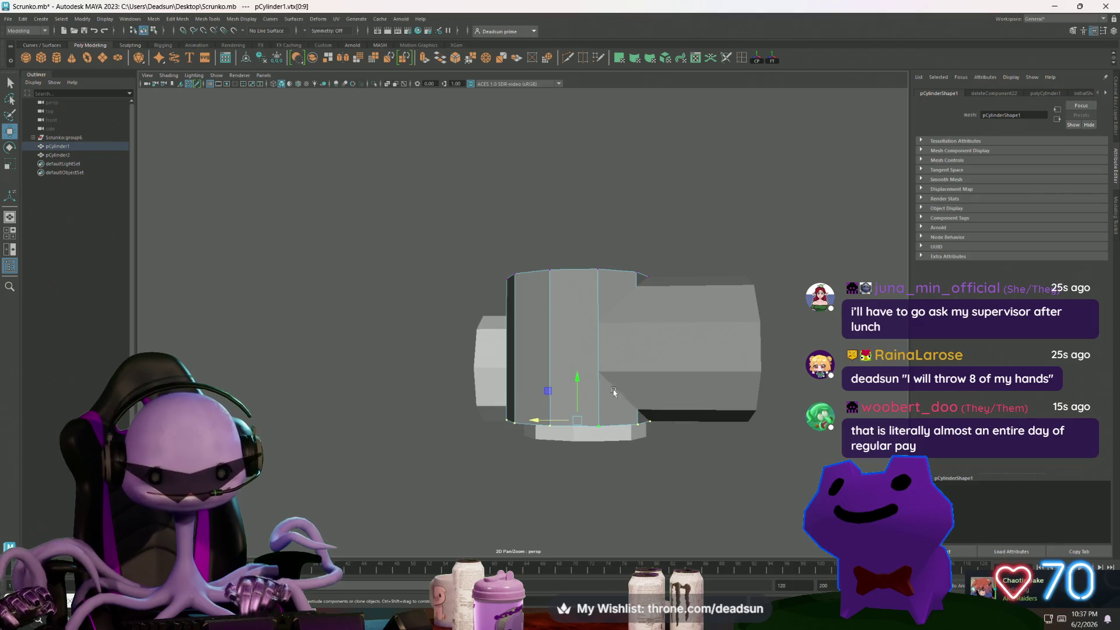
mouse_move(578, 384)
mouse_down()
mouse_move(615, 461)
mouse_move(607, 409)
mouse_up()
Check the top vertices, then reselect the front cylinder in object mode for edge loop insertion.
mouse_move(475, 321)
mouse_down()
mouse_move(586, 388)
mouse_move(681, 368)
mouse_up()
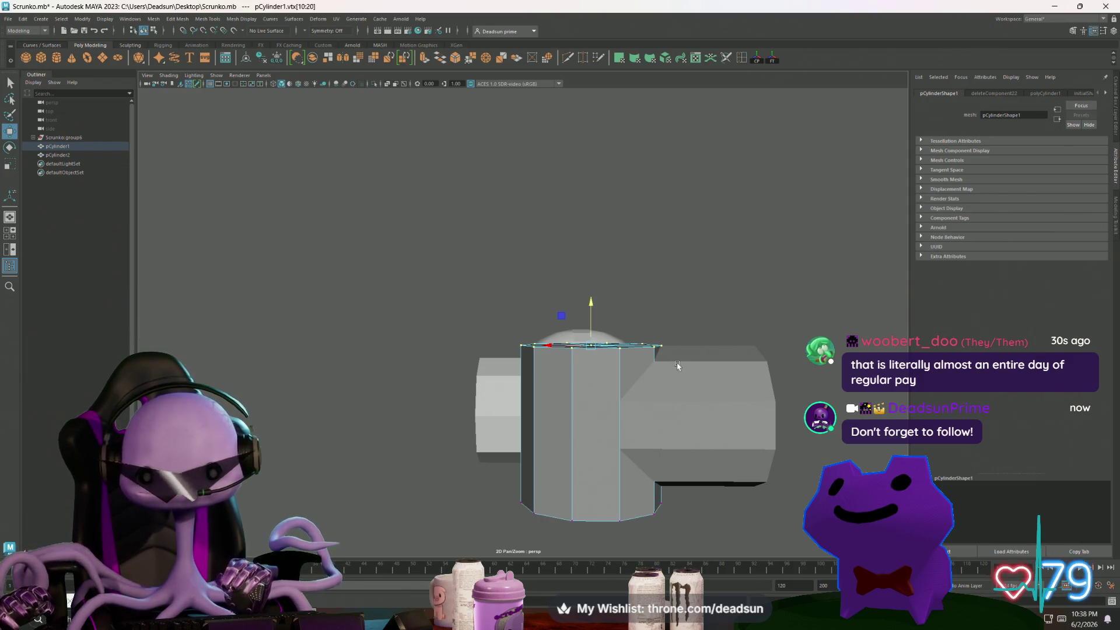
mouse_move(670, 369)
alt+mouse_down()
mouse_move(659, 382)
mouse_move(667, 369)
mouse_move(525, 333)
mouse_move(560, 326)
alt+mouse_up()
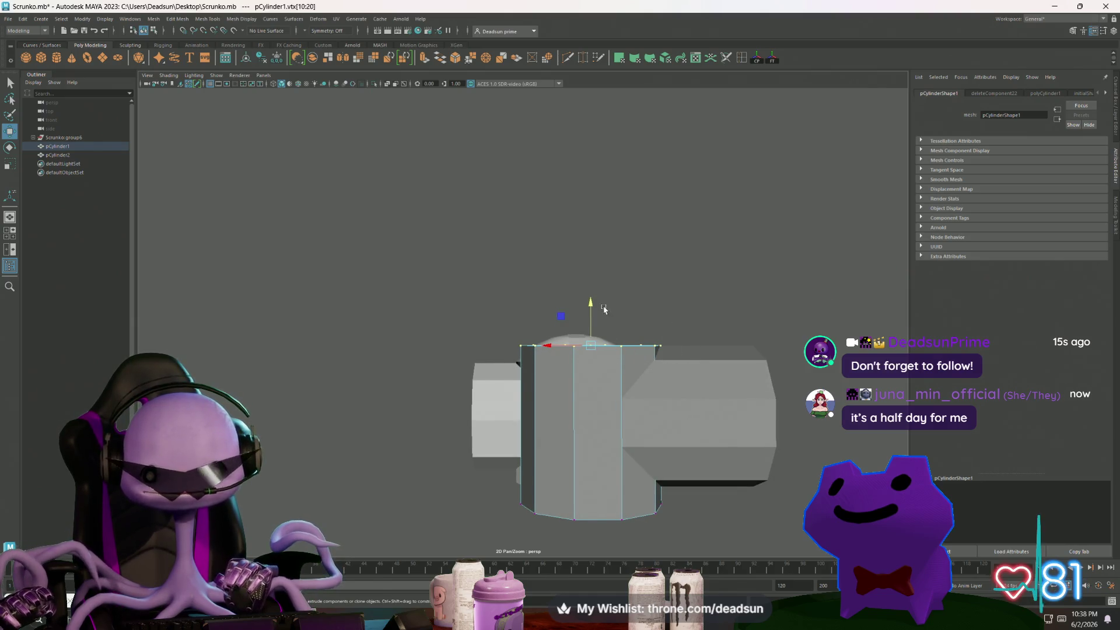
alt+drag(592, 308, 597, 353)
right_drag(596, 353, 618, 350)
click(471, 310)
click(555, 345)
alt+drag(550, 375, 628, 382)
scroll(628, 382, up, 4)
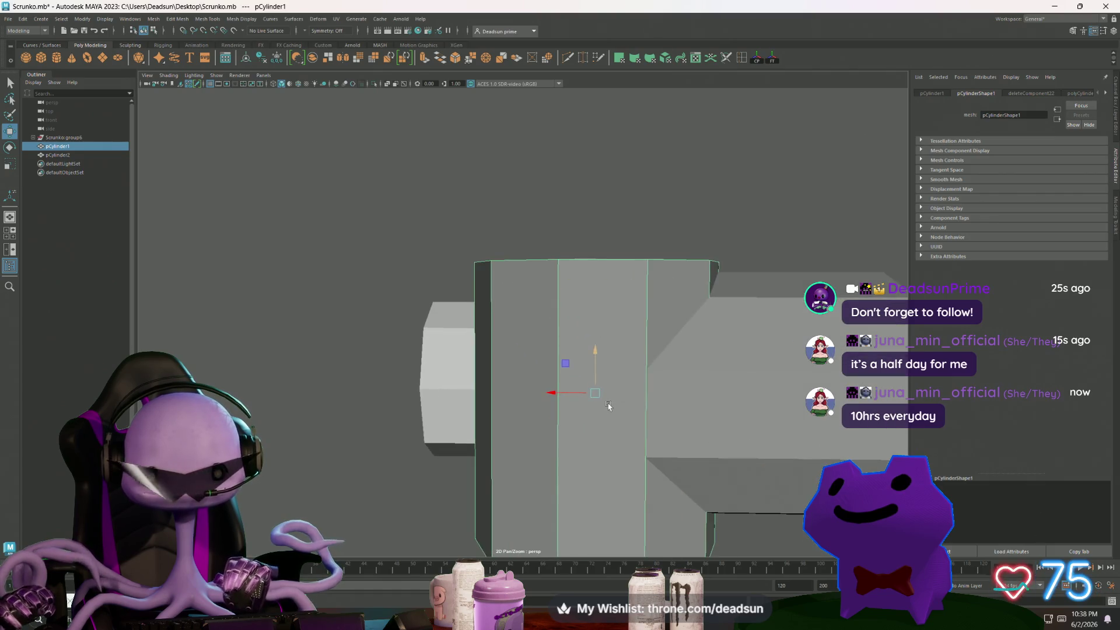
click(742, 58)
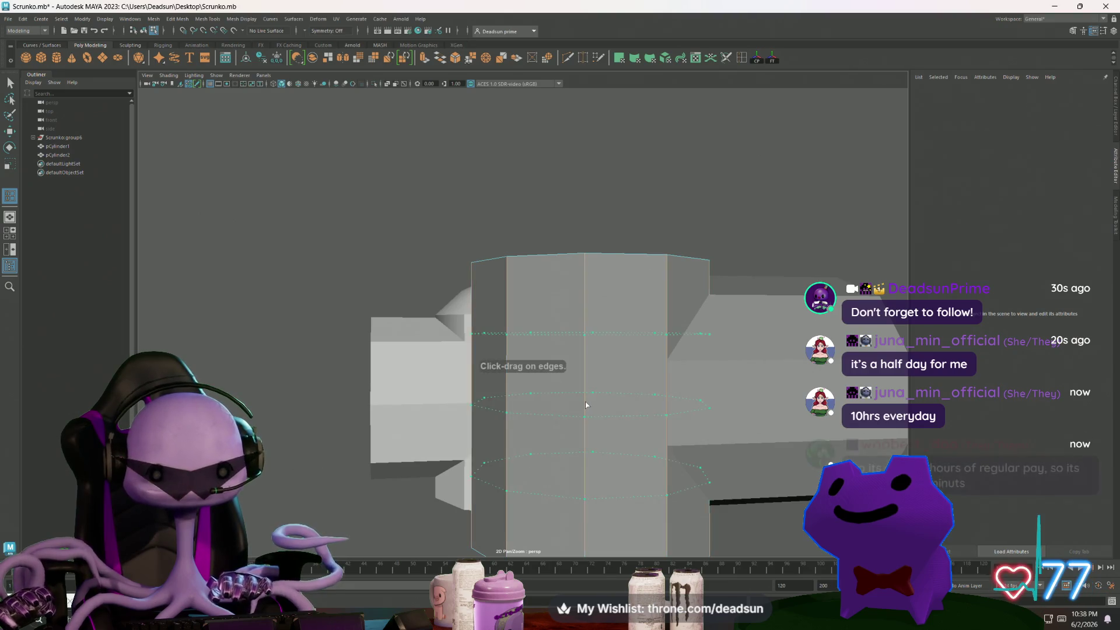
Insert two horizontal edge loops around the cylinder and raise the lower loop.
click(585, 401)
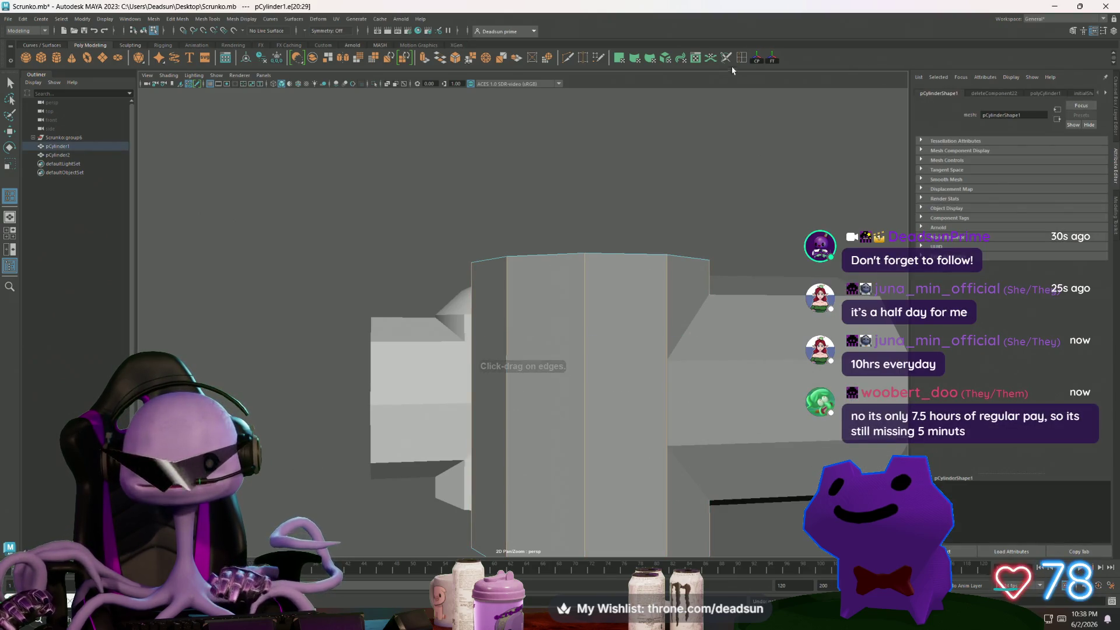
key(ctrl+shift+t)
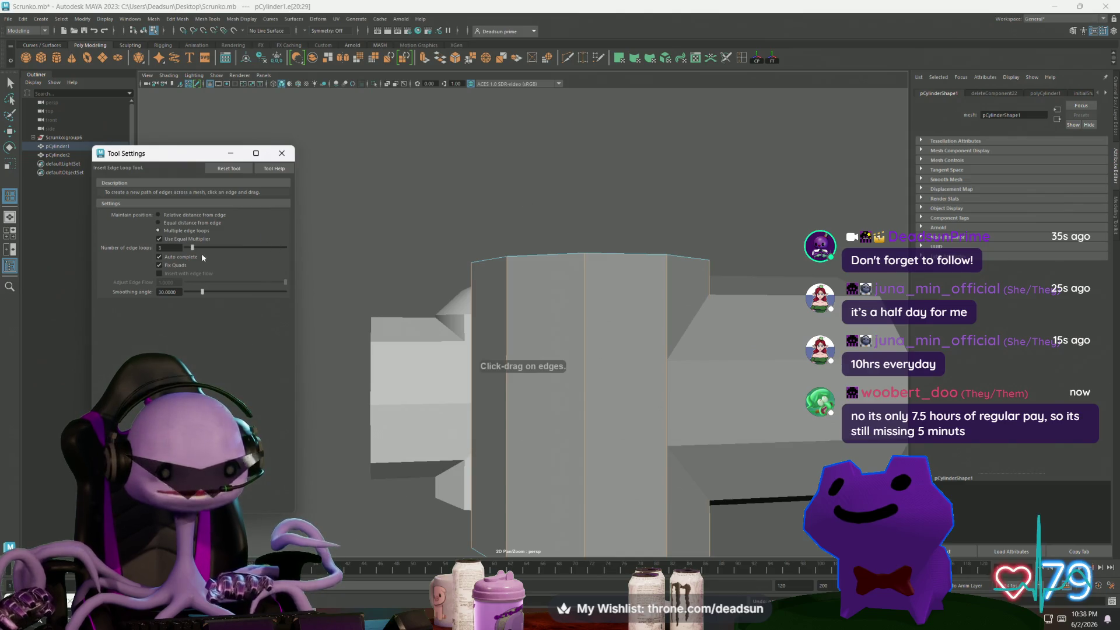
click(583, 409)
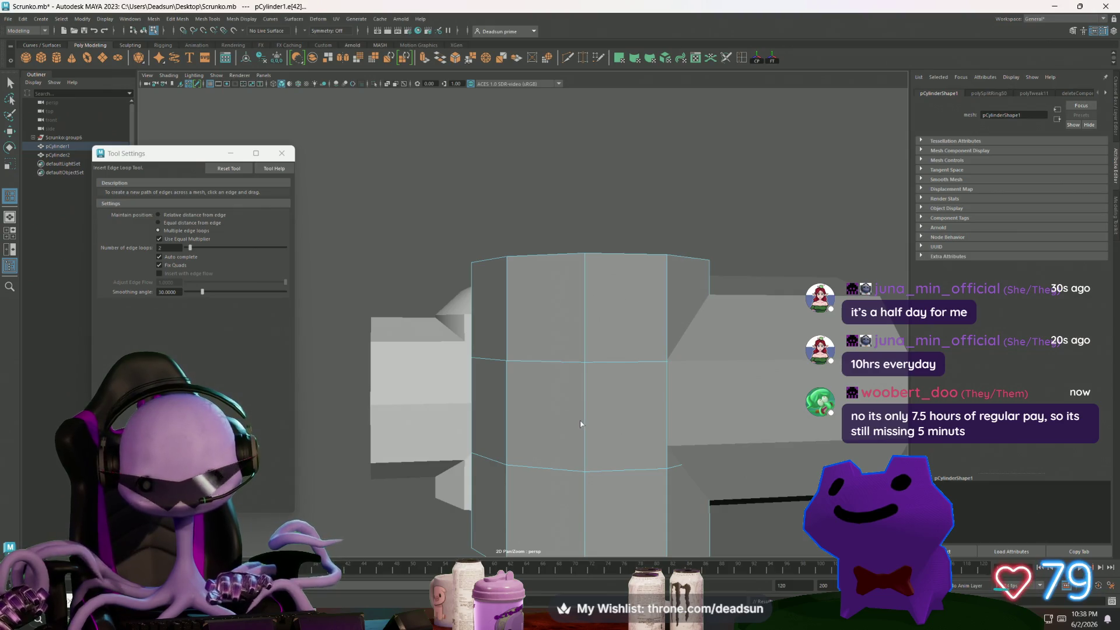
key(r)
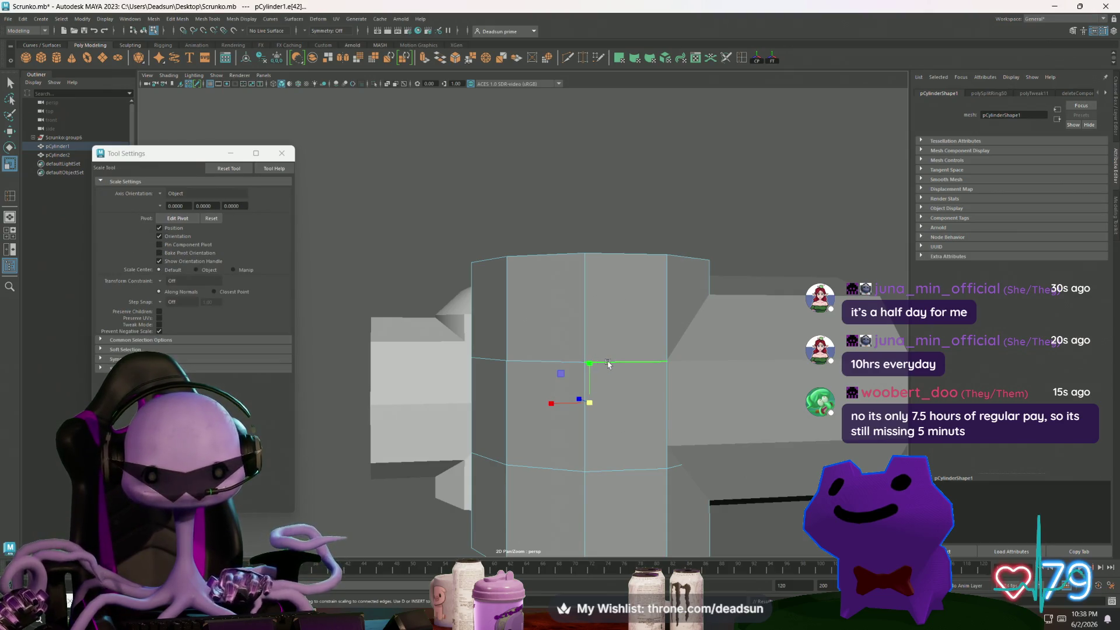
double_click(627, 471)
key(w)
mouse_move(590, 411)
mouse_down()
mouse_move(598, 387)
mouse_move(564, 408)
mouse_move(503, 390)
mouse_move(505, 374)
mouse_up()
Delete the faces between the two loops to cut a gap through the front.
right_drag(505, 365, 512, 373)
click(498, 382)
alt+drag(507, 397, 517, 405)
mouse_move(655, 357)
ctrl+alt+mouse_down()
mouse_move(741, 388)
mouse_move(662, 426)
mouse_move(700, 440)
mouse_move(706, 467)
mouse_move(488, 415)
mouse_move(475, 423)
ctrl+alt+mouse_up()
key(Delete)
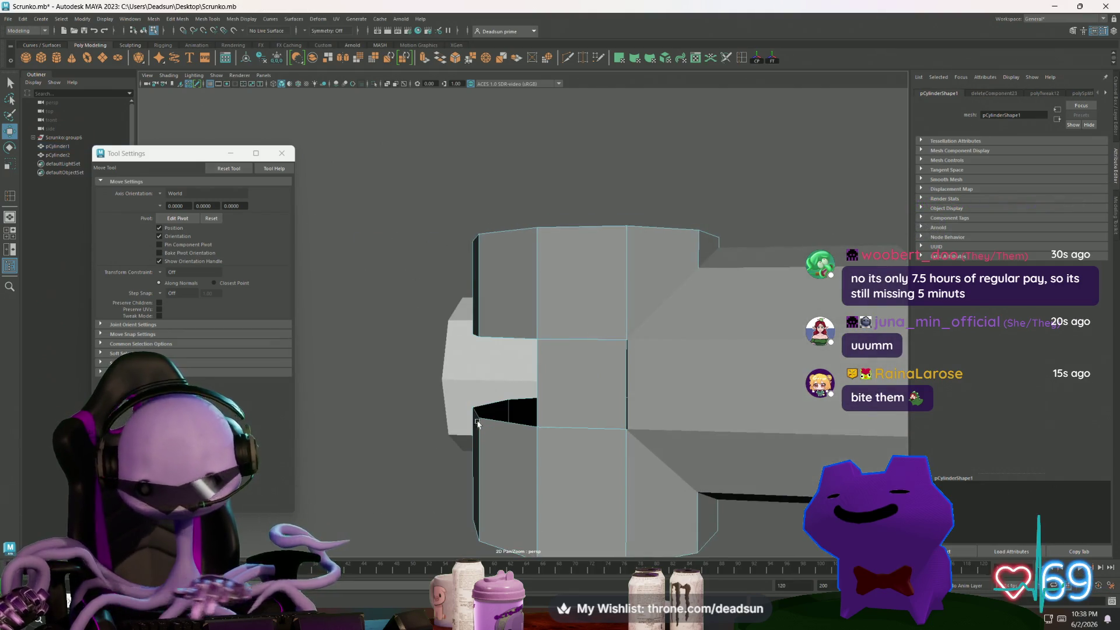
Select vertices along the opening's top and bottom edges while inspecting the gap.
alt+drag(459, 384, 523, 385)
key(F9)
click(544, 337)
mouse_move(543, 336)
alt+mouse_down()
mouse_move(547, 362)
mouse_move(467, 376)
alt+mouse_up()
shift+click(460, 345)
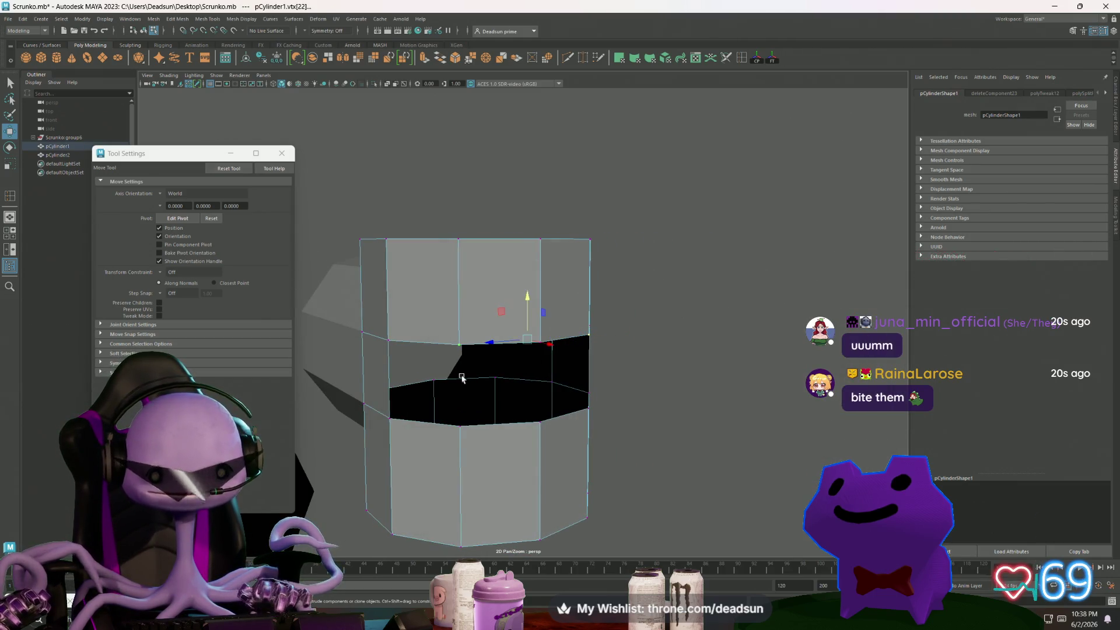
shift+click(458, 428)
alt+drag(594, 417, 569, 421)
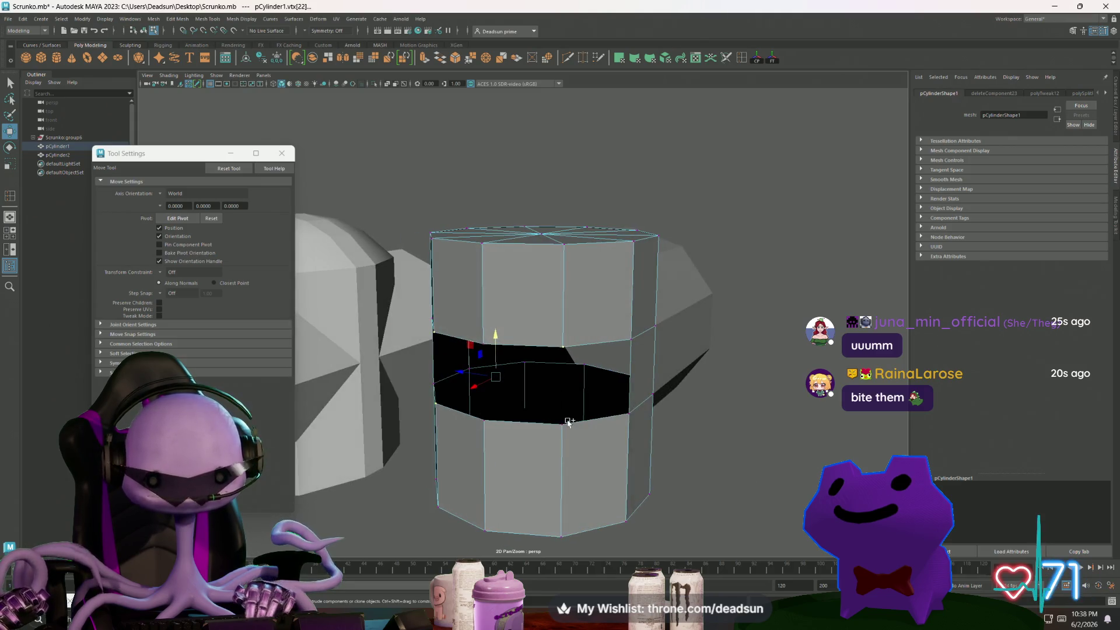
click(525, 364)
mouse_move(525, 369)
alt+mouse_down()
mouse_move(573, 368)
mouse_move(552, 402)
mouse_move(571, 380)
mouse_move(569, 396)
mouse_move(553, 392)
alt+mouse_up()
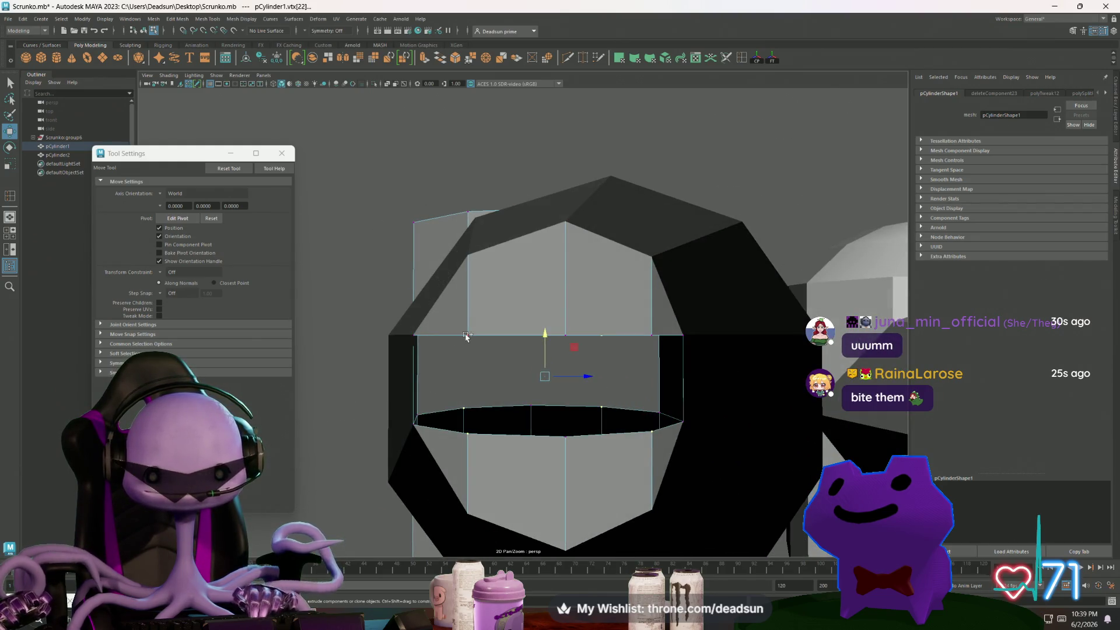
mouse_move(651, 335)
alt+mouse_down()
mouse_move(502, 457)
mouse_move(529, 463)
mouse_move(463, 457)
alt+mouse_up()
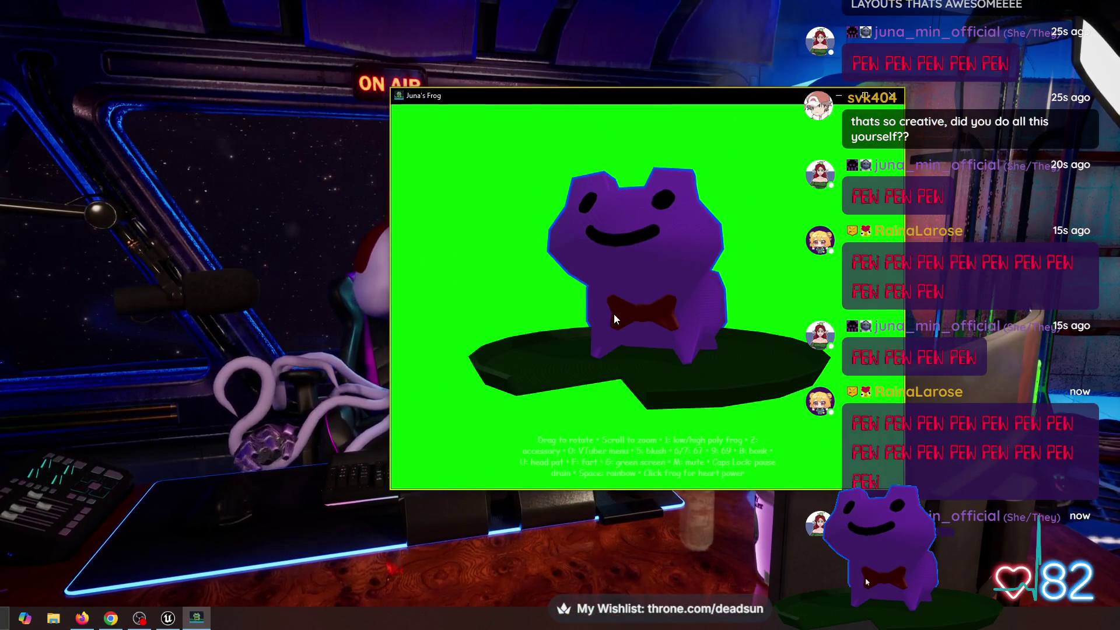
Replace the green screen with the night pond scene and rotate to show moon and tree.
key(g)
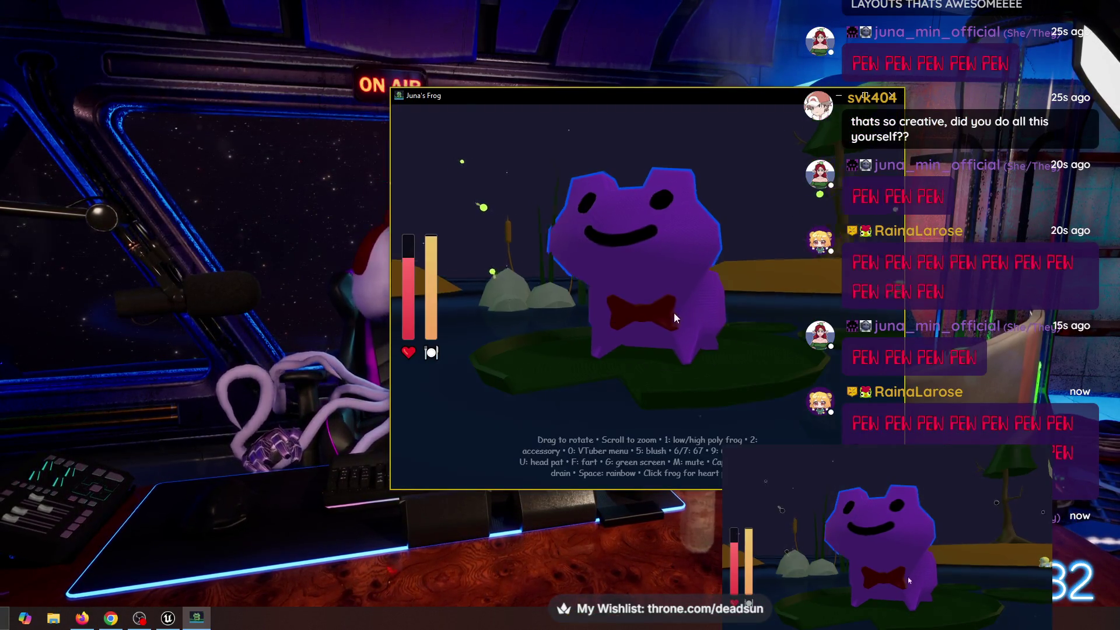
drag(718, 319, 782, 310)
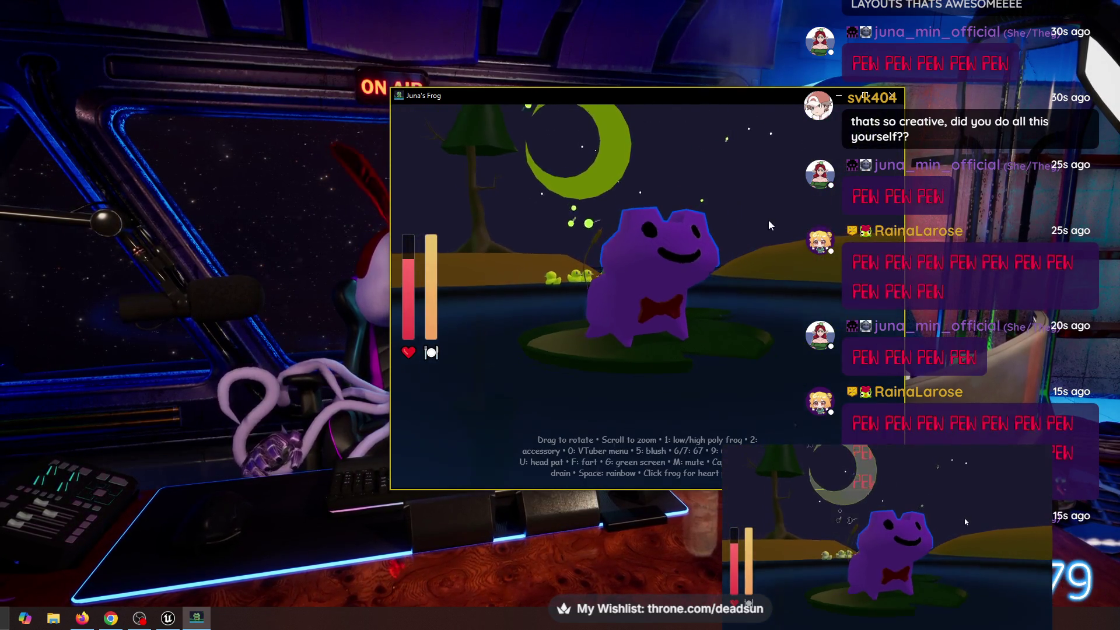
mouse_move(757, 253)
mouse_down()
mouse_move(698, 259)
mouse_move(783, 257)
mouse_move(774, 251)
mouse_up()
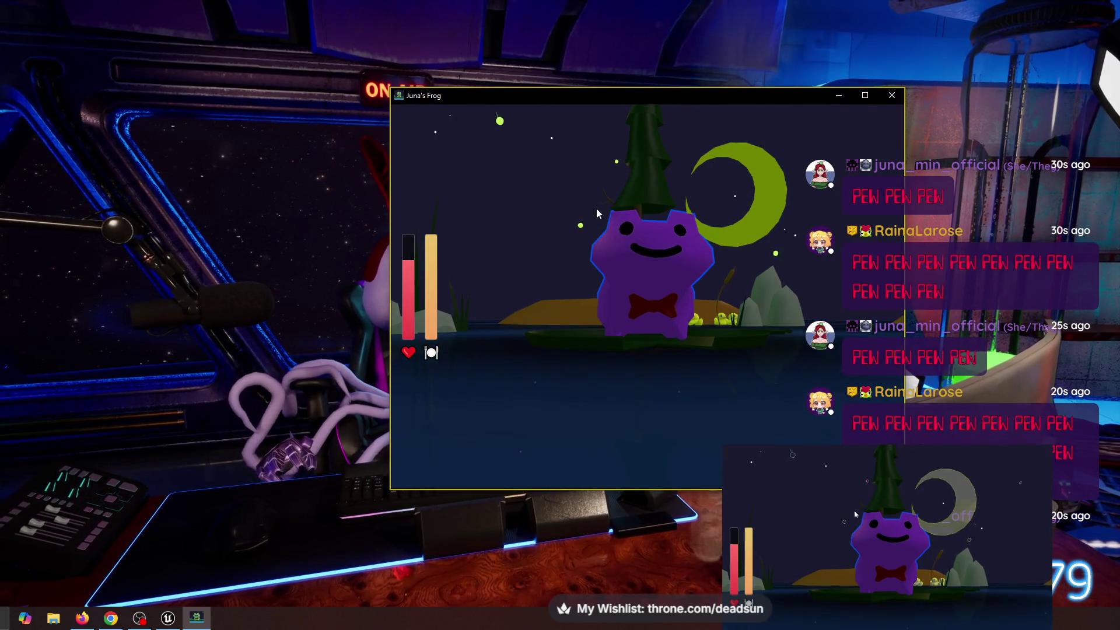
Pat the frog, rotate toward the cattails and move its window down-left.
click(670, 260)
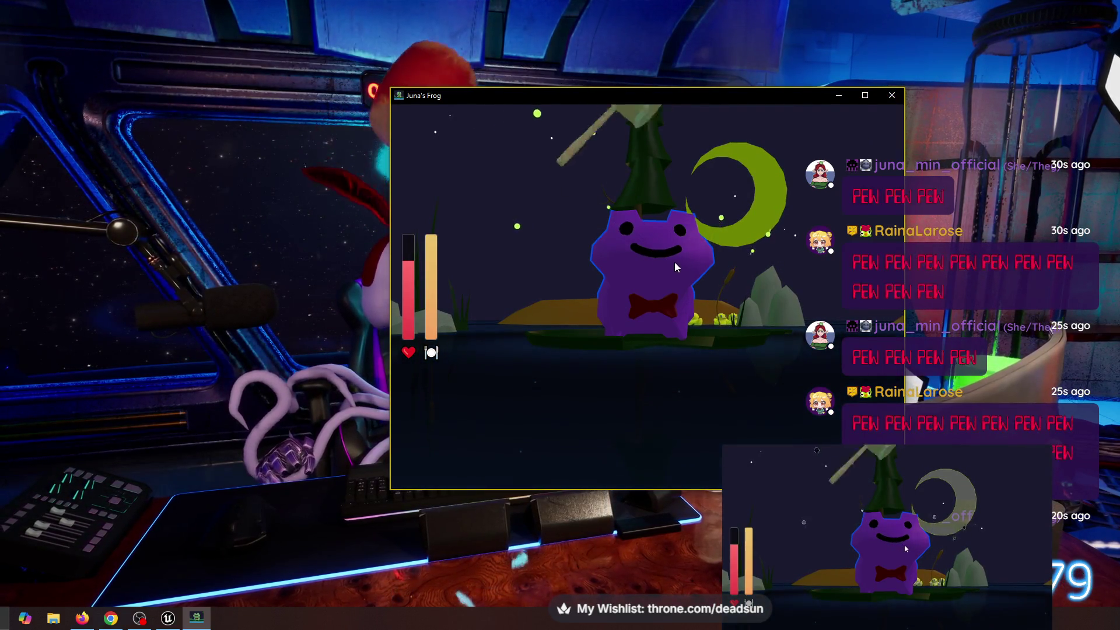
mouse_move(672, 272)
mouse_down()
mouse_move(635, 281)
mouse_move(669, 265)
mouse_move(684, 271)
mouse_move(551, 283)
mouse_move(667, 285)
mouse_up()
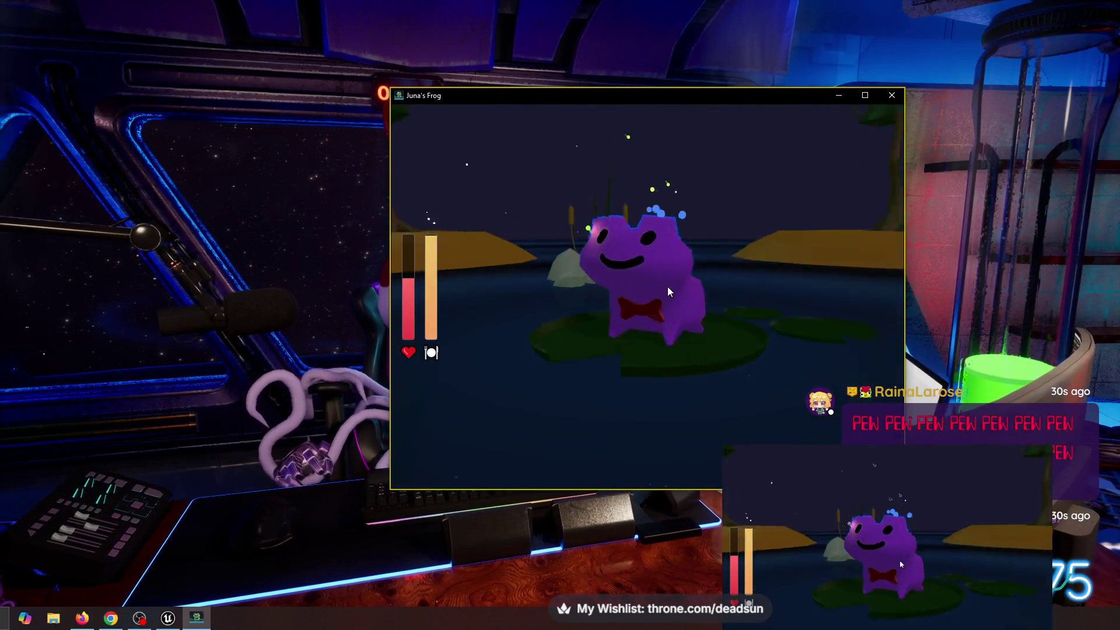
drag(687, 103, 472, 376)
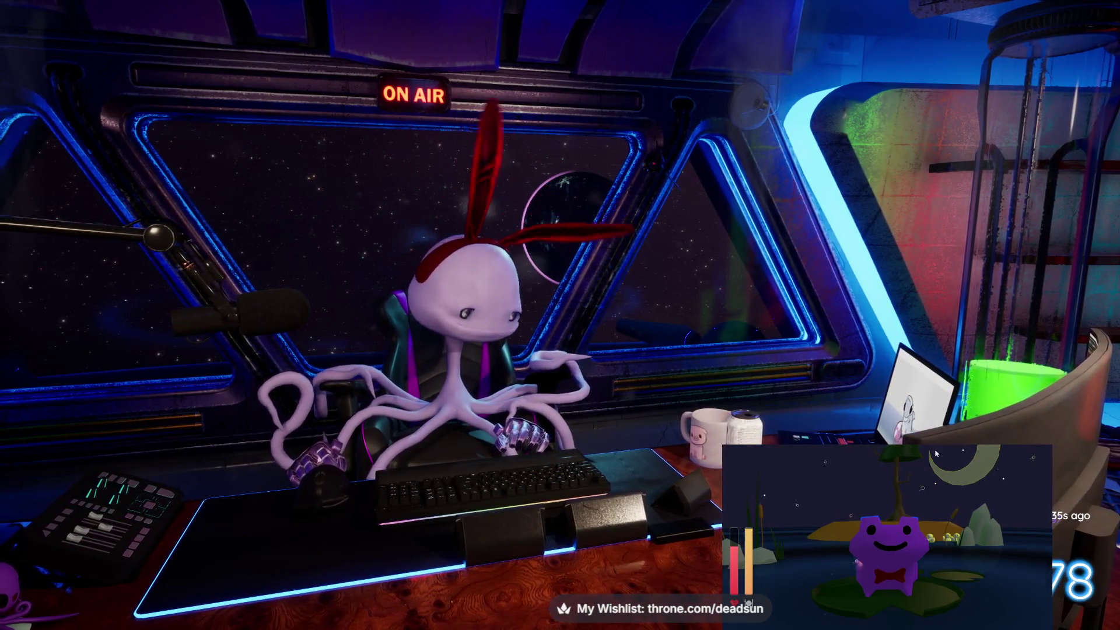
Walk along the snowy stone cabin wall toward the pool with the purple bird.
click(967, 447)
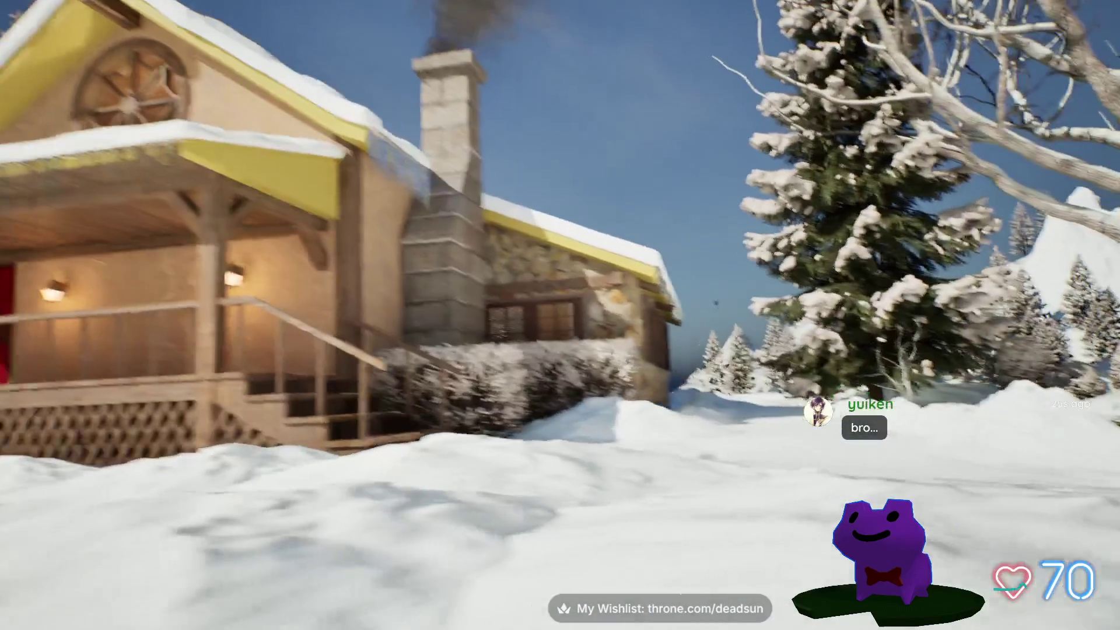
key(w)
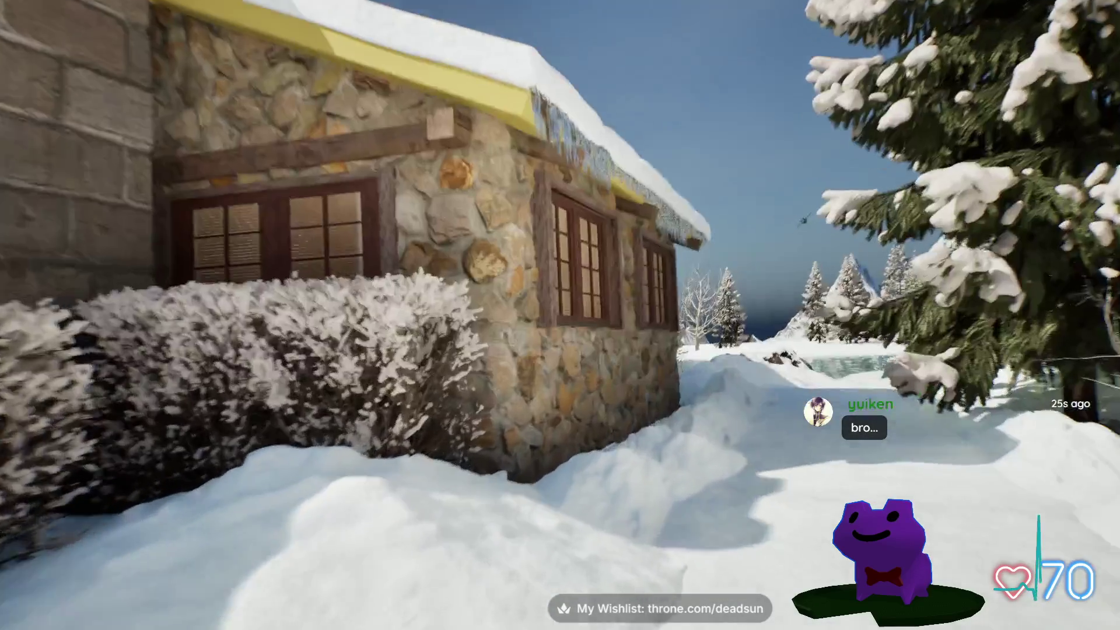
key(w)
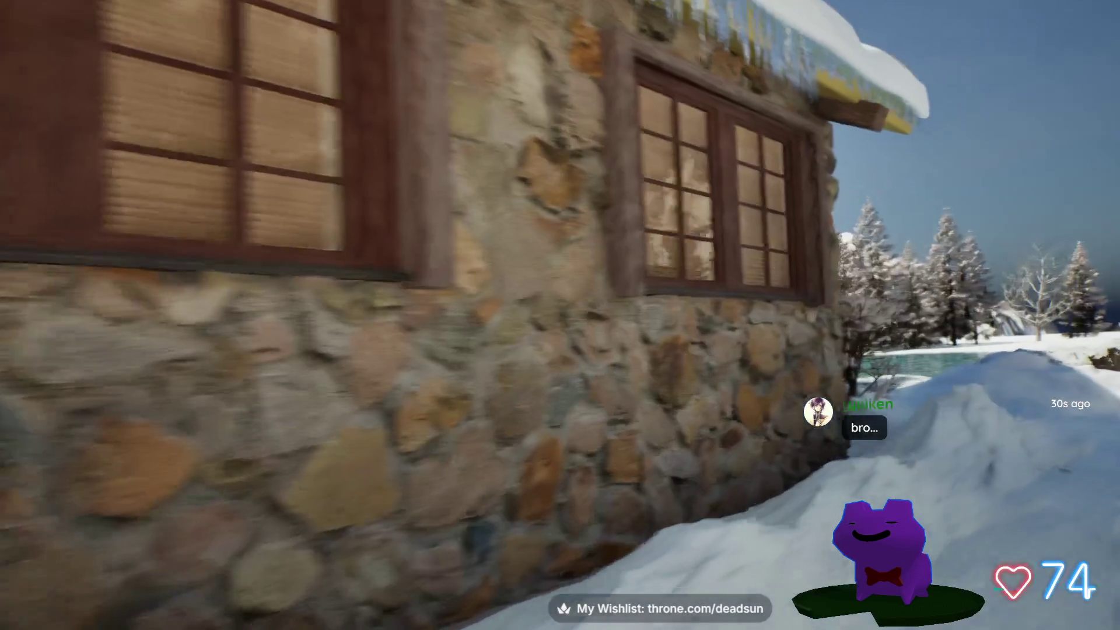
key(w)
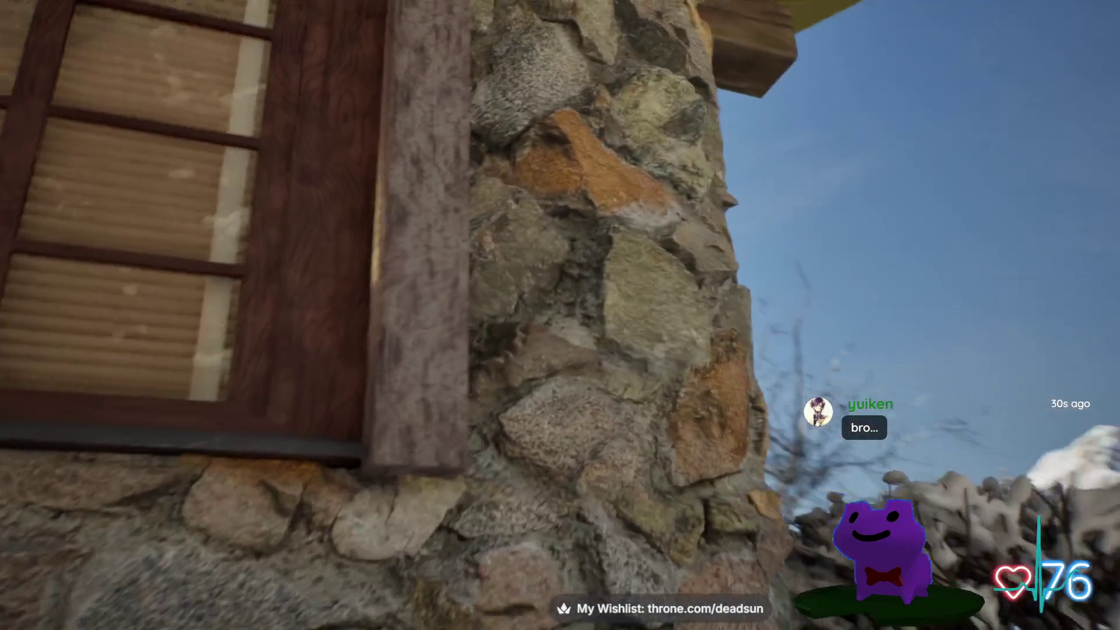
key(w)
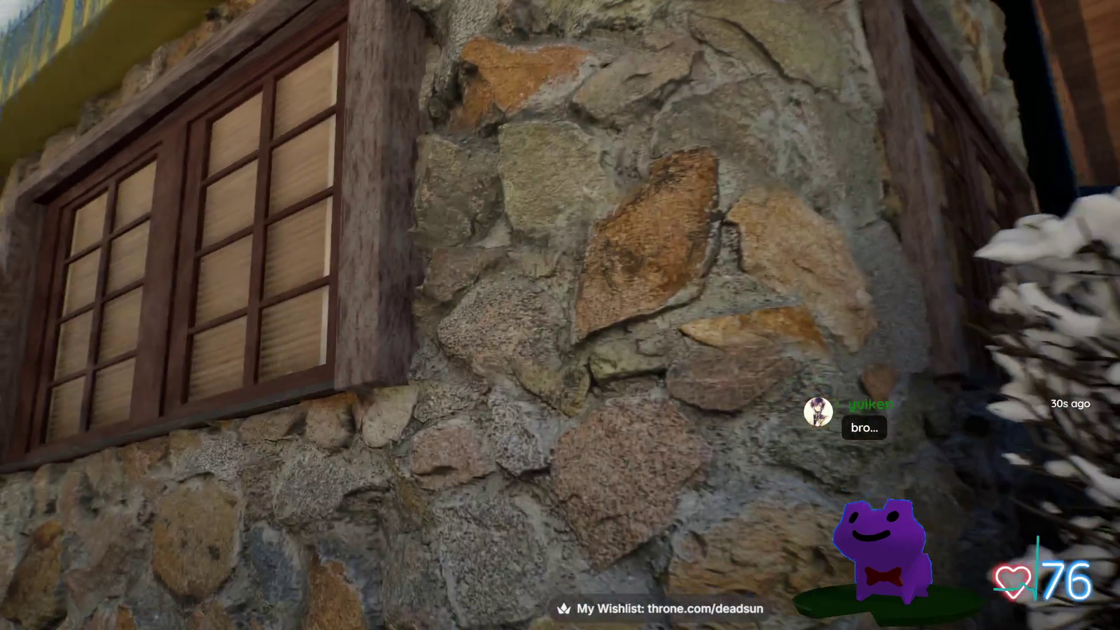
key(w)
key(w)
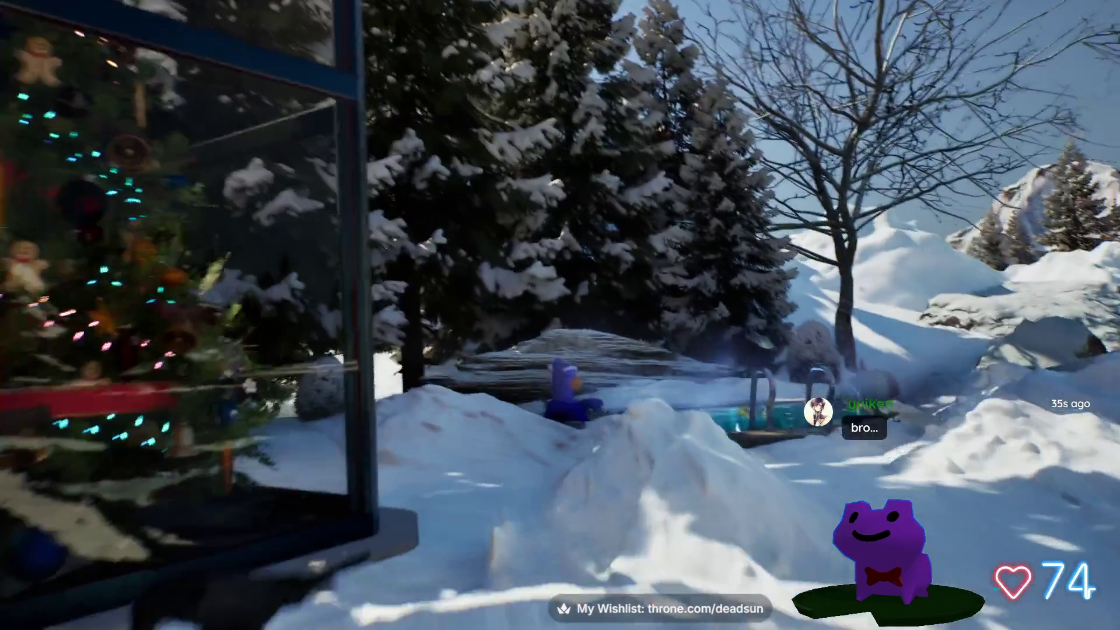
key(w)
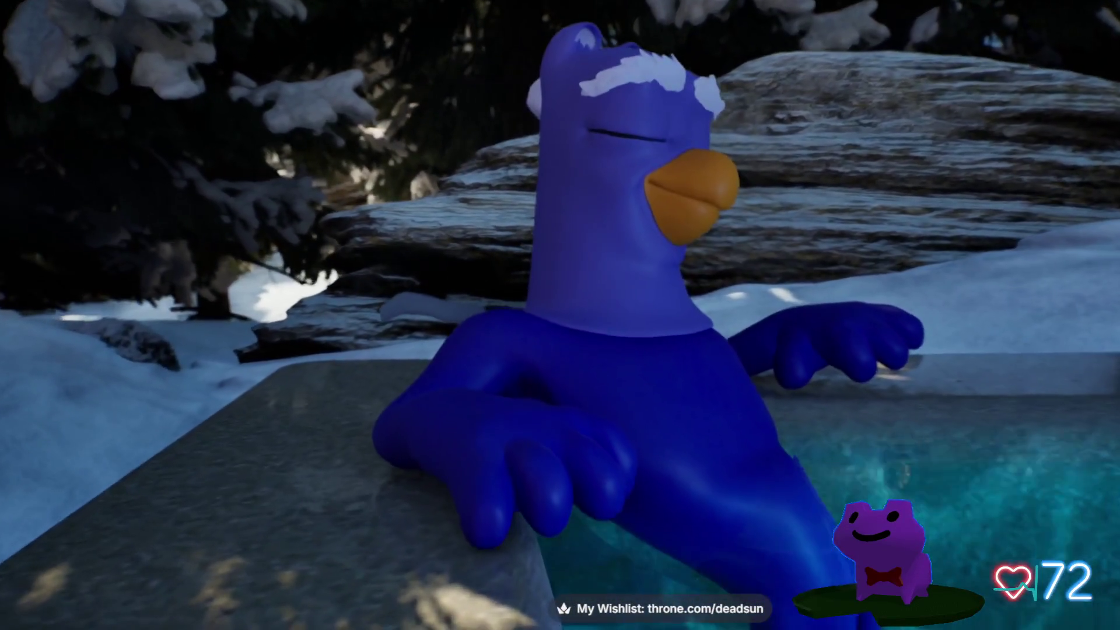
Move through the pool past the bird and ducks, then climb onto its edge.
key(w)
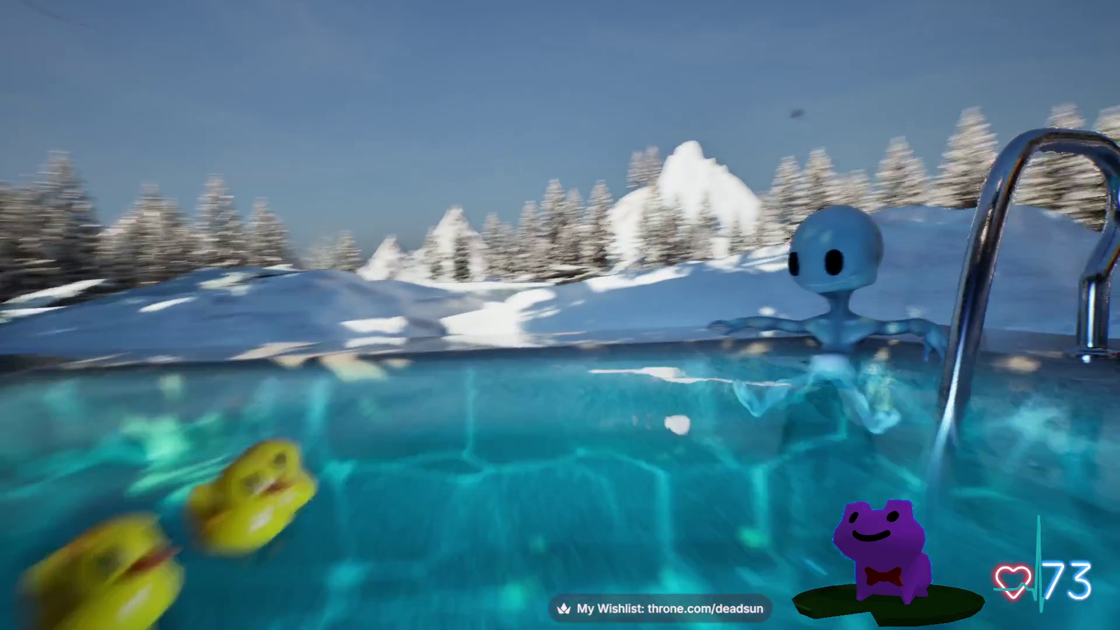
key(w)
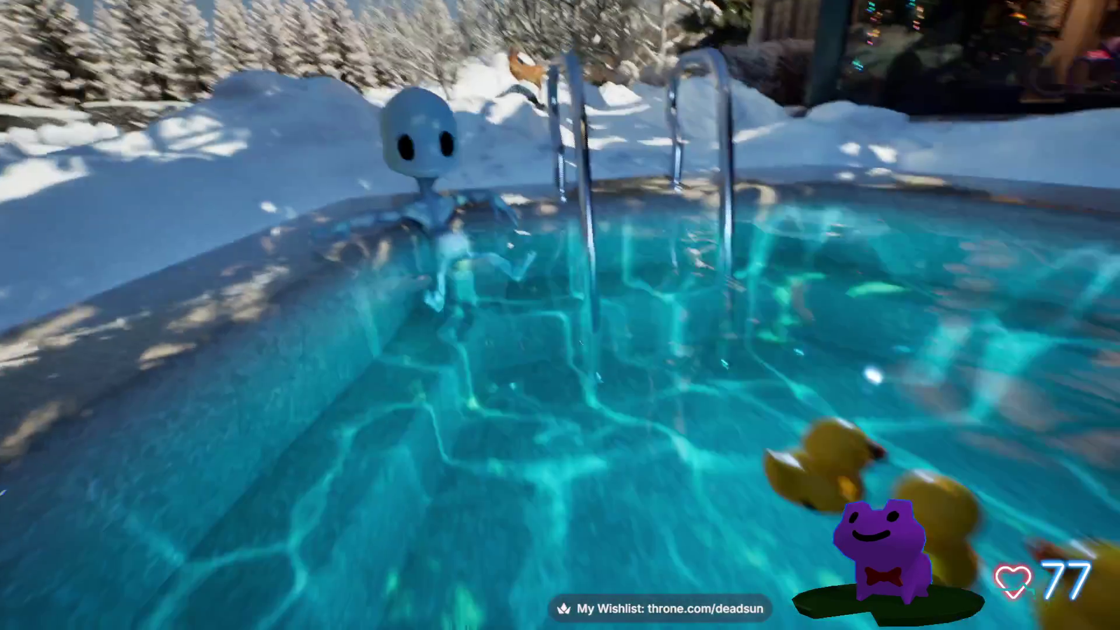
key(s)
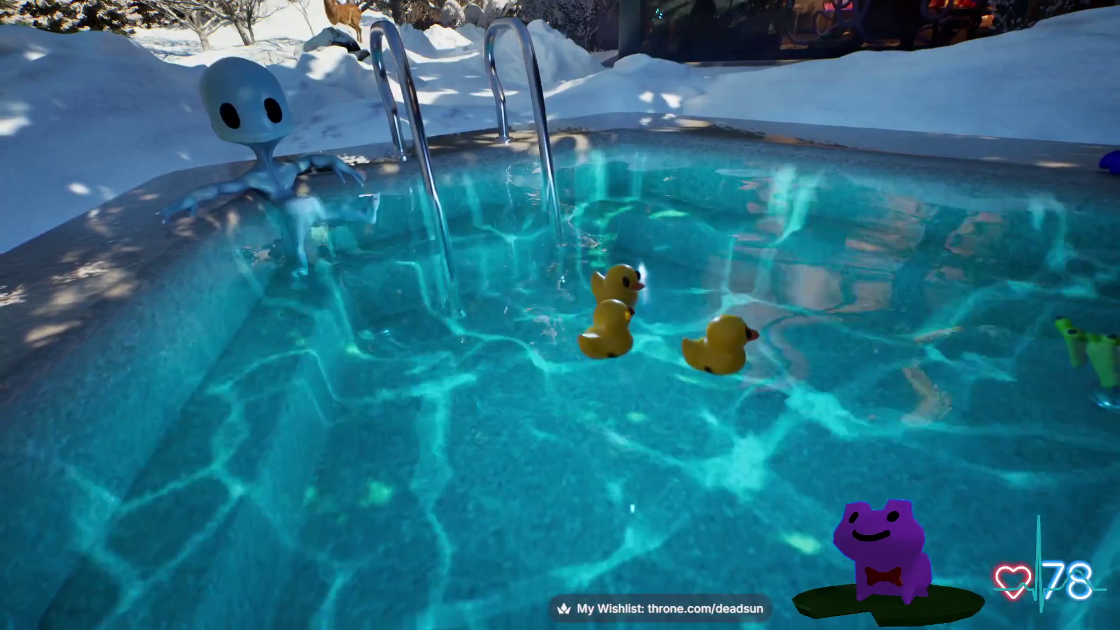
key(w)
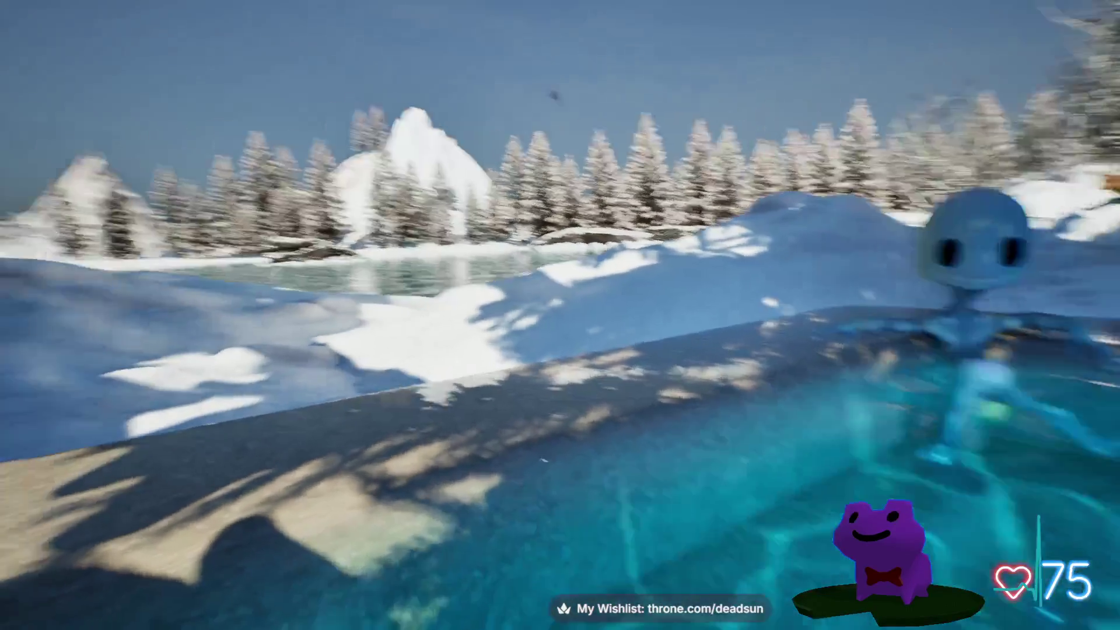
key(w)
key(w)
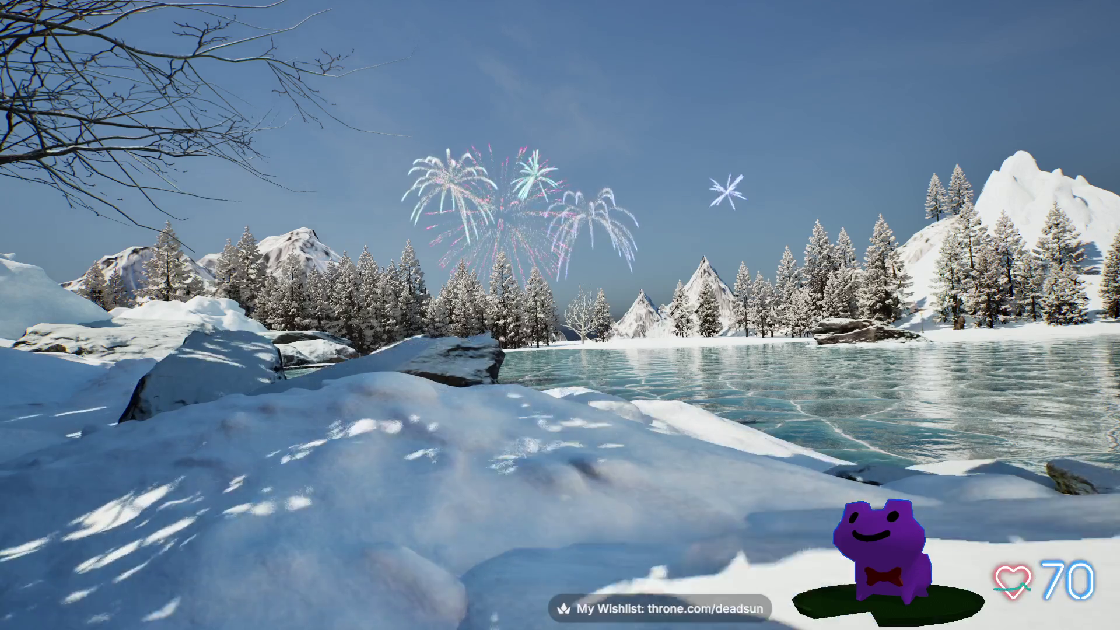
Walk across the snow and out onto the frozen lake.
key(d)
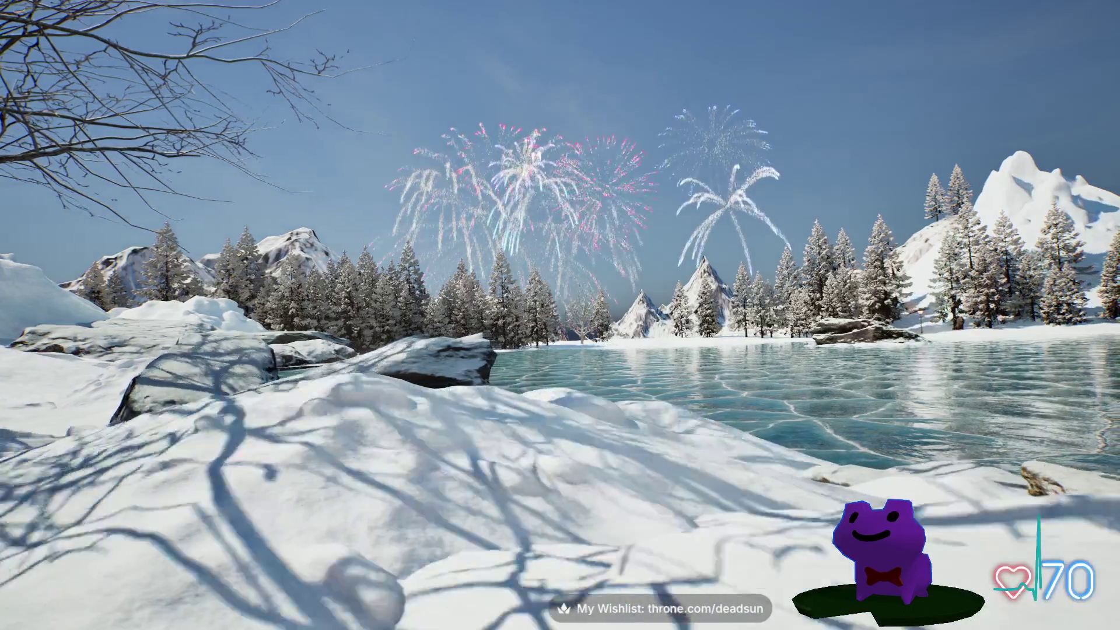
key(w)
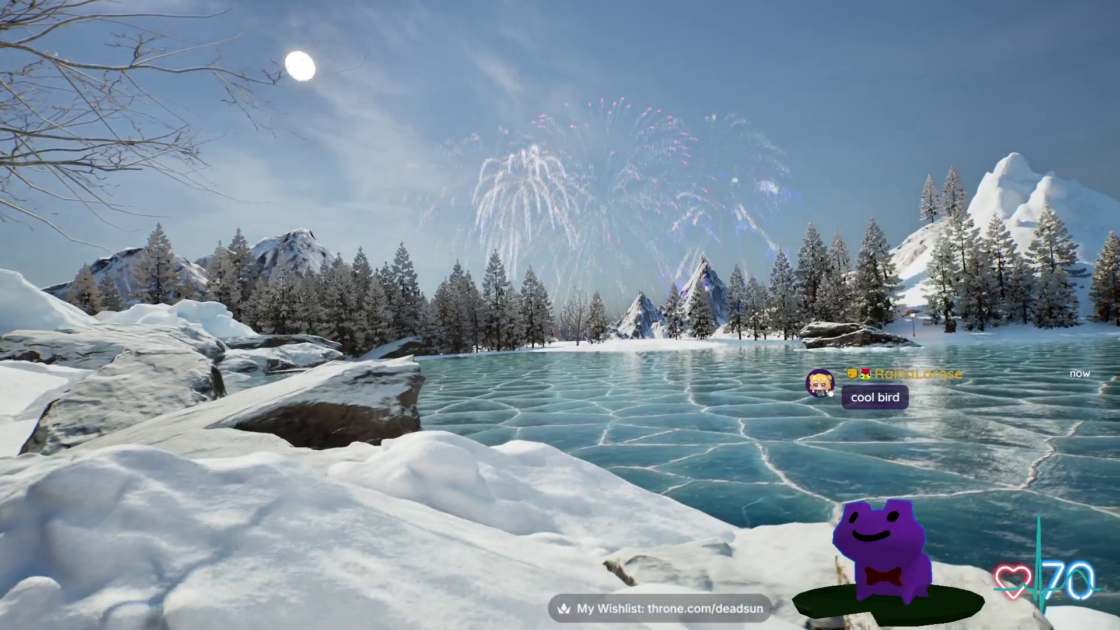
key(w)
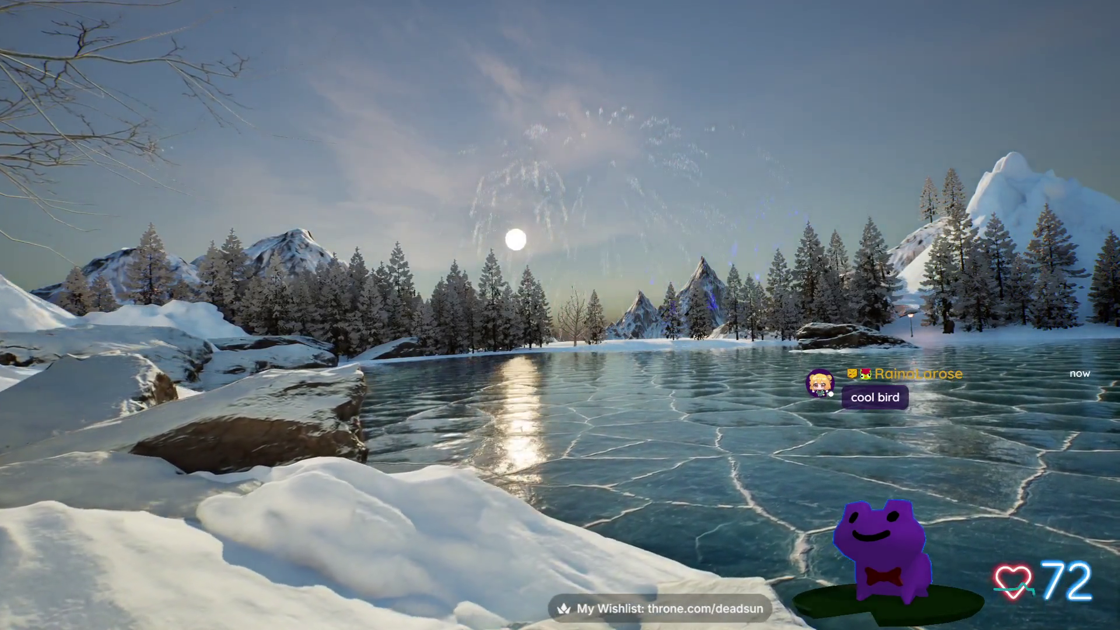
key(w)
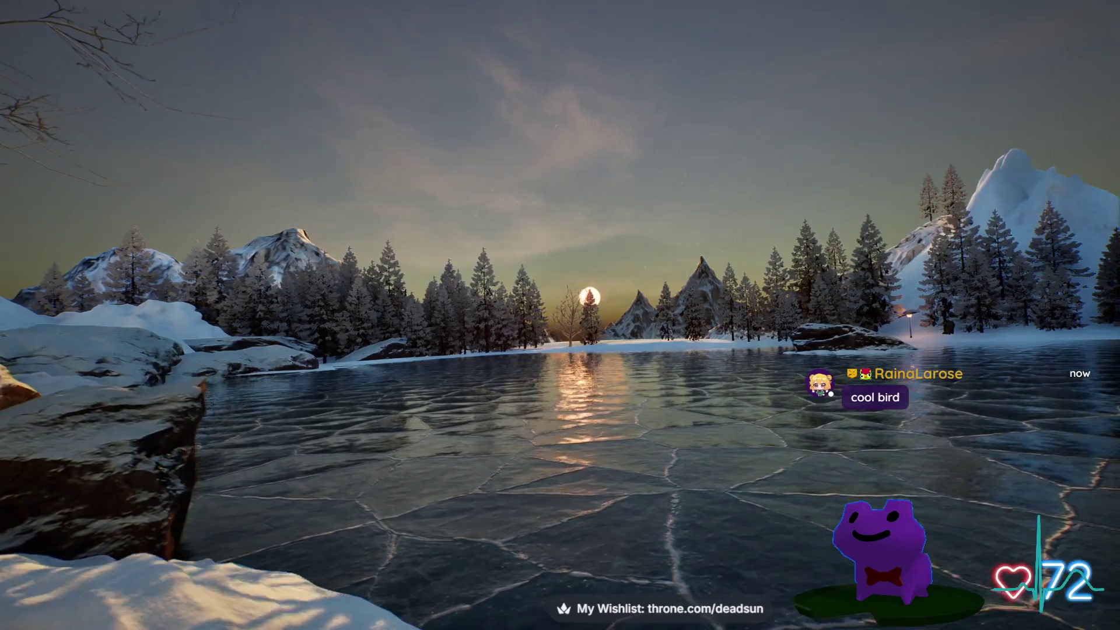
key(w)
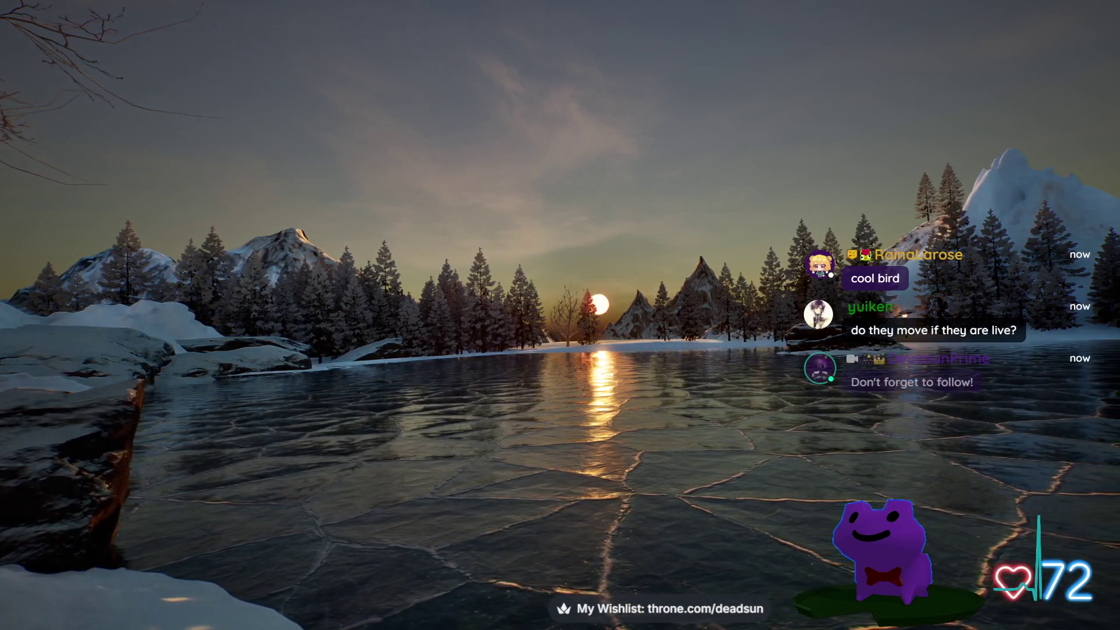
key(w)
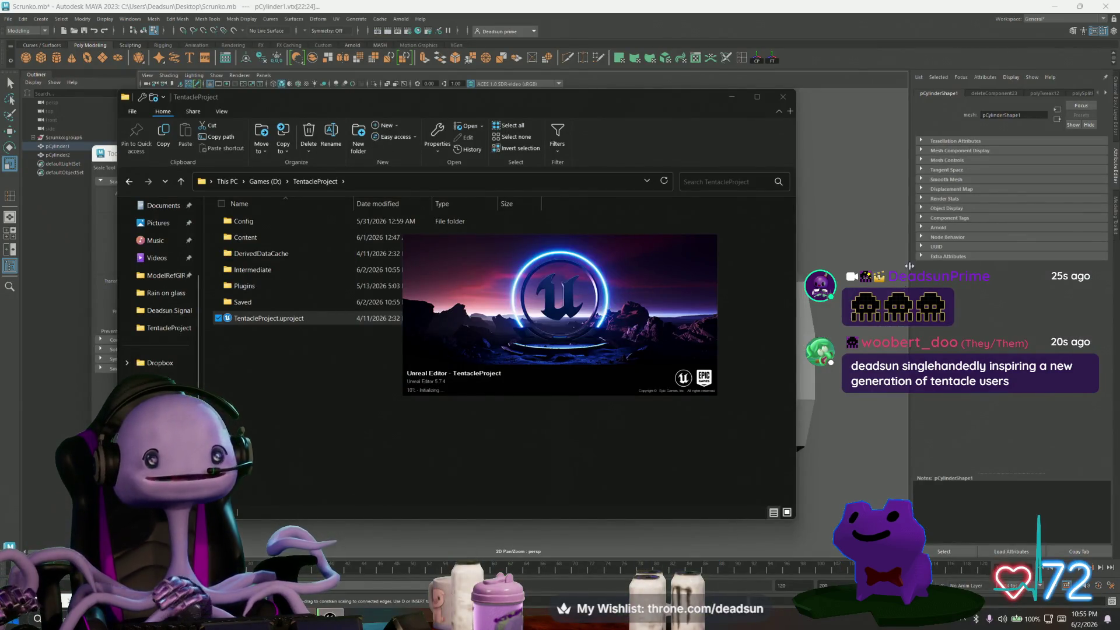
Close the TentacleProject folder window and switch the side piece to vertex mode.
click(785, 101)
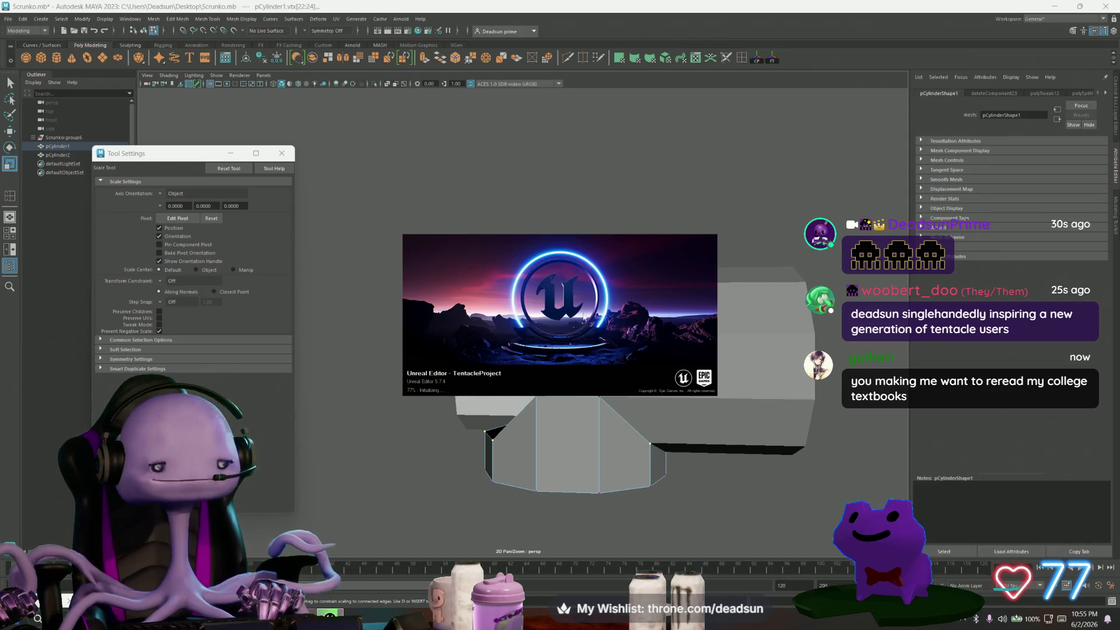
click(559, 201)
mouse_move(543, 375)
alt+mouse_down()
mouse_move(718, 419)
mouse_move(751, 401)
alt+mouse_up()
key(F8)
right_click(740, 357)
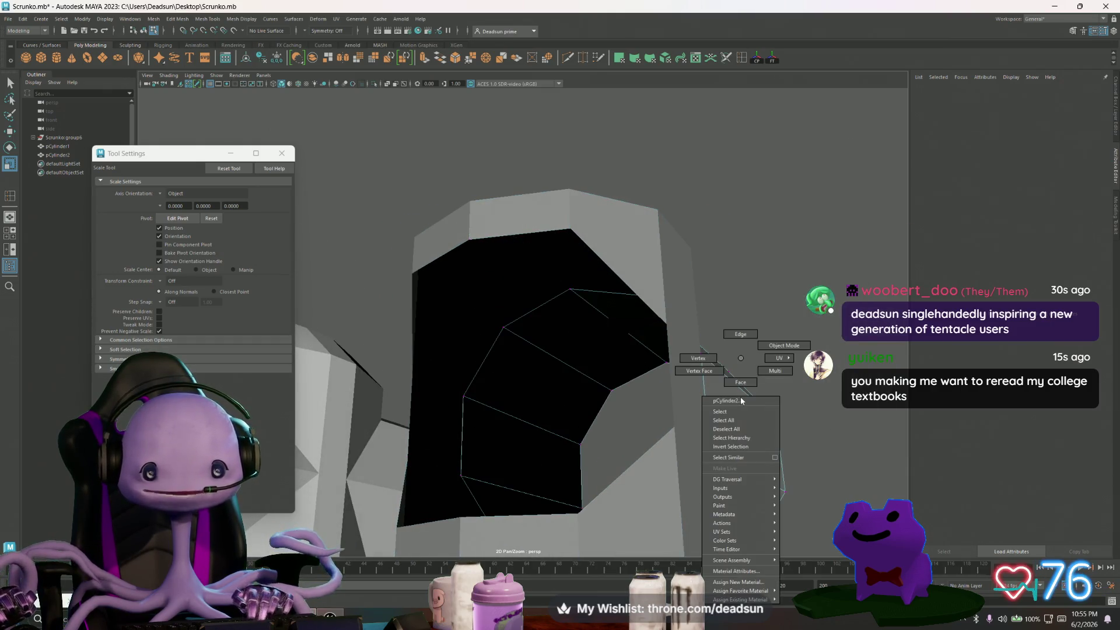
click(706, 361)
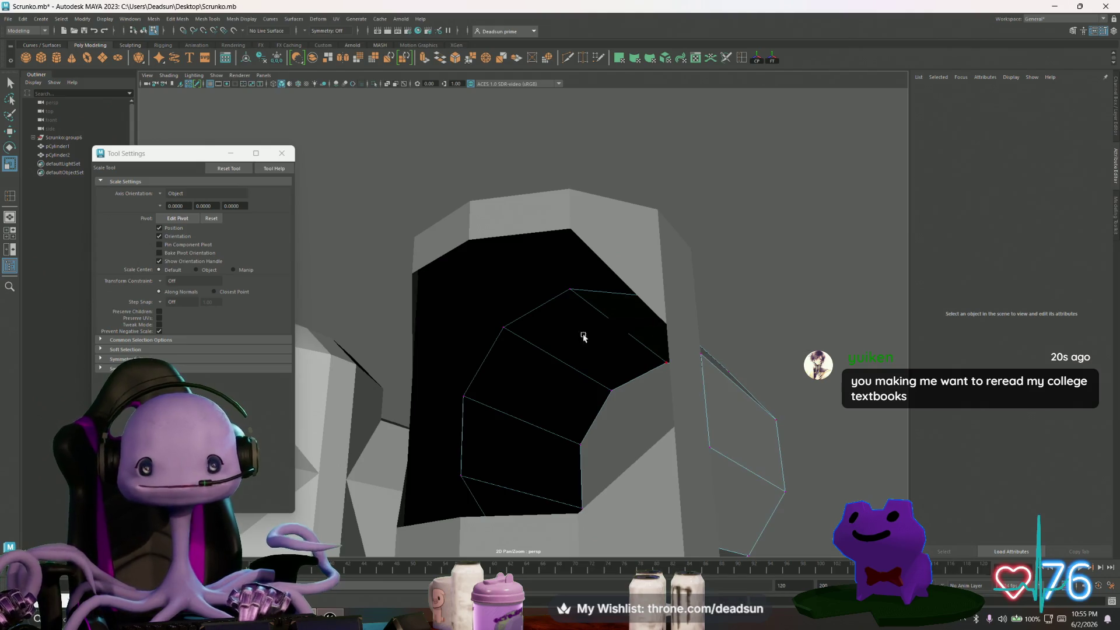
Select the hole-border vertices and allow the Epic web helper network access.
click(503, 329)
mouse_move(582, 415)
alt+mouse_down()
mouse_move(543, 388)
mouse_move(539, 441)
alt+mouse_up()
drag(723, 334, 729, 441)
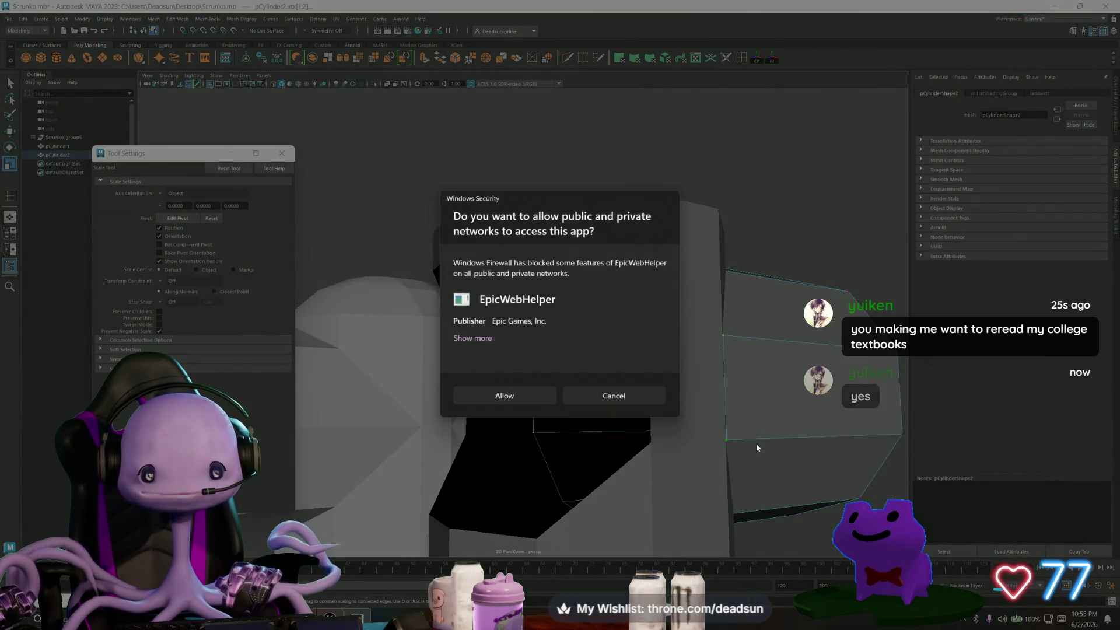
click(521, 395)
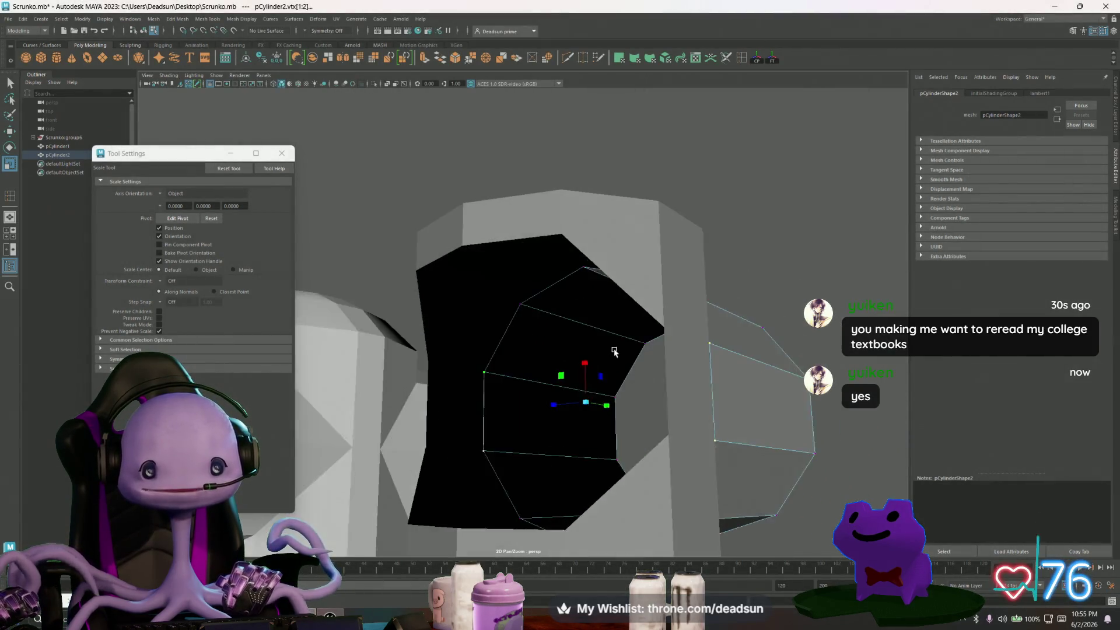
Select vertices on the hole border and move them up and right to close the gap.
alt+drag(614, 351, 618, 348)
click(548, 291)
mouse_move(548, 291)
alt+mouse_down()
mouse_move(624, 340)
mouse_move(519, 379)
mouse_move(467, 436)
alt+mouse_up()
click(581, 315)
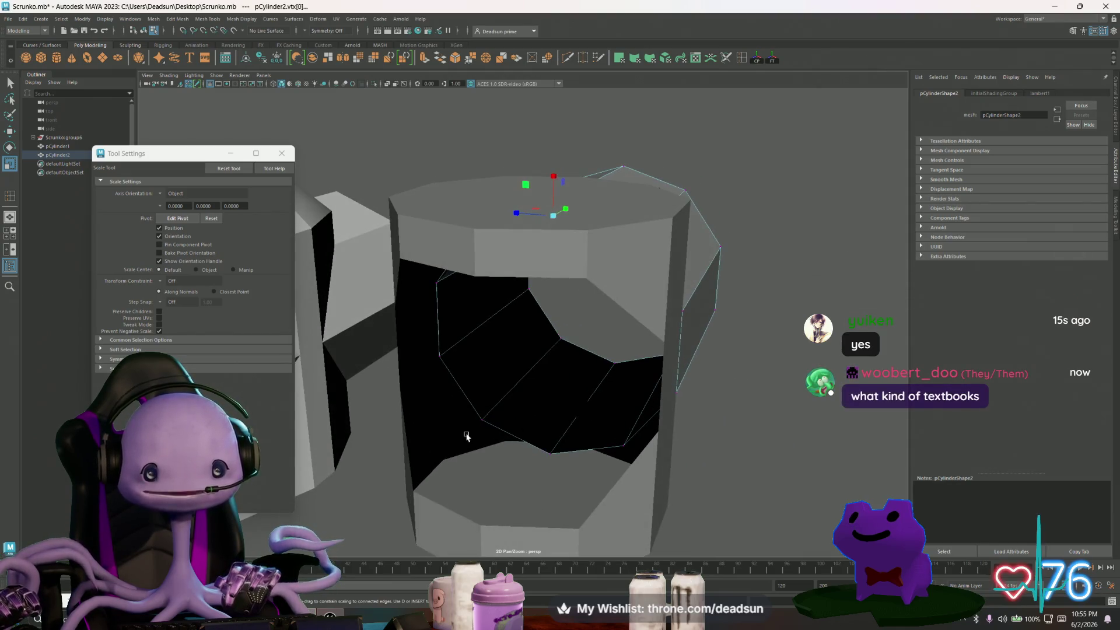
click(484, 420)
shift+click(549, 454)
alt+drag(627, 447, 612, 410)
key(w)
drag(547, 365, 575, 353)
Inspect the reshaped hole from several angles and clear the vertex selection.
drag(597, 470, 597, 470)
alt+drag(597, 471, 595, 437)
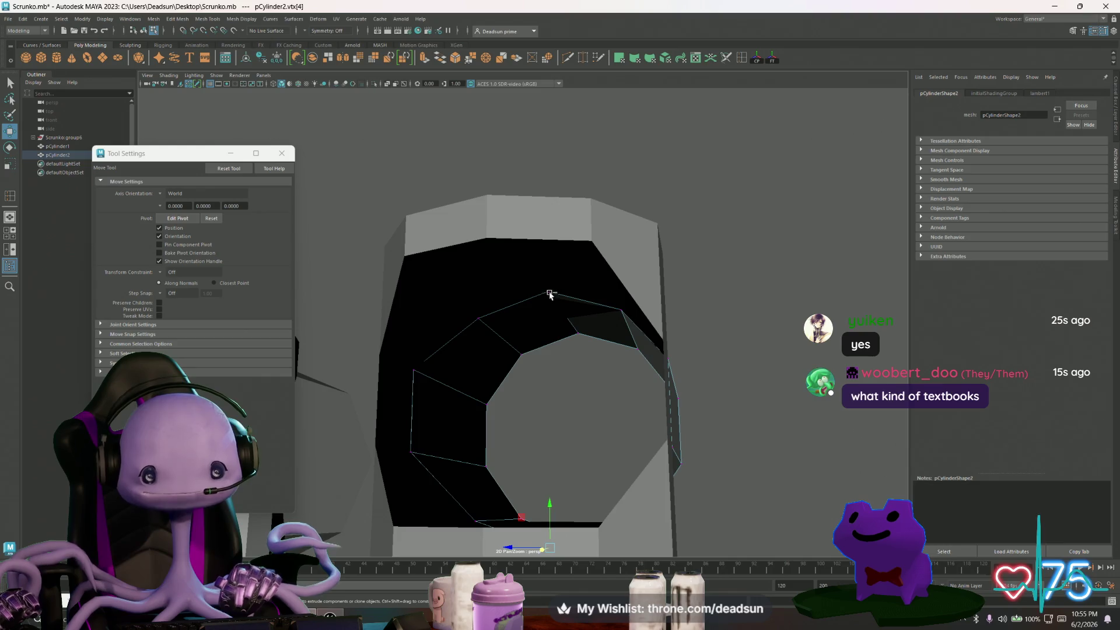
alt+drag(546, 412, 581, 402)
click(519, 304)
mouse_move(519, 304)
alt+mouse_down()
mouse_move(570, 377)
mouse_move(613, 387)
mouse_move(541, 370)
mouse_move(562, 392)
mouse_move(532, 372)
mouse_move(545, 355)
alt+mouse_up()
click(536, 345)
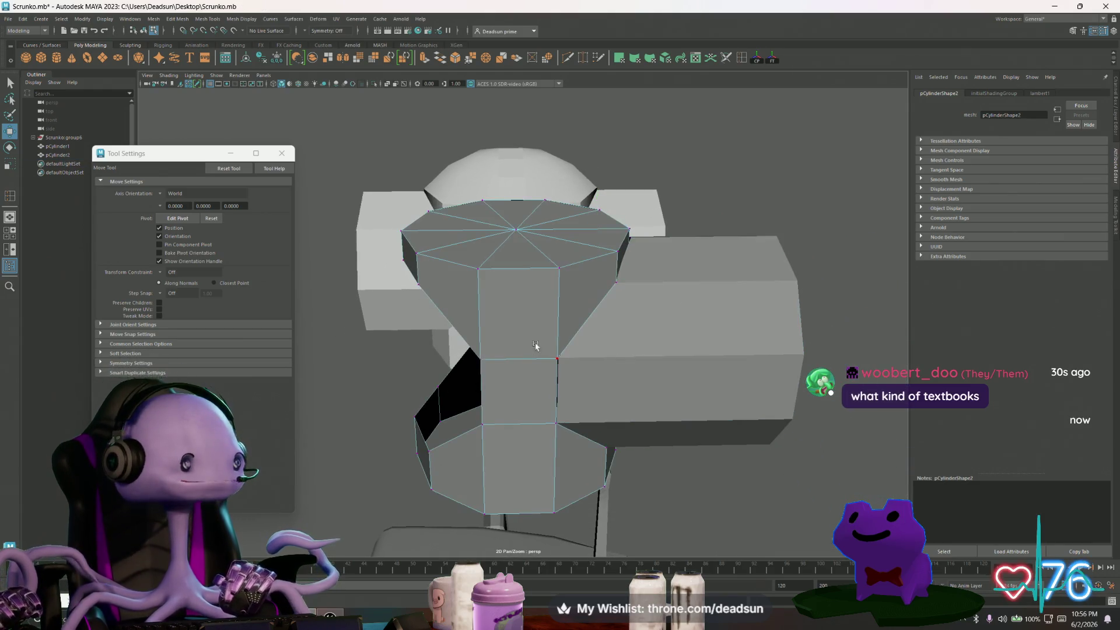
Add a single vertical edge loop to the column cylinder, reducing loops from 2 to 1.
scroll(535, 345, up, 5)
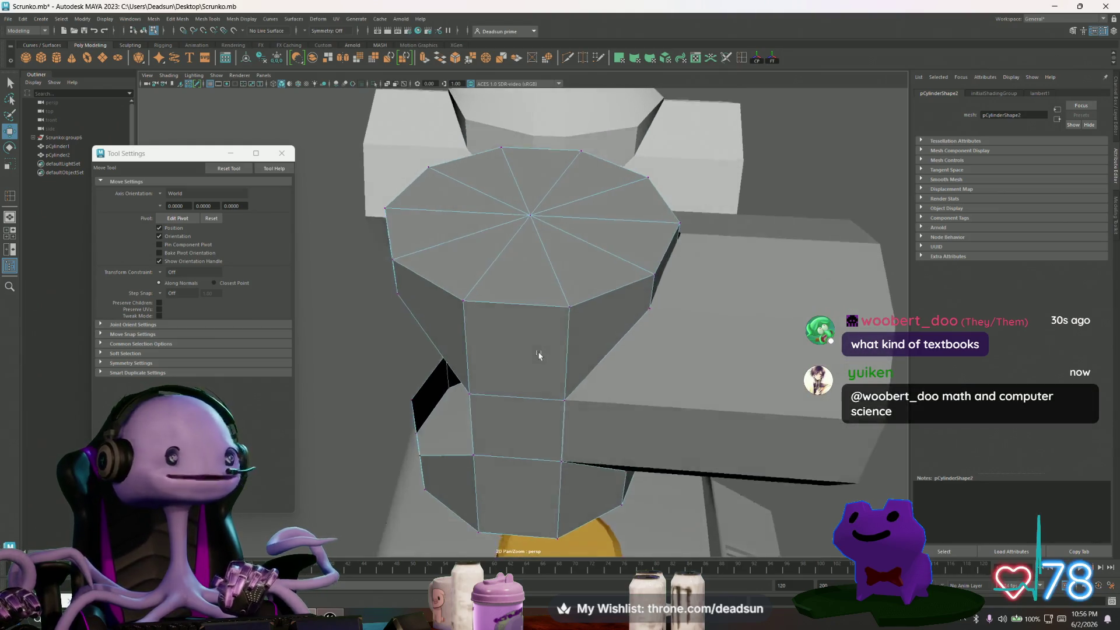
alt+drag(538, 355, 540, 327)
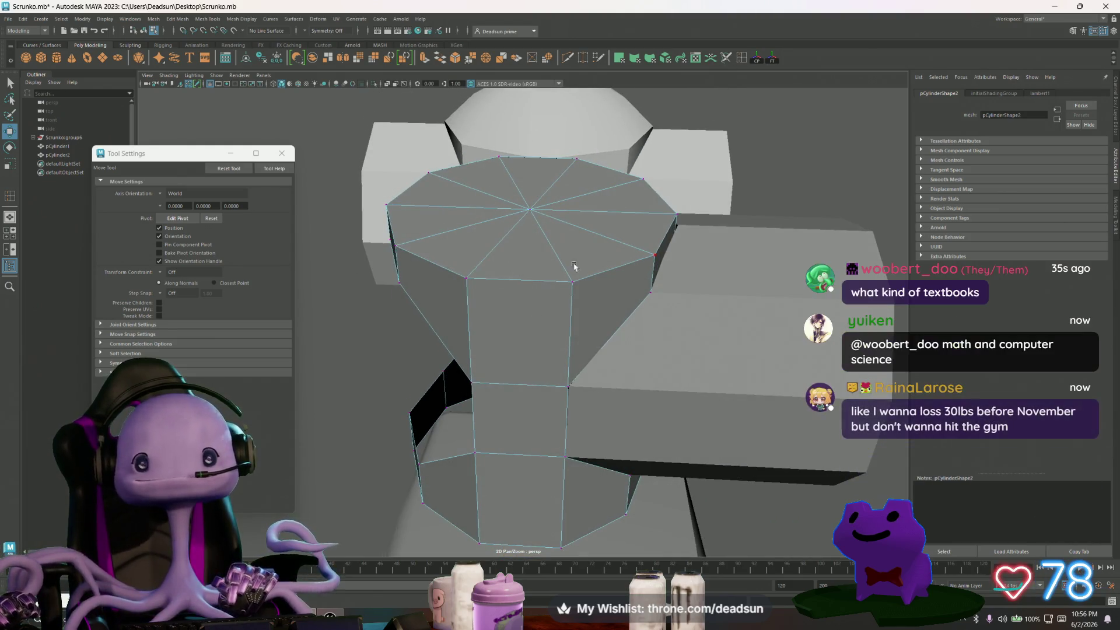
shift+right_drag(575, 266, 518, 287)
drag(521, 282, 517, 293)
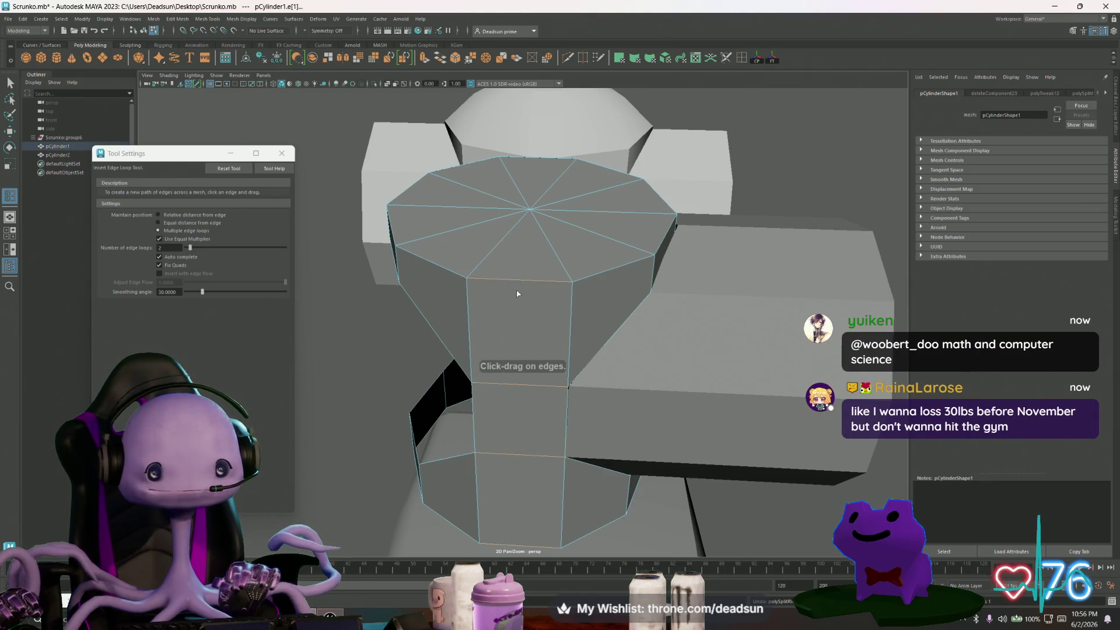
click(145, 257)
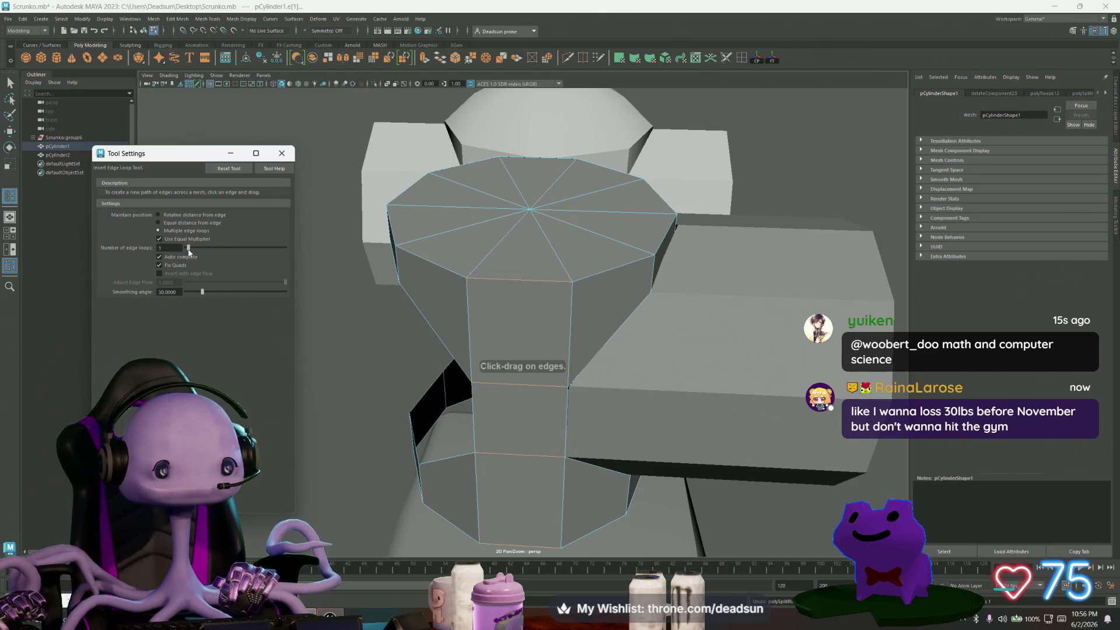
drag(189, 252, 188, 253)
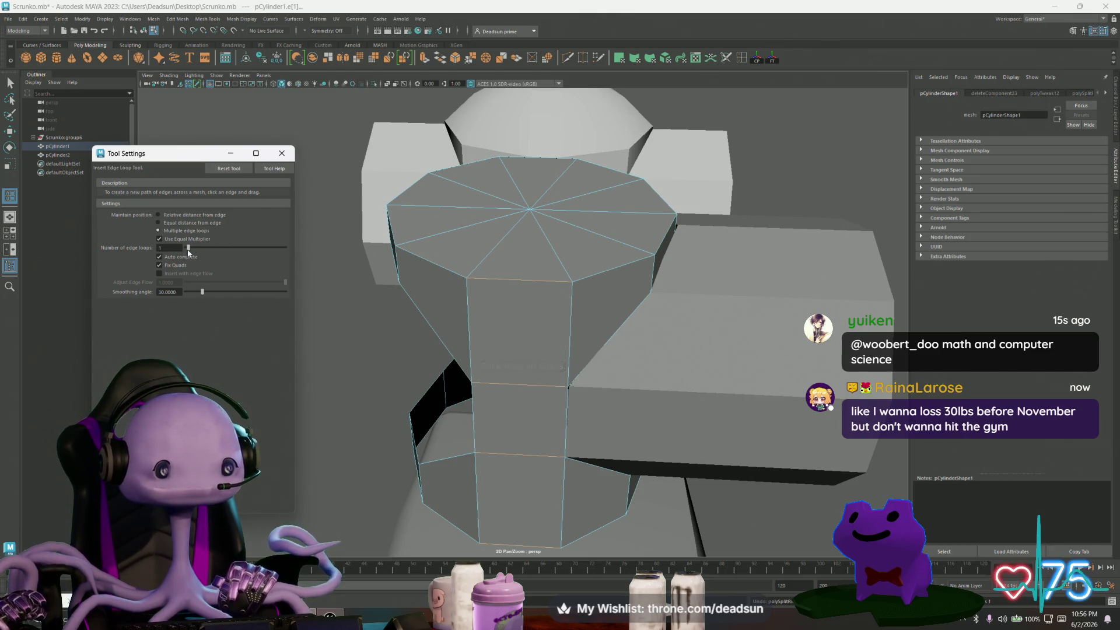
click(519, 281)
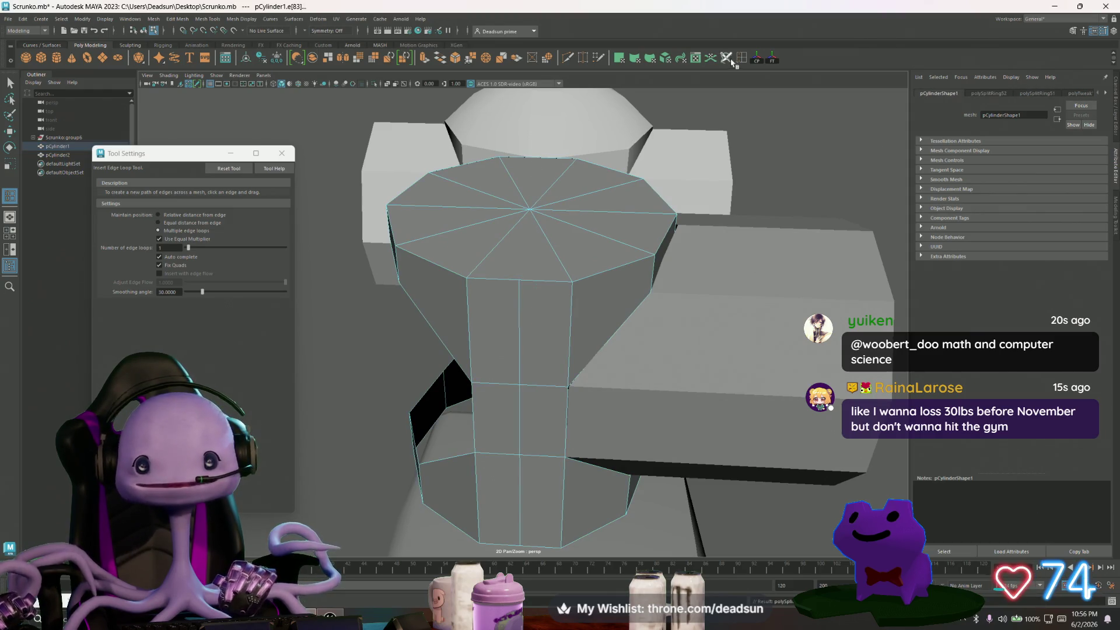
Try Multi-Cut on the cylinder top, cancel it and switch to Unreal Editor.
alt+drag(602, 147, 600, 195)
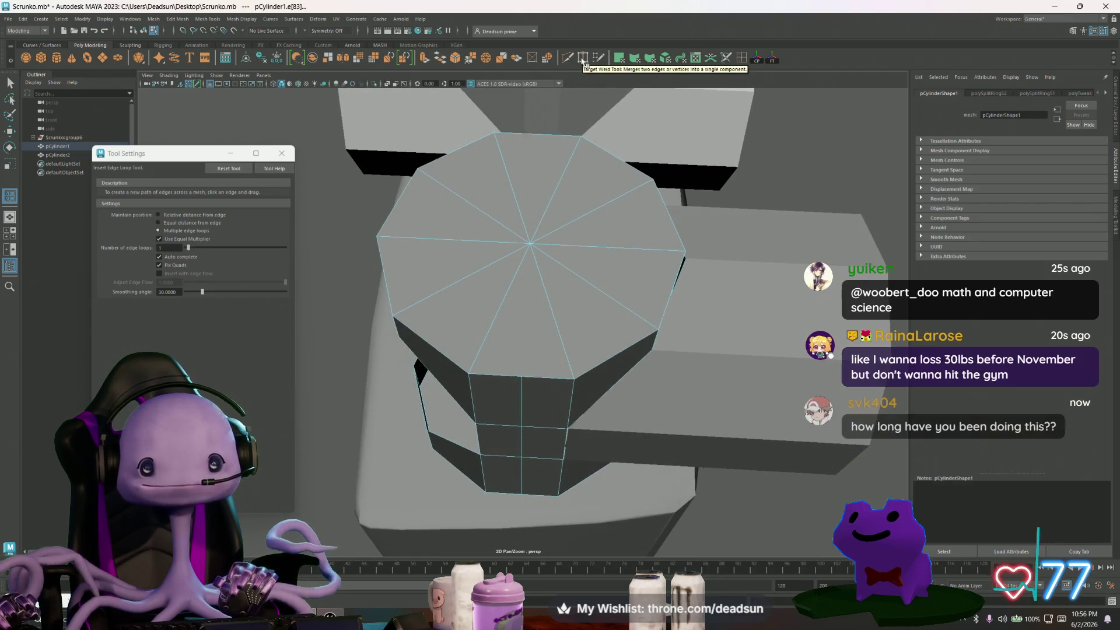
click(569, 61)
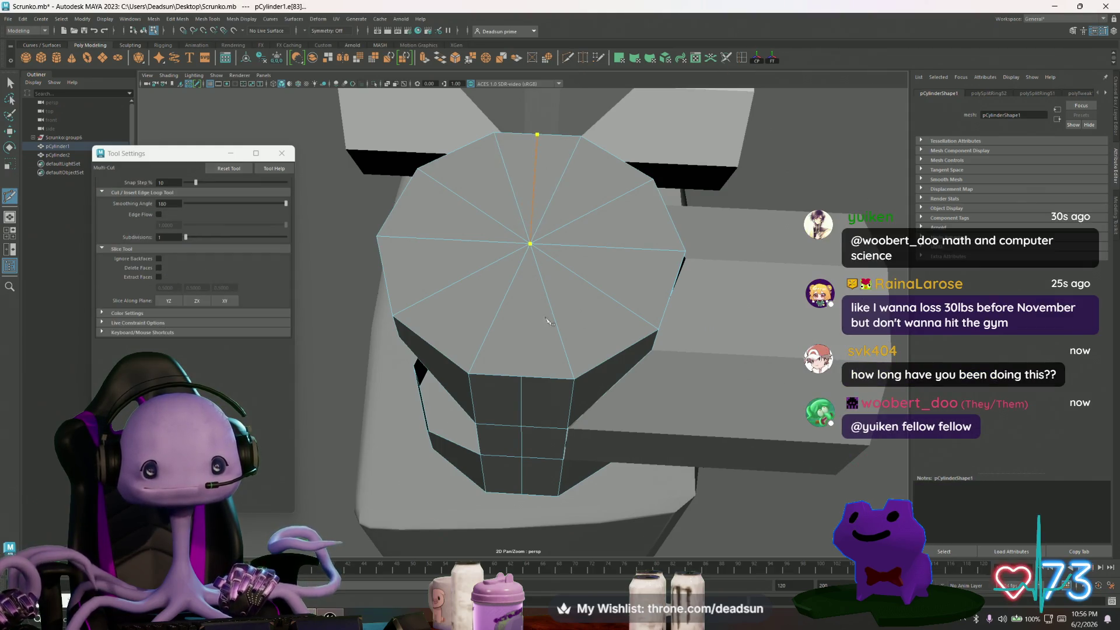
key(Return)
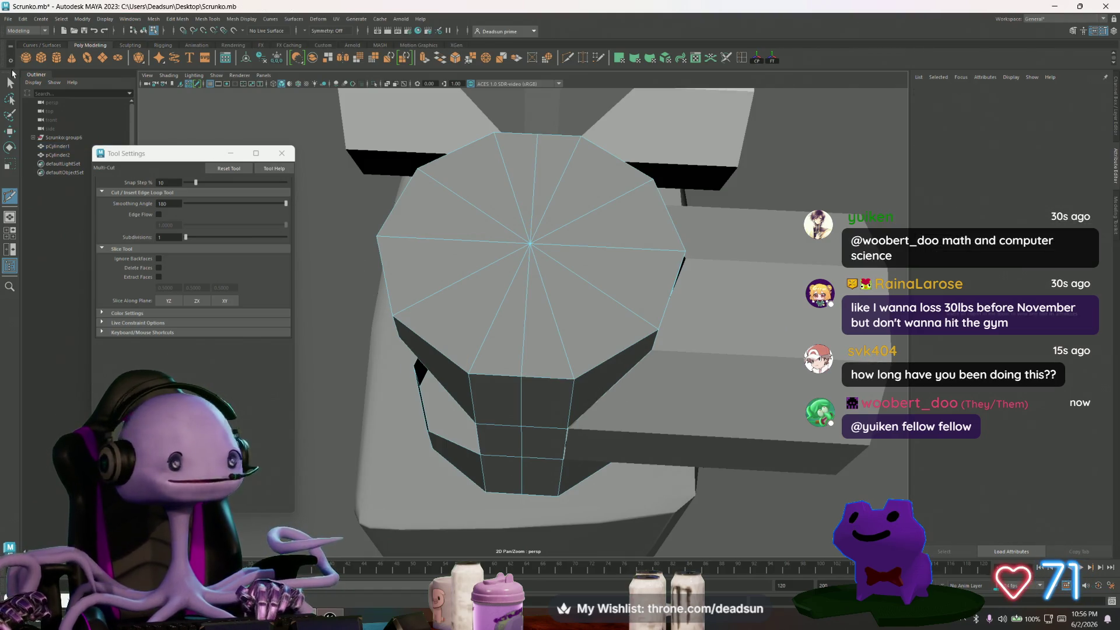
key(alt+Tab)
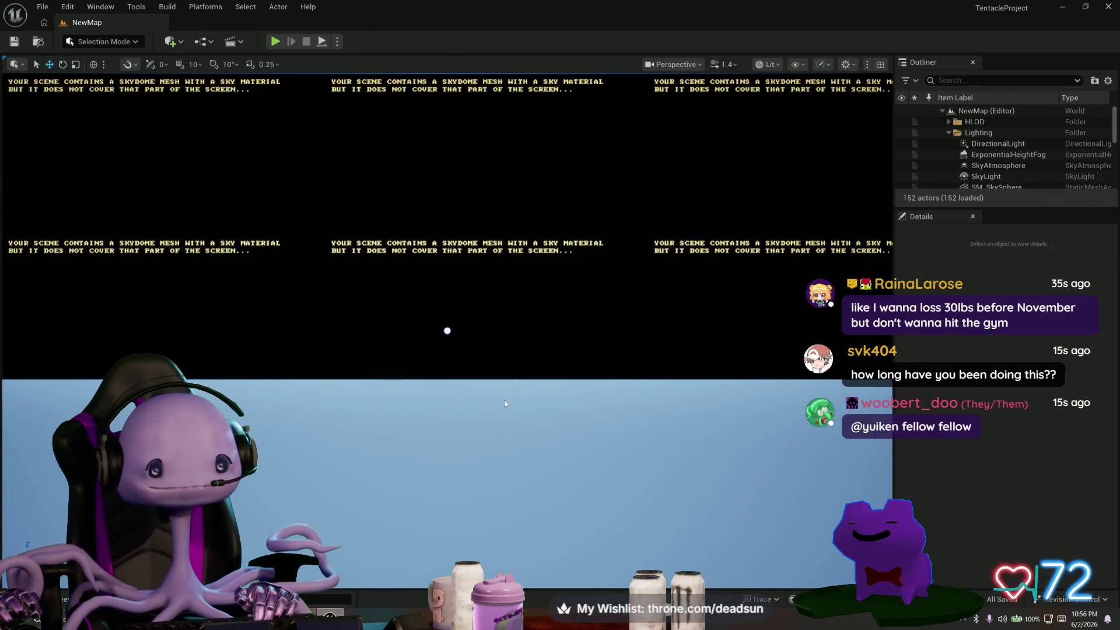
Play-test the NewMap level in the editor, stop it, and orbit the Maya model from below.
key(alt+p)
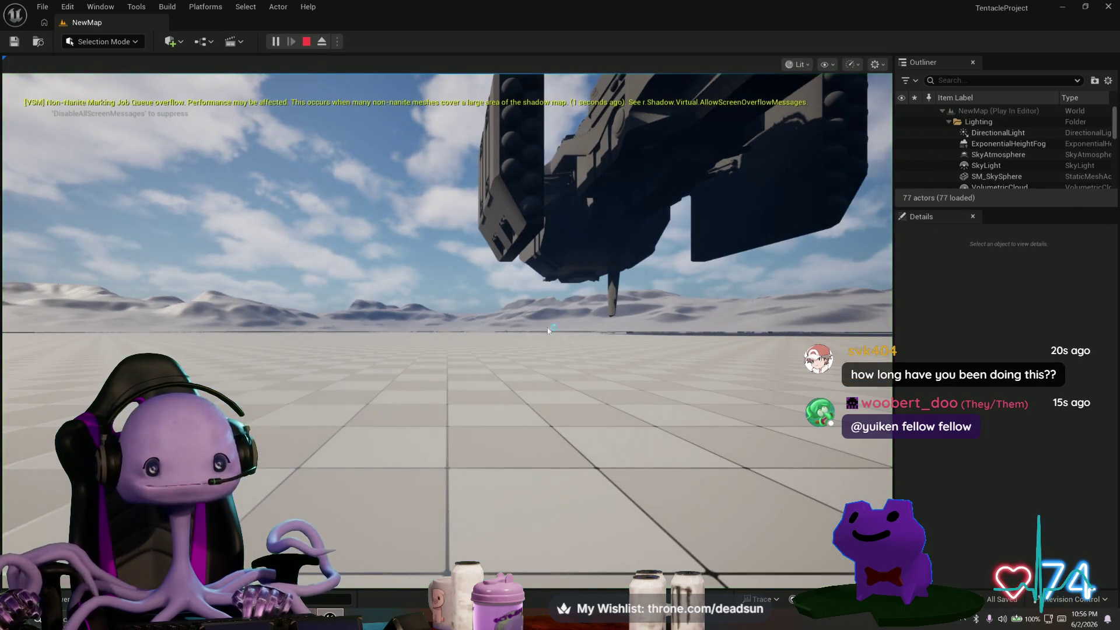
click(547, 330)
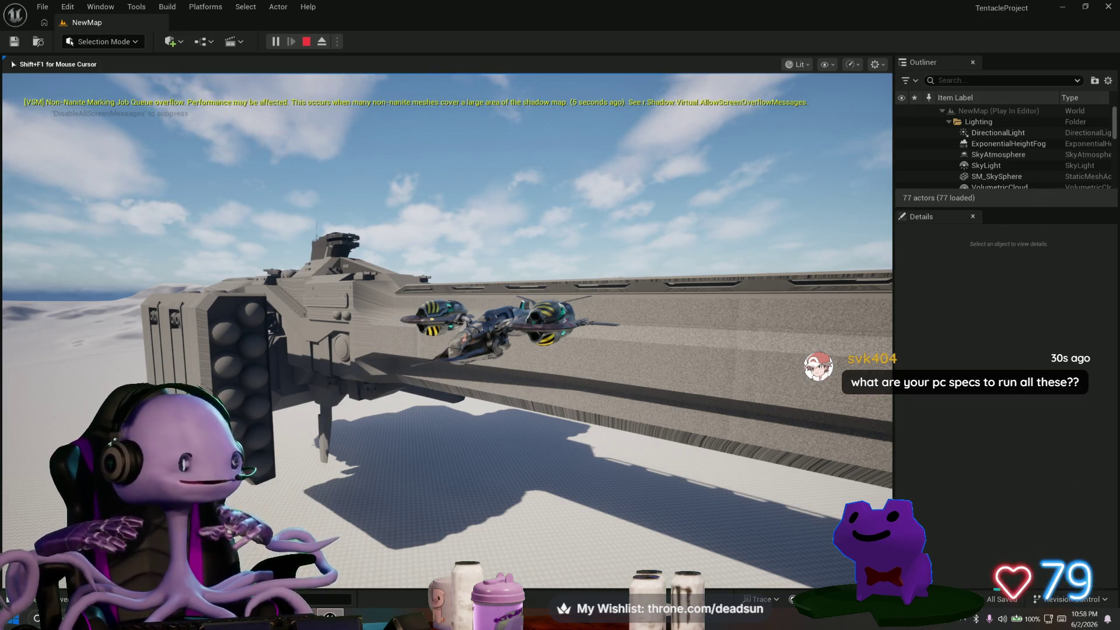
key(Escape)
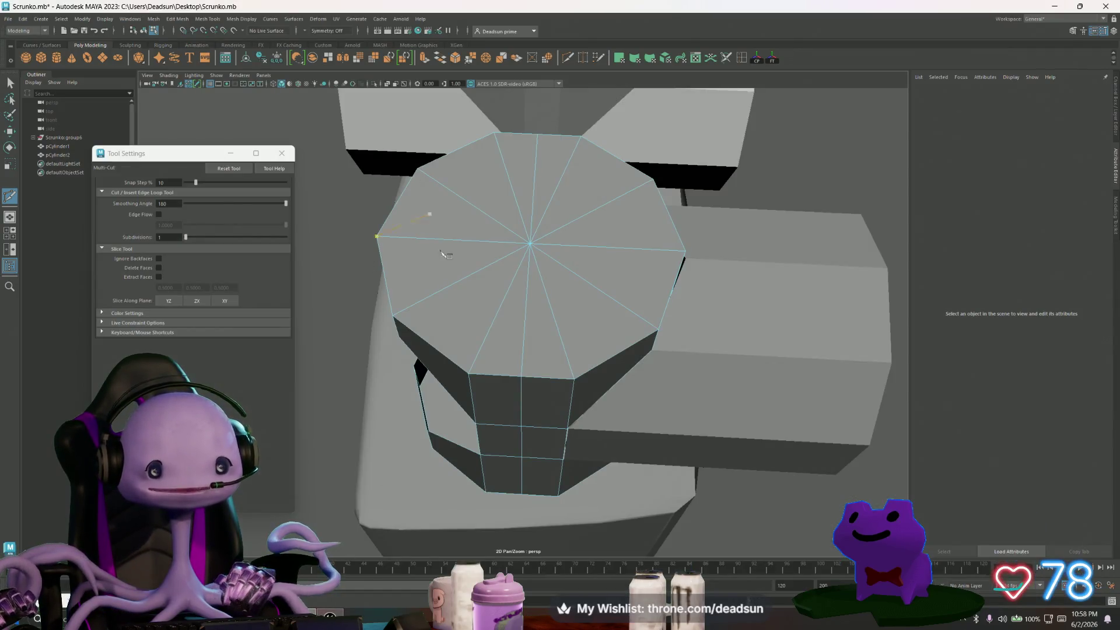
mouse_move(442, 252)
alt+mouse_down()
mouse_move(475, 257)
mouse_move(420, 242)
alt+mouse_up()
Exit the cutting tool and select side cylinder pCylinder2 in object mode.
key(q)
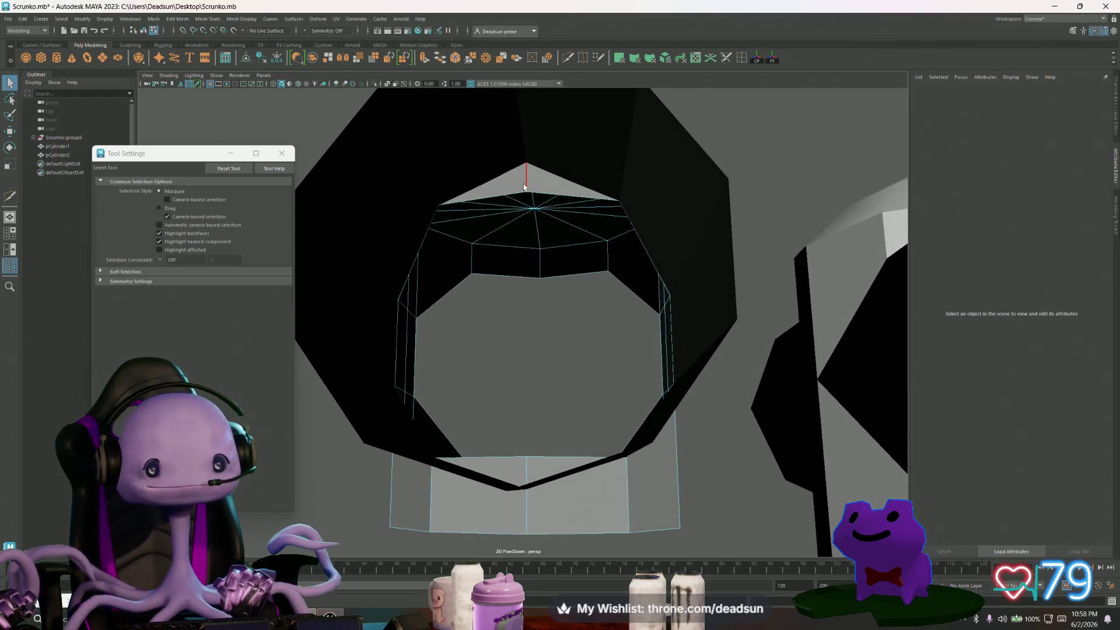
mouse_move(527, 189)
alt+mouse_down()
mouse_move(572, 192)
mouse_move(612, 230)
mouse_move(709, 181)
mouse_move(605, 237)
mouse_move(581, 229)
mouse_move(618, 211)
mouse_move(738, 202)
mouse_move(645, 200)
mouse_move(580, 225)
mouse_move(608, 221)
mouse_move(555, 252)
mouse_move(752, 265)
alt+mouse_up()
right_click(764, 254)
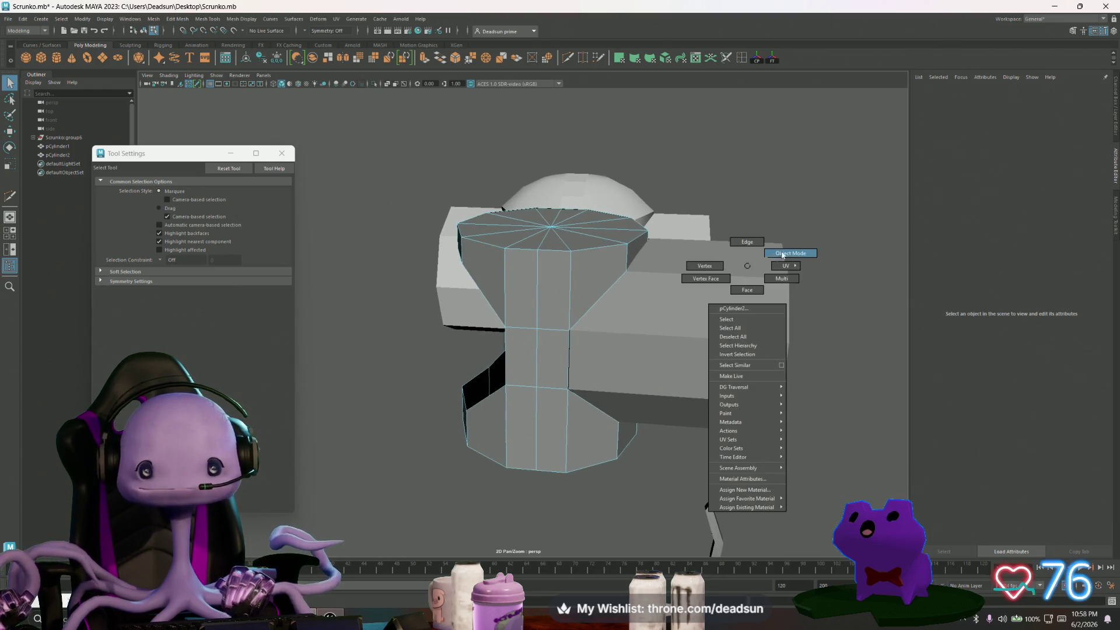
click(760, 264)
alt+drag(620, 315, 623, 315)
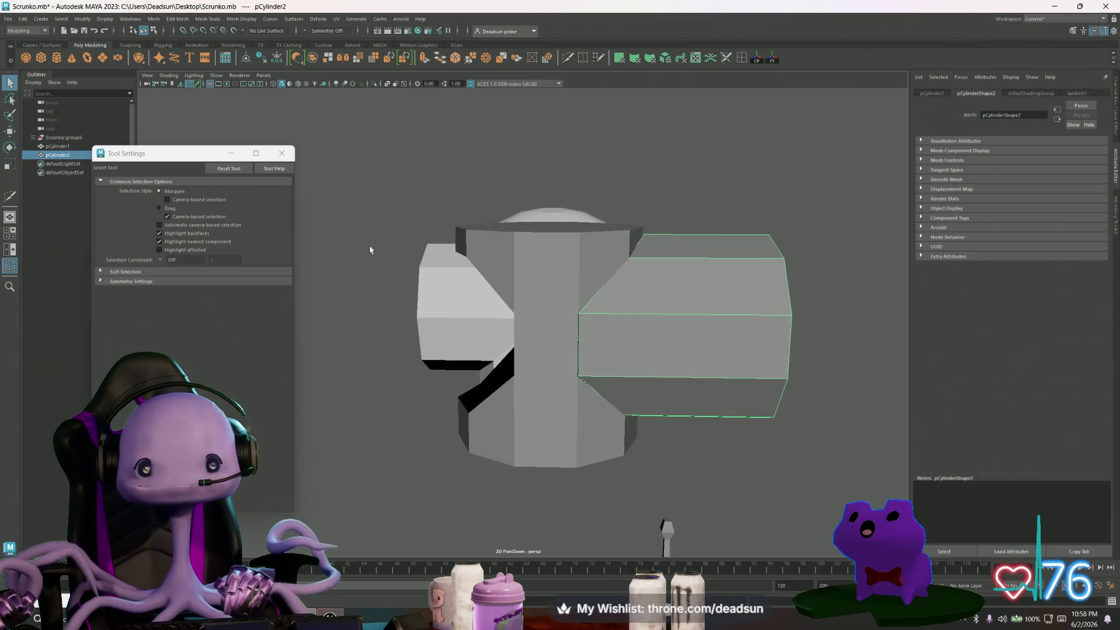
Close the Tool Settings window and browse the Edit Mesh and Mesh Tools menus.
click(281, 153)
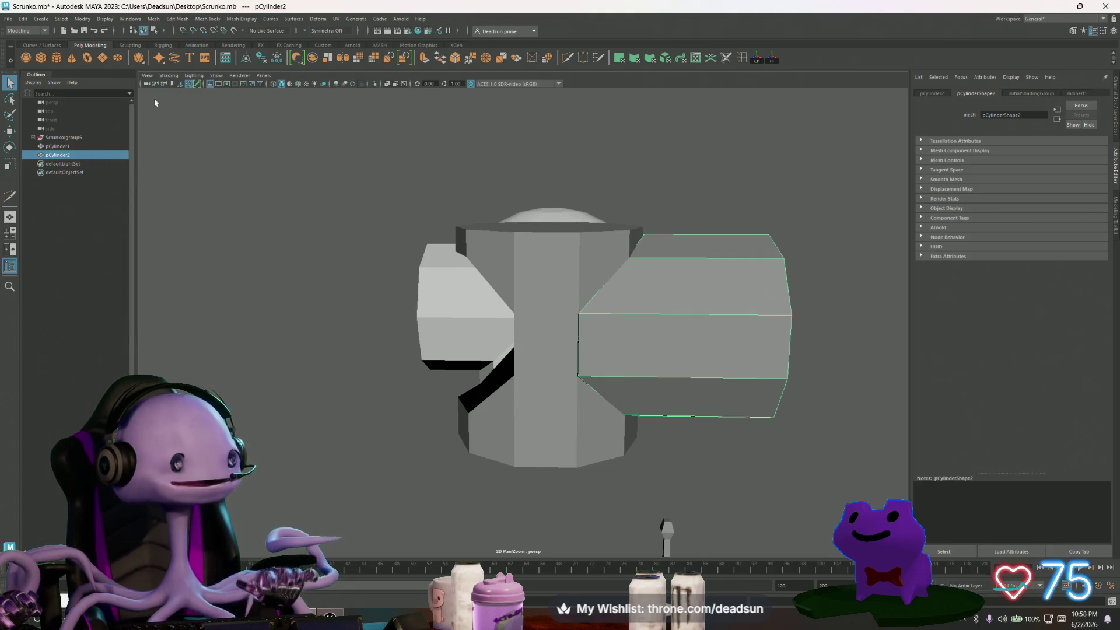
click(176, 19)
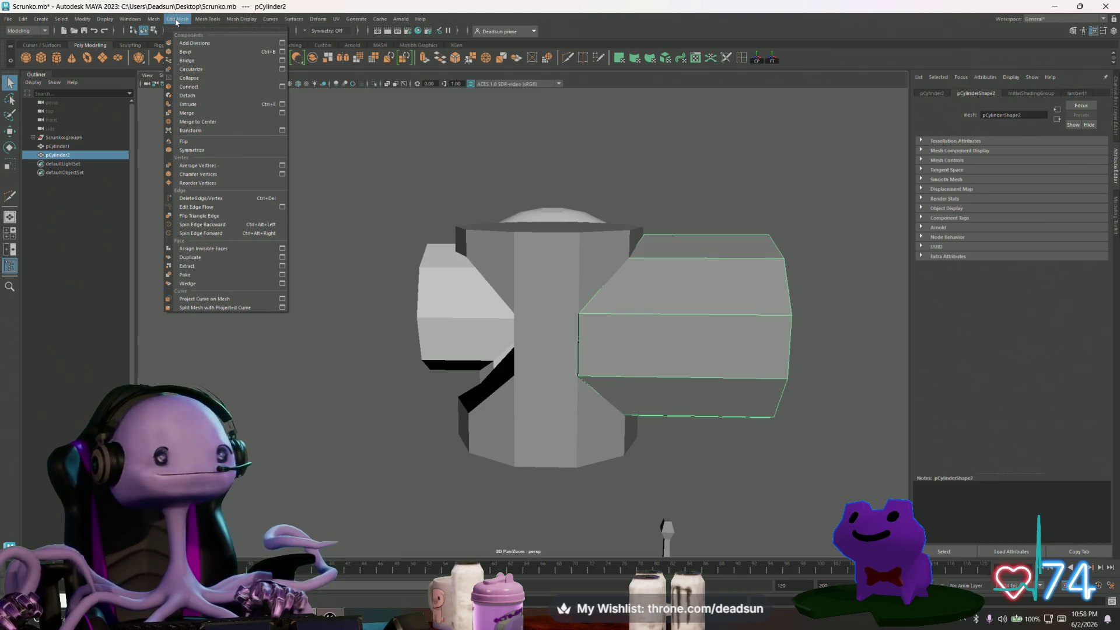
mouse_move(206, 21)
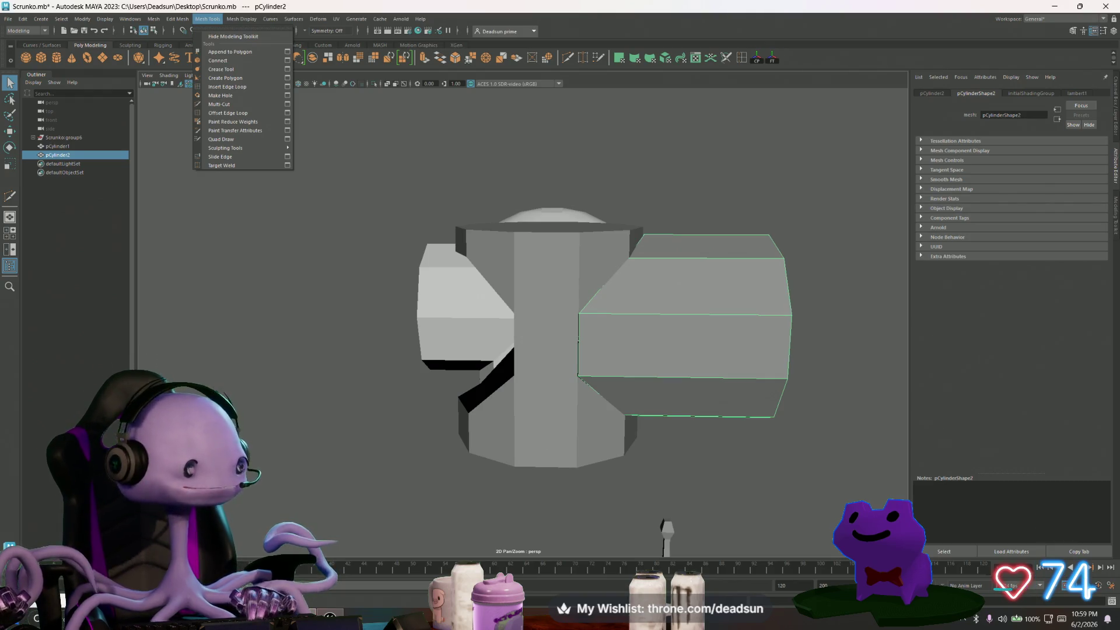
key(Escape)
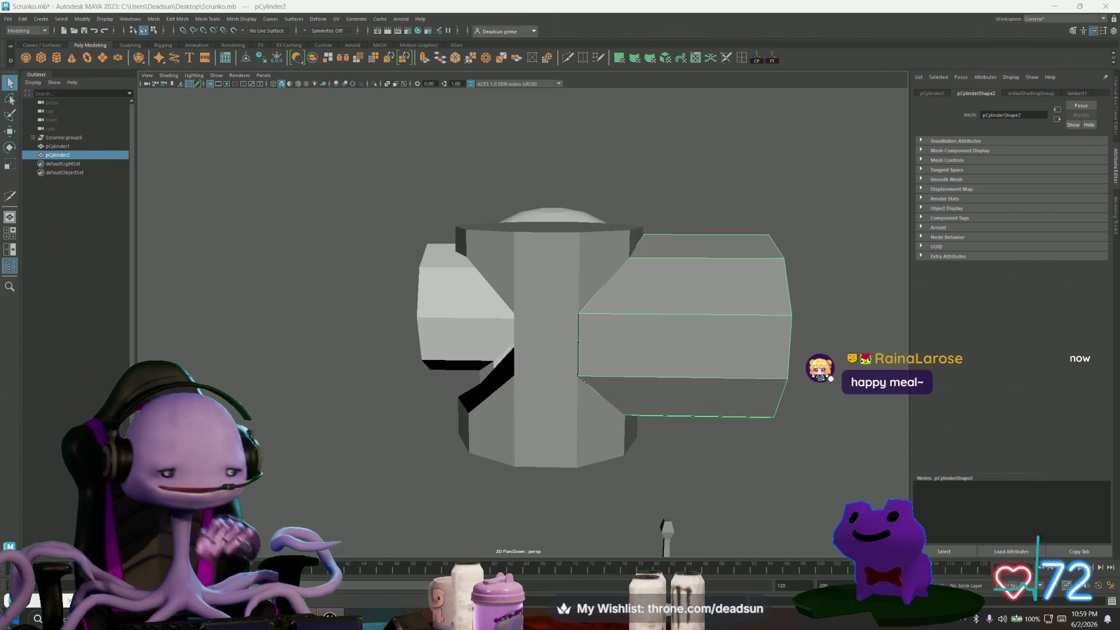
Enter vertex mode on pCylinder1 and frame an inner-edge vertex of the opening for moving.
mouse_move(550, 294)
alt+mouse_down()
mouse_move(560, 328)
mouse_move(663, 317)
mouse_move(652, 305)
mouse_move(543, 322)
mouse_move(640, 305)
alt+mouse_up()
click(535, 312)
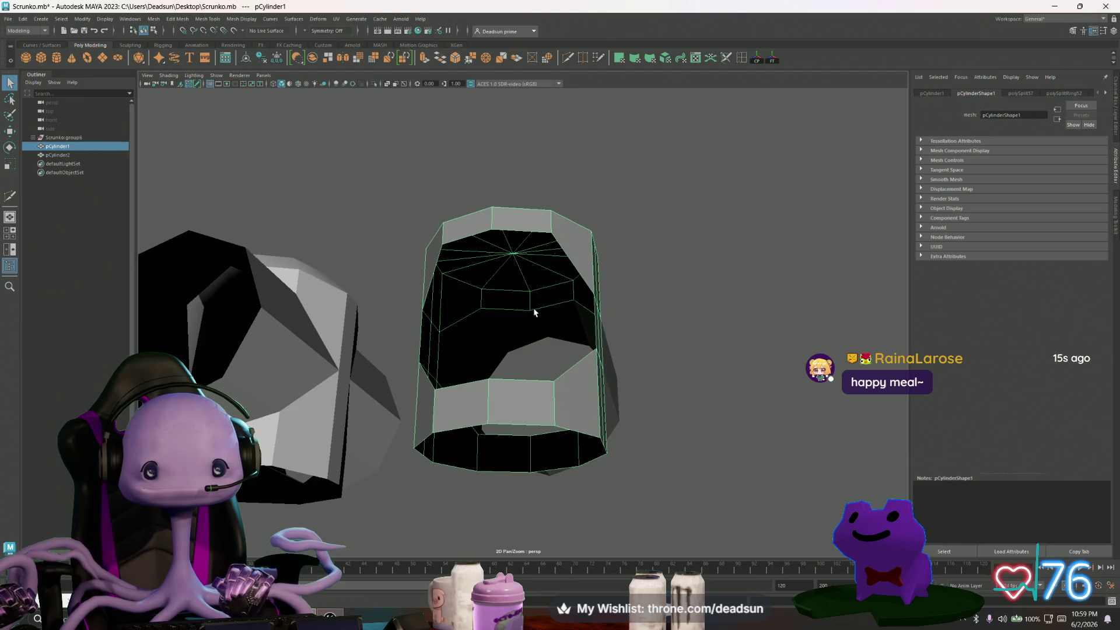
click(543, 322)
mouse_move(537, 320)
alt+mouse_down()
mouse_move(537, 303)
mouse_move(600, 377)
mouse_move(528, 277)
mouse_move(513, 377)
mouse_move(536, 400)
mouse_move(517, 388)
alt+mouse_up()
right_drag(474, 363, 488, 351)
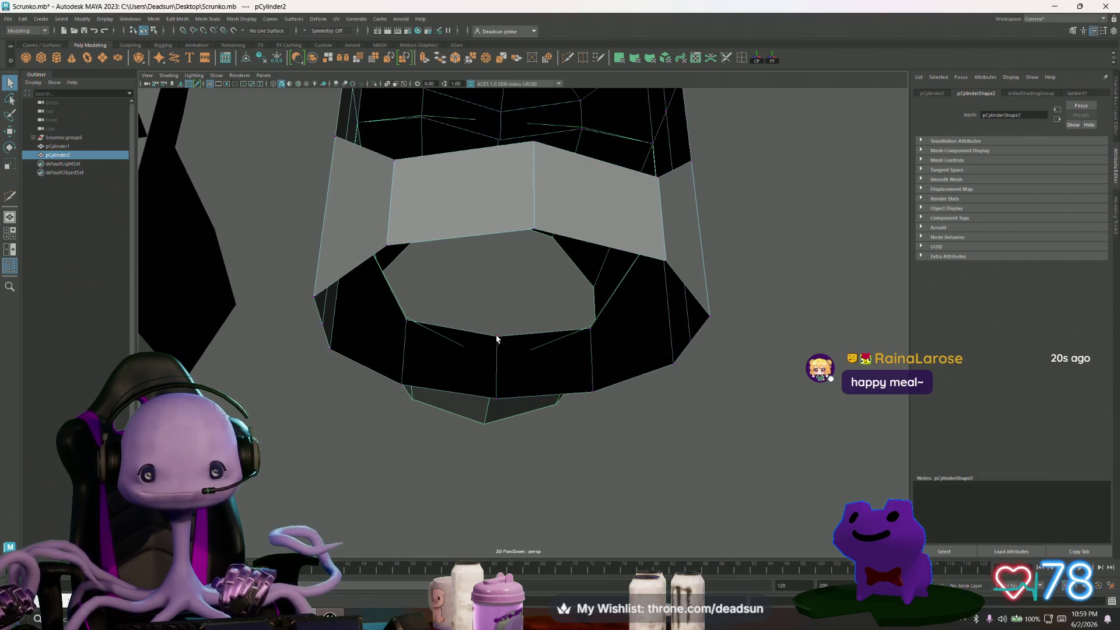
click(496, 338)
key(w)
key(f)
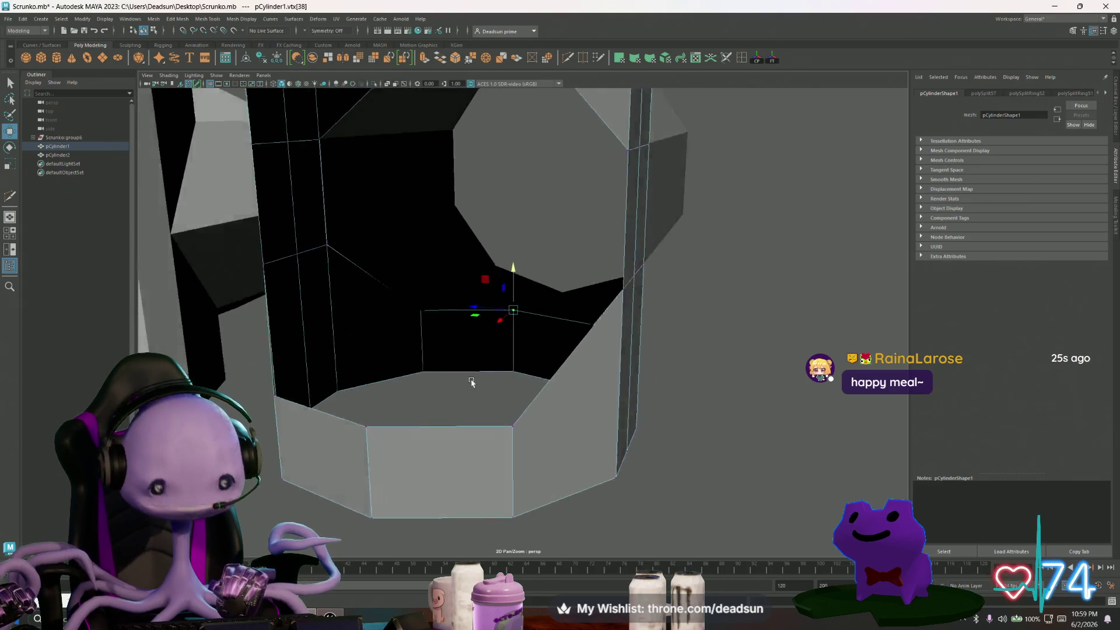
Snap the opening's upper and side vertices onto neighbouring points.
key(v)
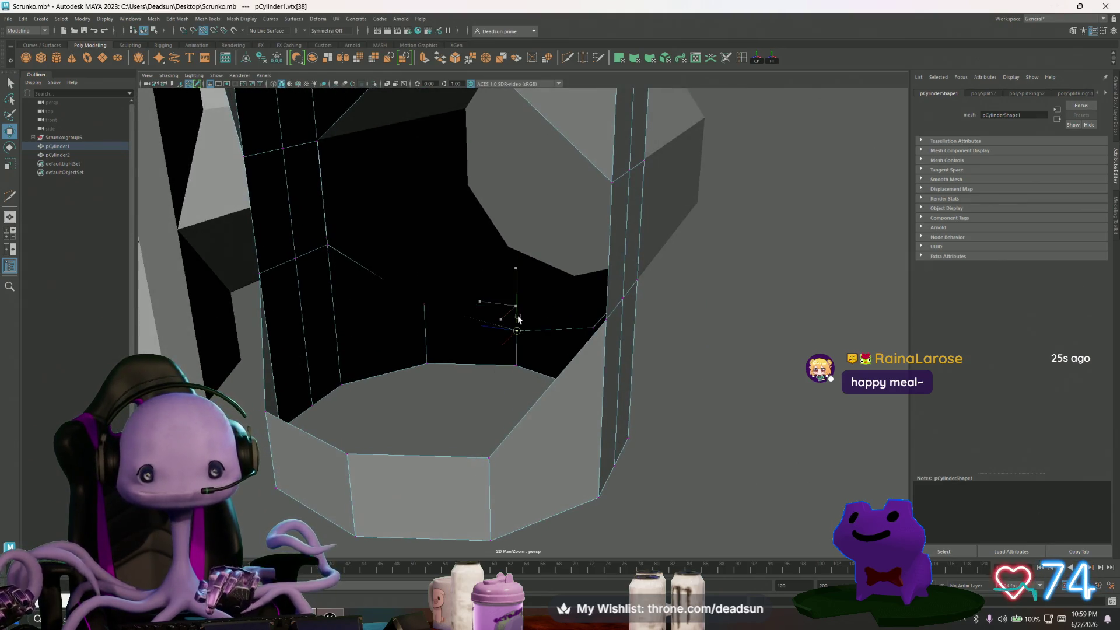
mouse_move(518, 318)
alt+mouse_down()
mouse_move(541, 257)
mouse_move(495, 266)
mouse_move(490, 238)
alt+mouse_up()
click(489, 248)
key(v)
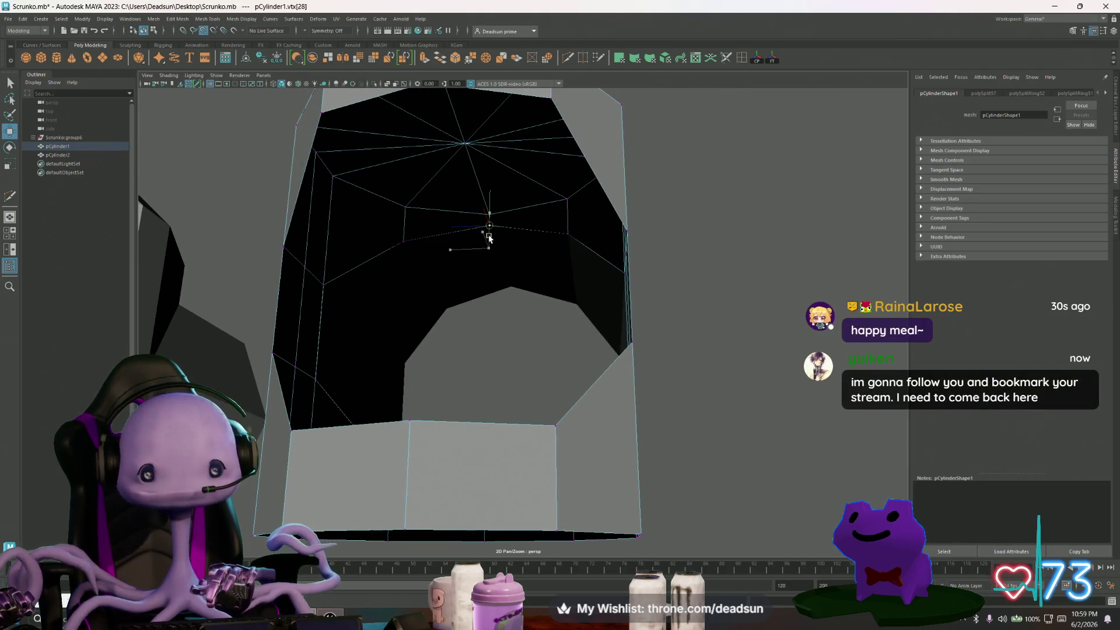
mouse_move(527, 295)
alt+mouse_down()
mouse_move(507, 333)
mouse_move(435, 252)
alt+mouse_up()
click(433, 249)
click(363, 295)
click(352, 370)
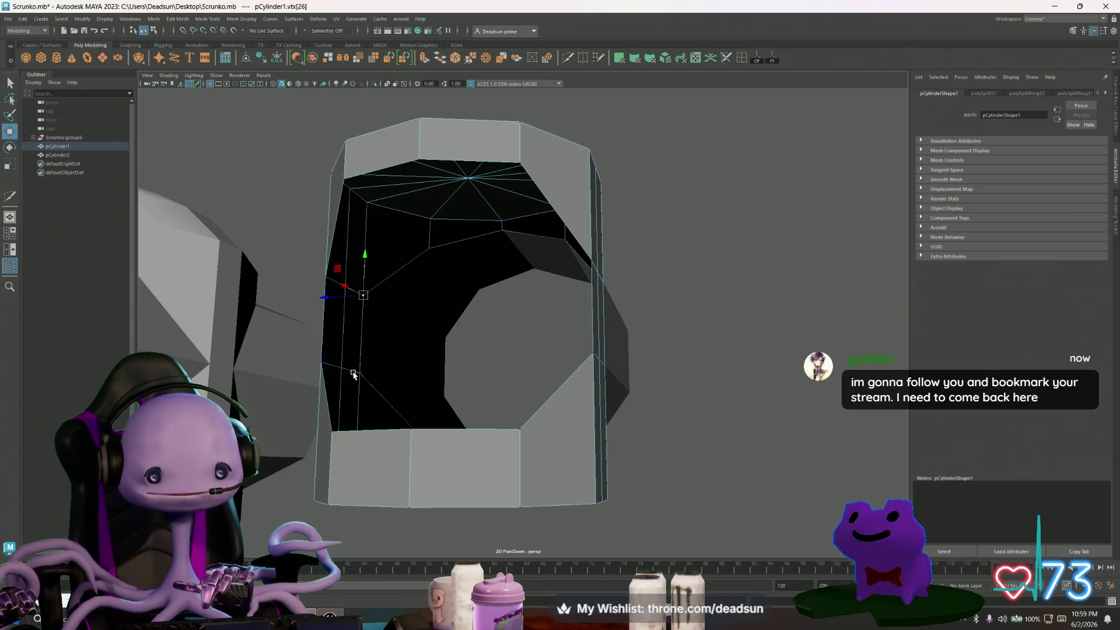
Reposition the vertices along the opening's lower edge.
alt+drag(400, 405, 425, 429)
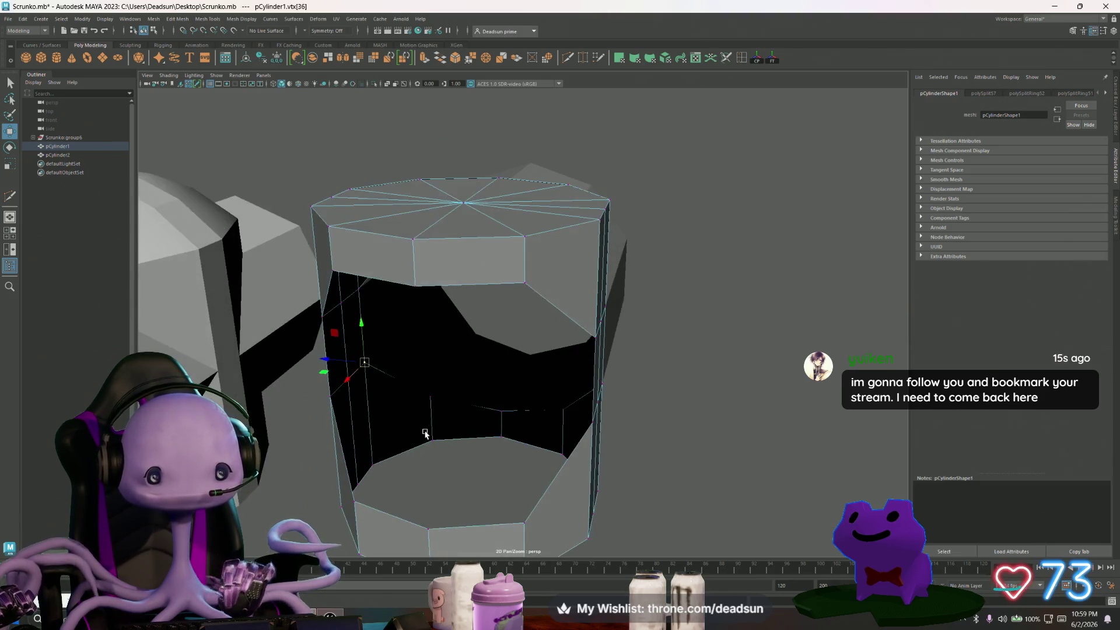
click(430, 401)
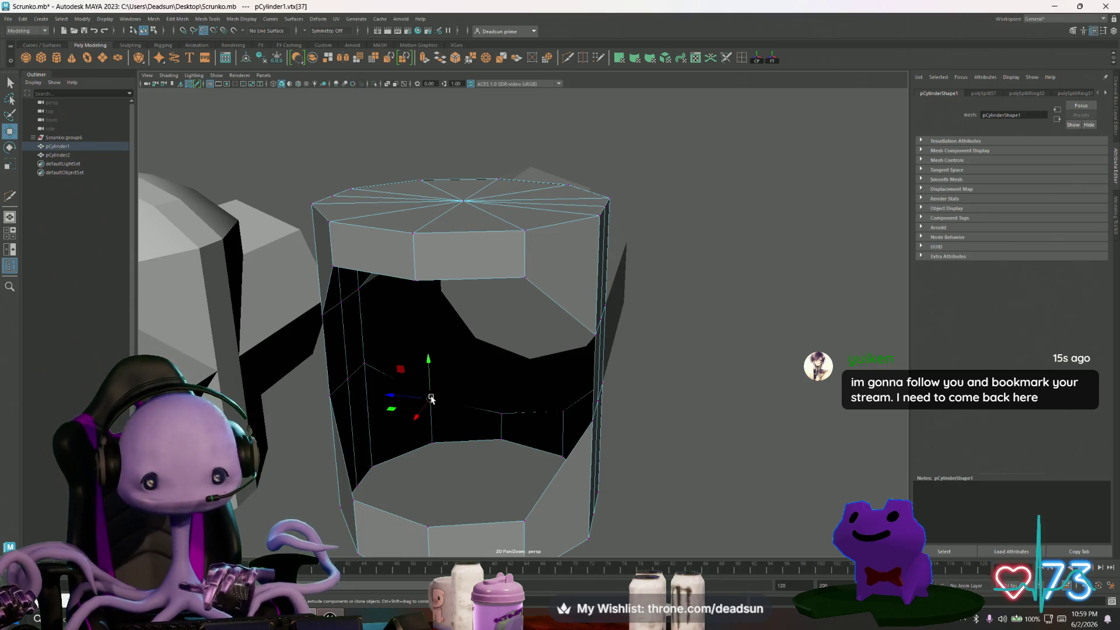
click(502, 415)
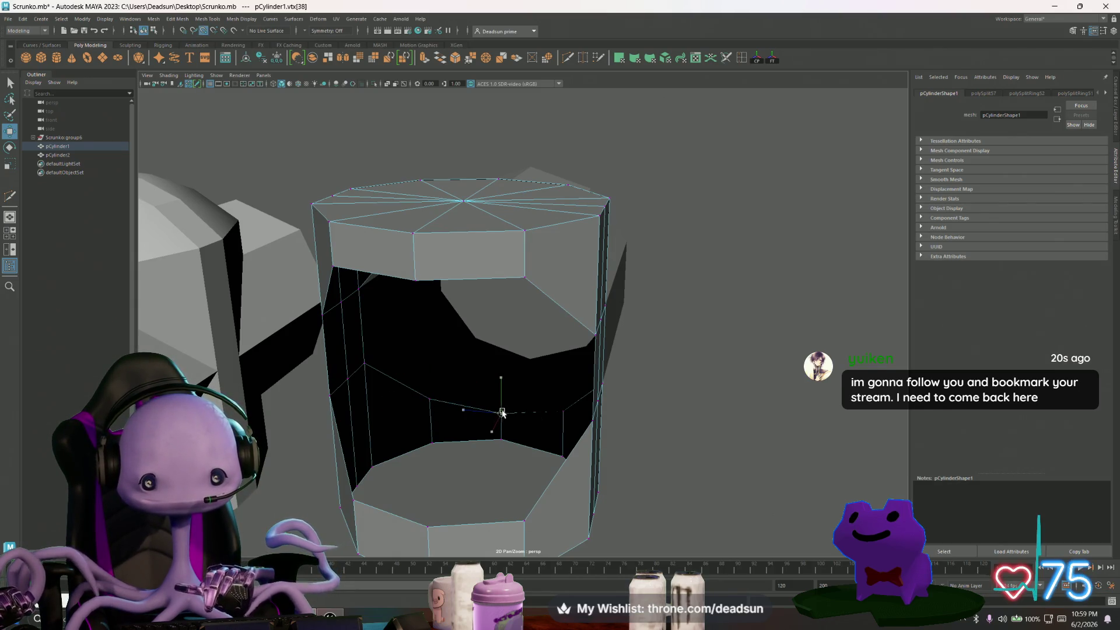
alt+drag(504, 417, 533, 406)
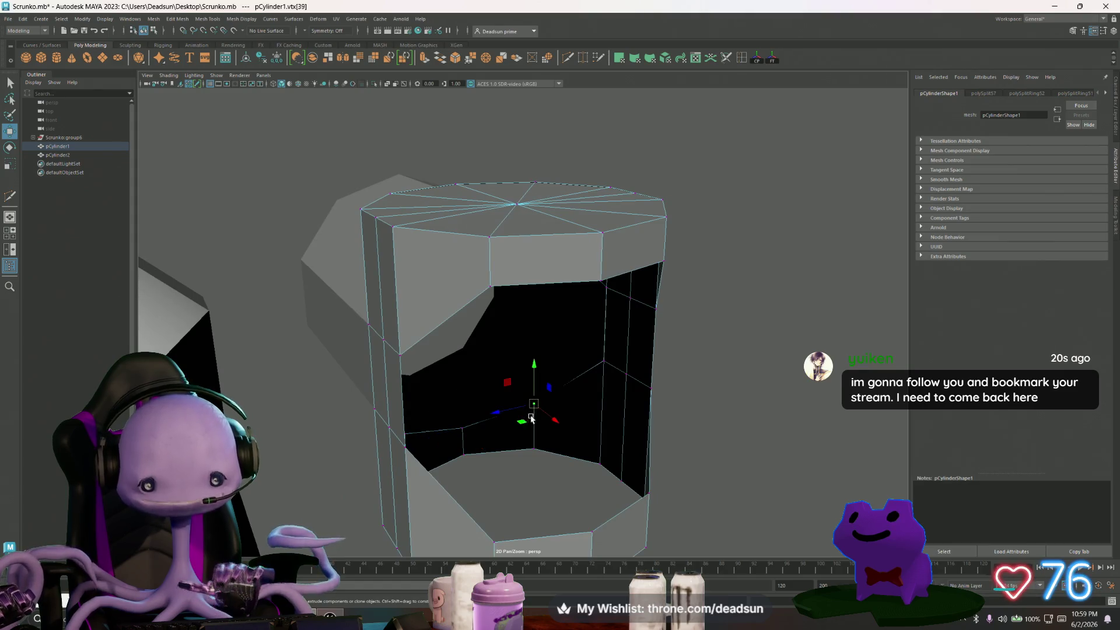
click(534, 403)
click(604, 363)
Reposition the upper-edge and corner vertices, then return pCylinder1 to object mode.
alt+drag(578, 390, 600, 322)
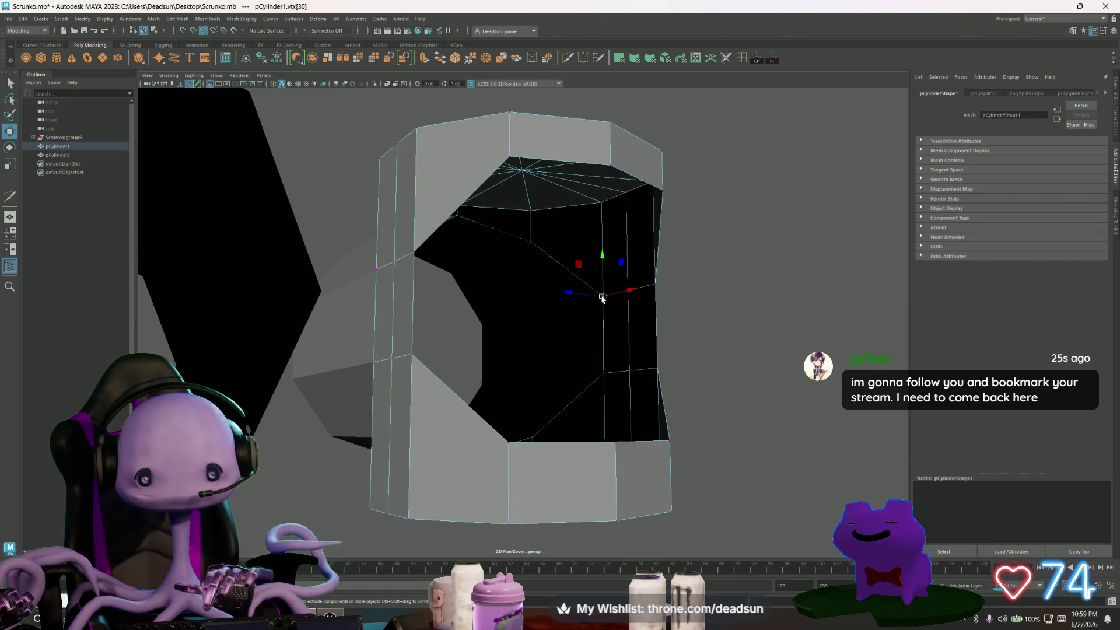
click(602, 296)
click(531, 241)
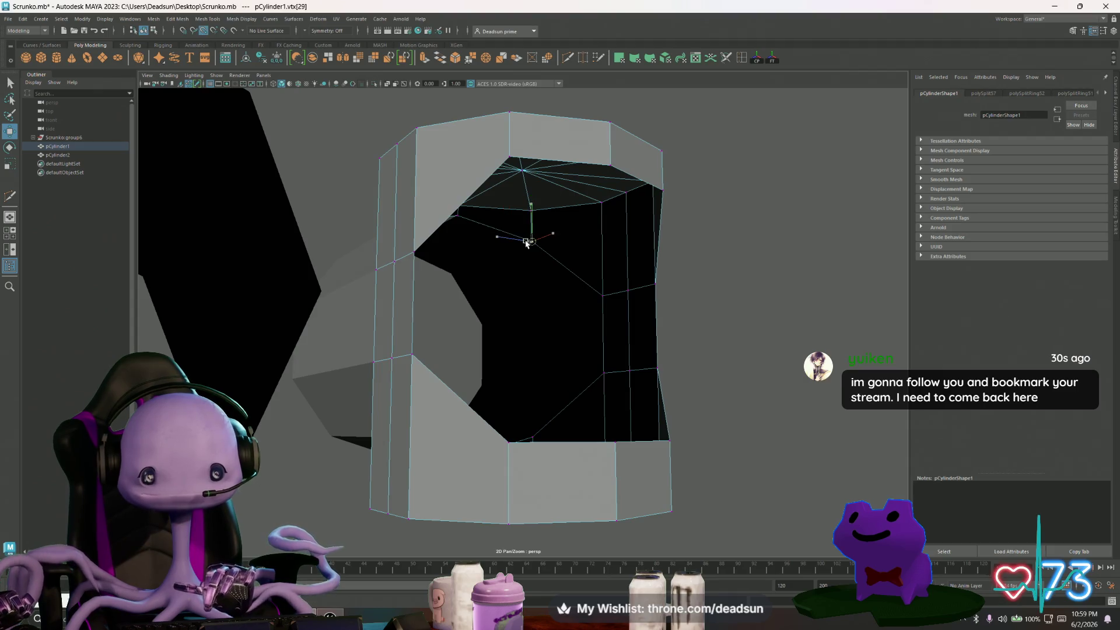
click(458, 216)
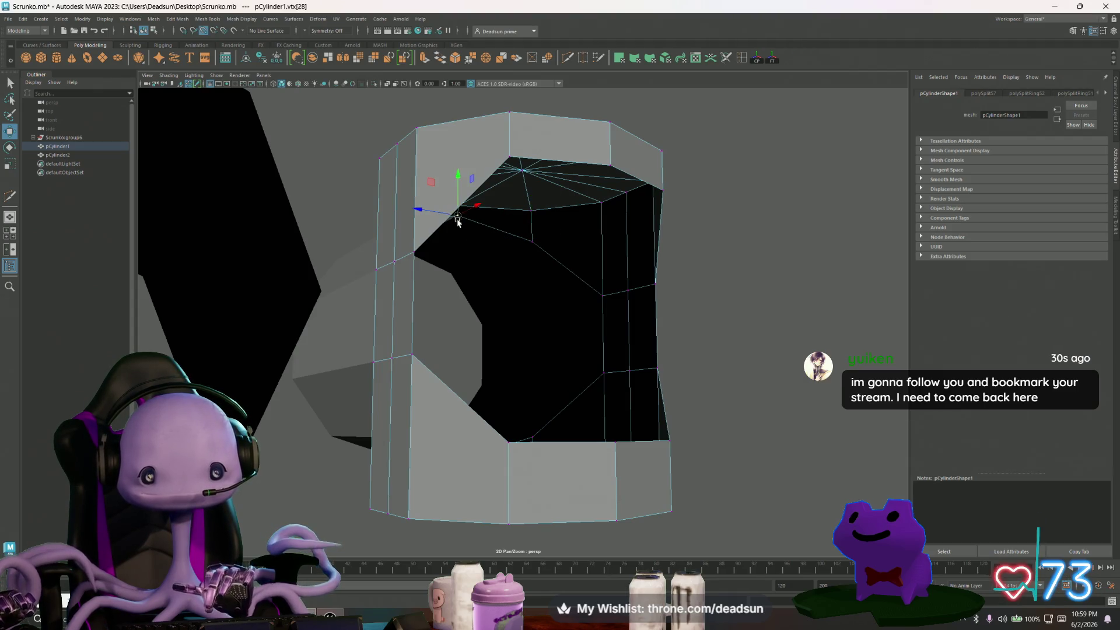
mouse_move(566, 350)
alt+mouse_down()
mouse_move(588, 362)
mouse_move(612, 342)
mouse_move(523, 352)
mouse_move(518, 380)
mouse_move(532, 397)
mouse_move(482, 405)
mouse_move(502, 393)
alt+mouse_up()
right_drag(546, 224, 648, 179)
Select the body cylinder pCylinder1, then reselect the side cylinder pCylinder2 from a new angle.
click(647, 180)
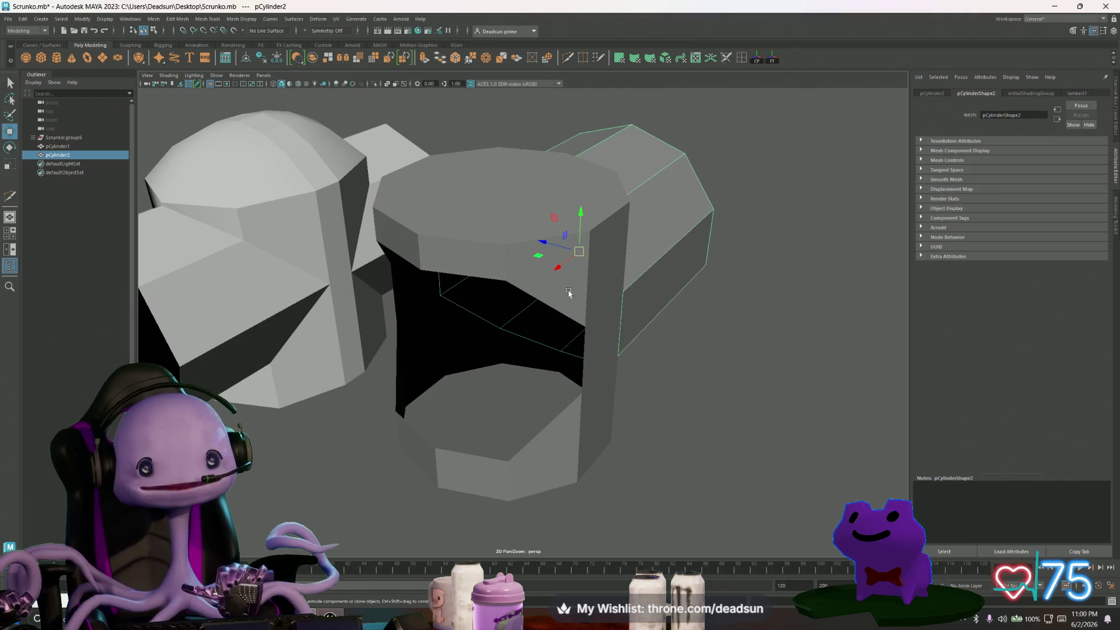
click(600, 314)
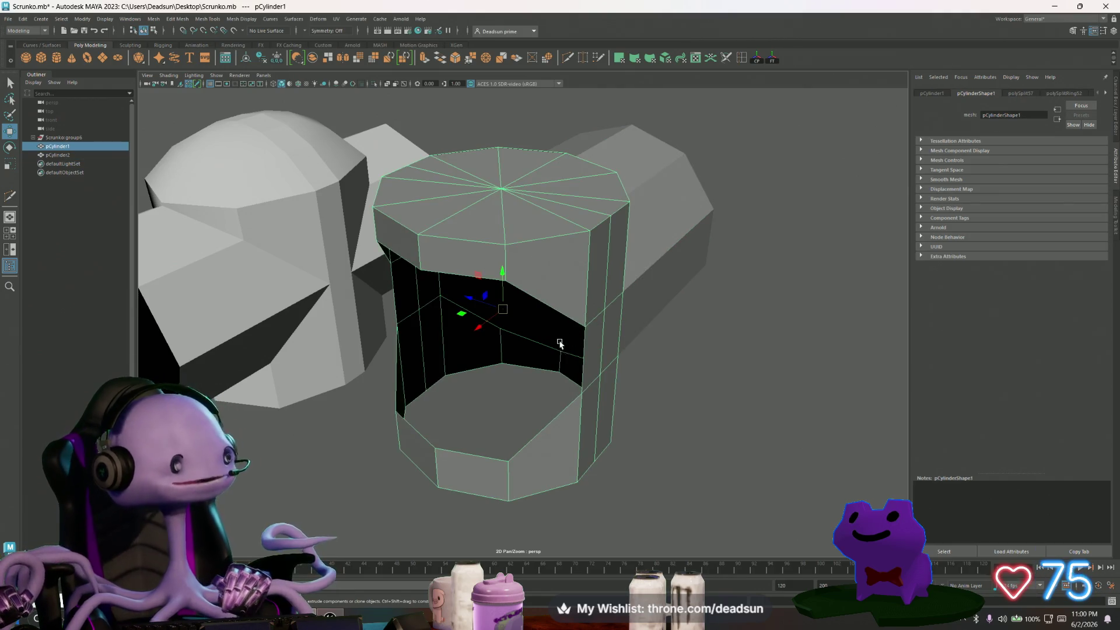
mouse_move(679, 327)
alt+mouse_down()
mouse_move(665, 315)
mouse_move(676, 272)
alt+mouse_up()
click(686, 297)
Undo the last seven edits with Ctrl+Z and return to object mode with F8.
key(ctrl+z)
key(ctrl+z)
key(ctrl+z)
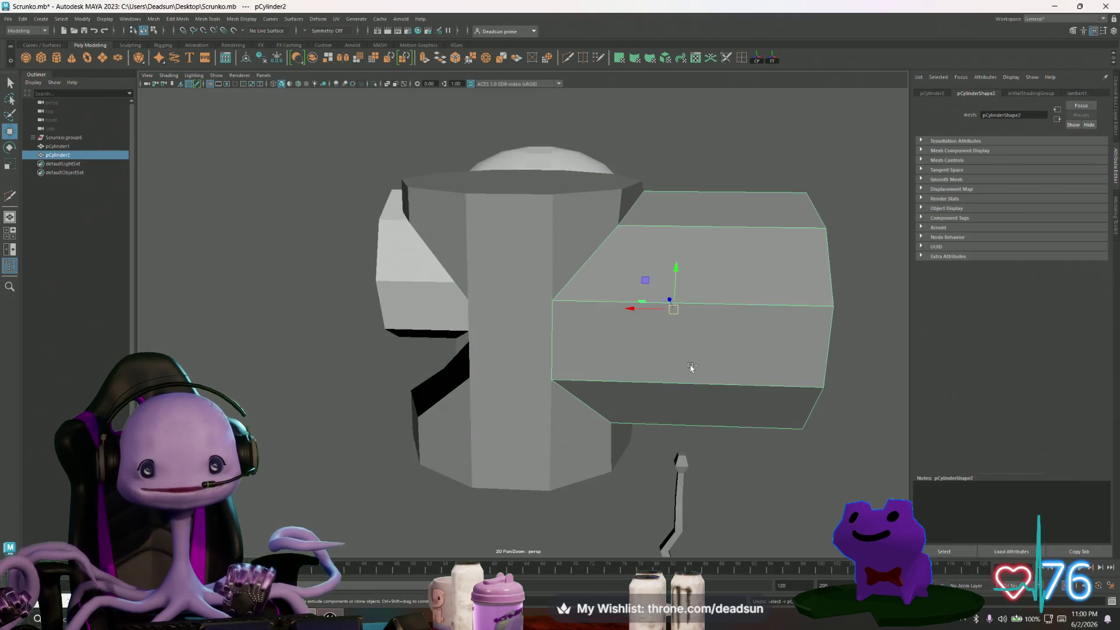
key(ctrl+z)
key(ctrl+z)
key(ctrl+z)
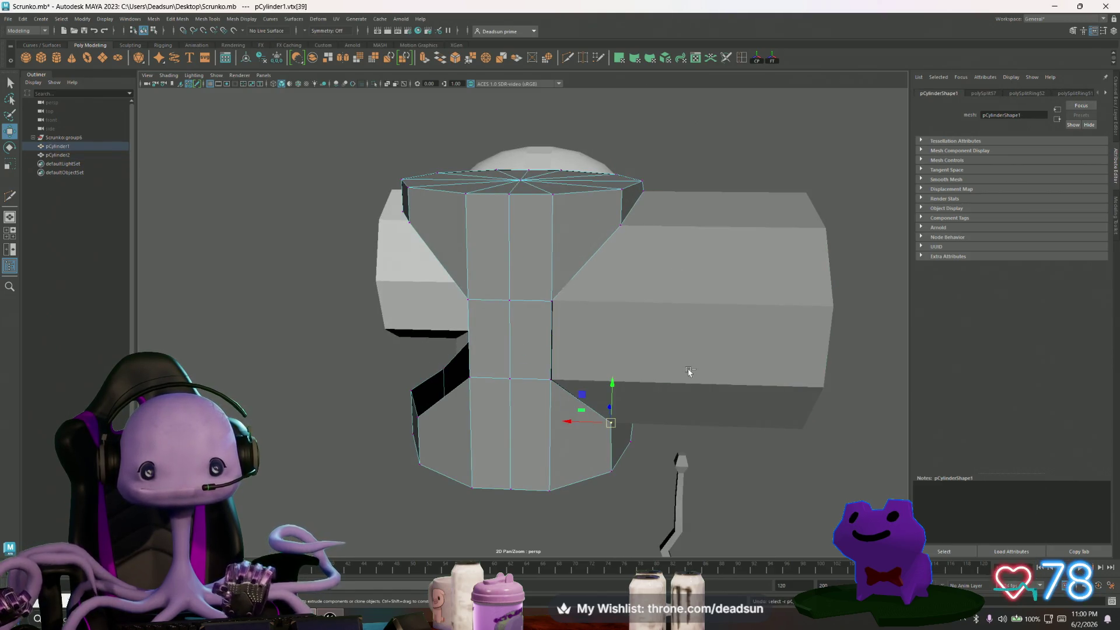
key(ctrl+z)
key(ctrl+z)
key(ctrl+z)
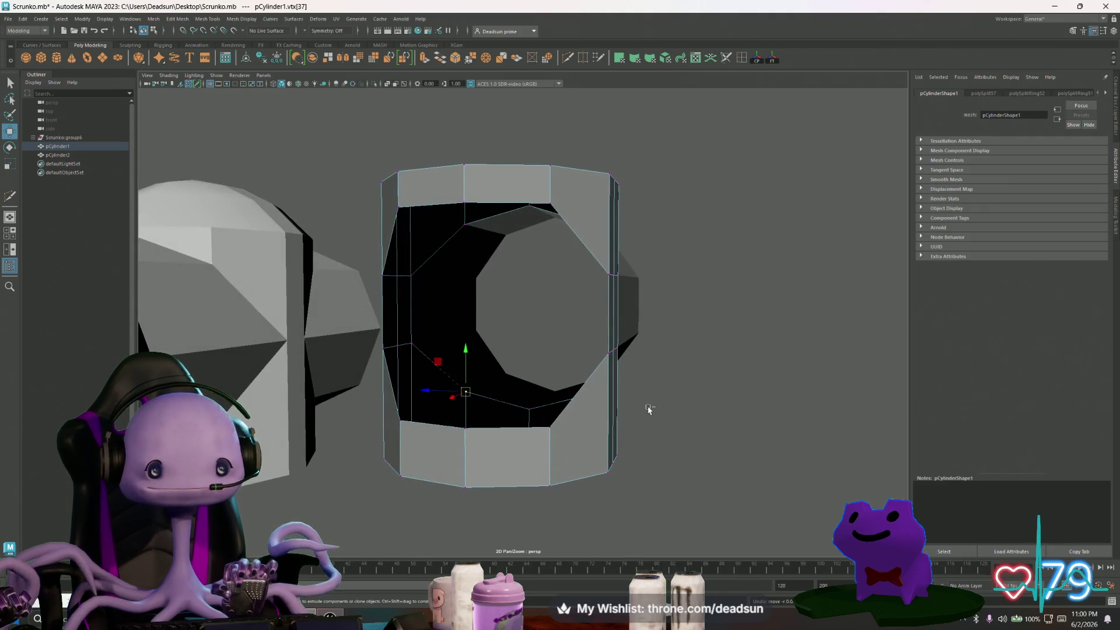
key(ctrl+z)
key(ctrl+z)
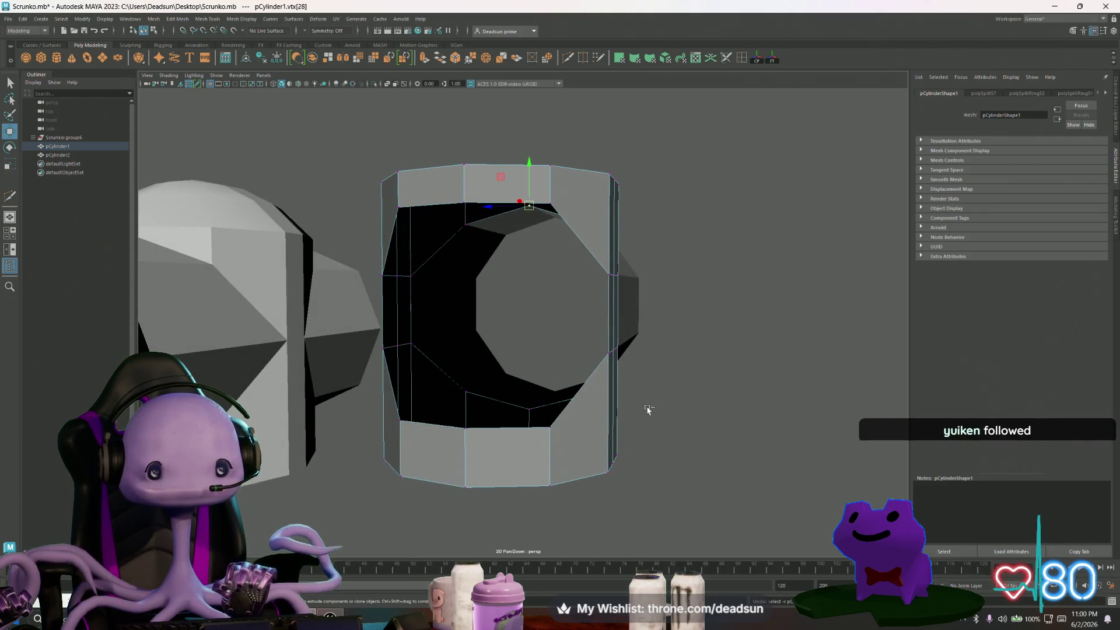
key(ctrl+z)
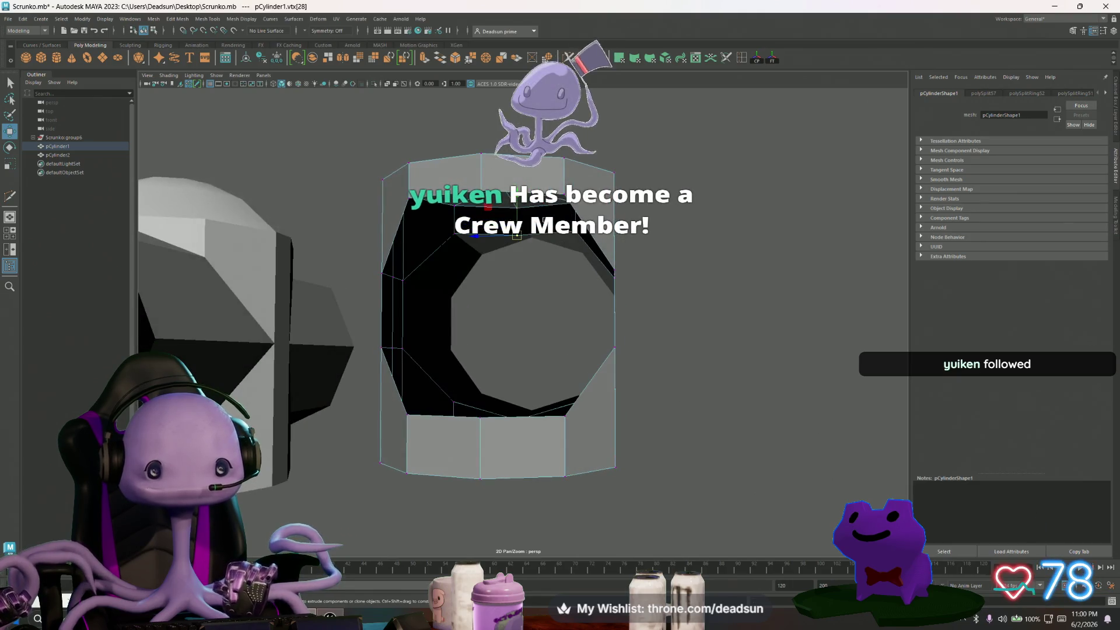
key(ctrl+z)
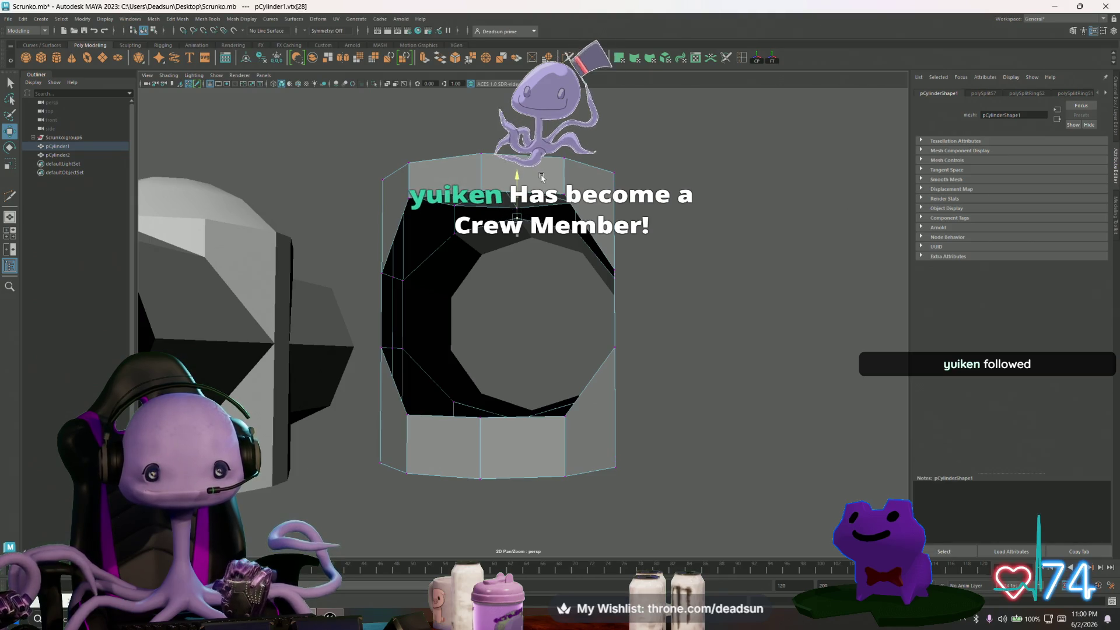
key(ctrl+z)
key(ctrl+z)
key(ctrl+z)
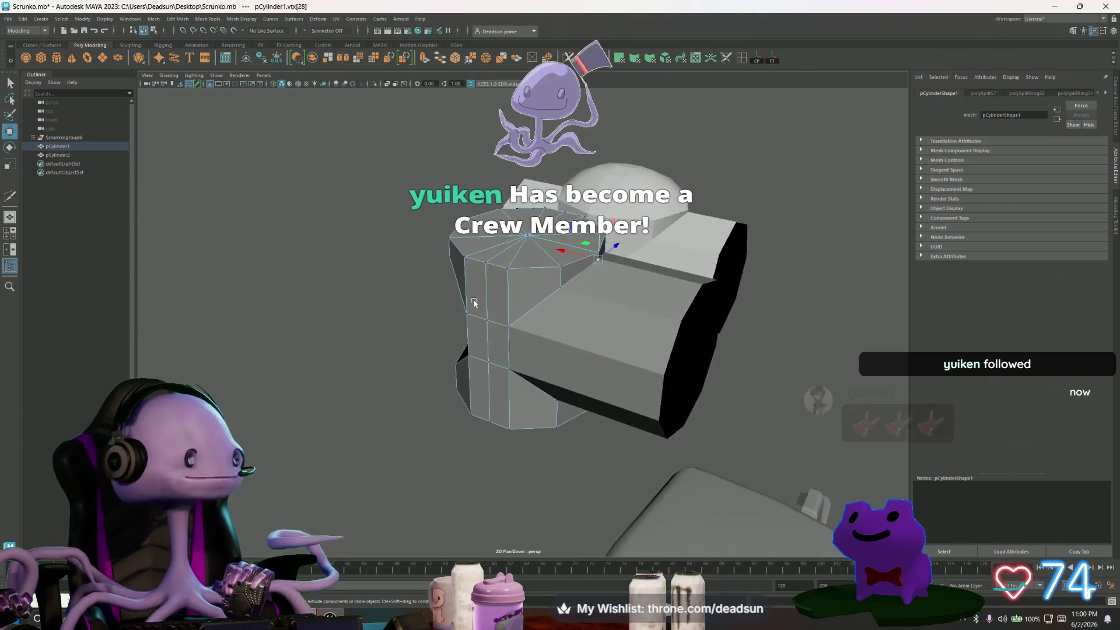
key(F8)
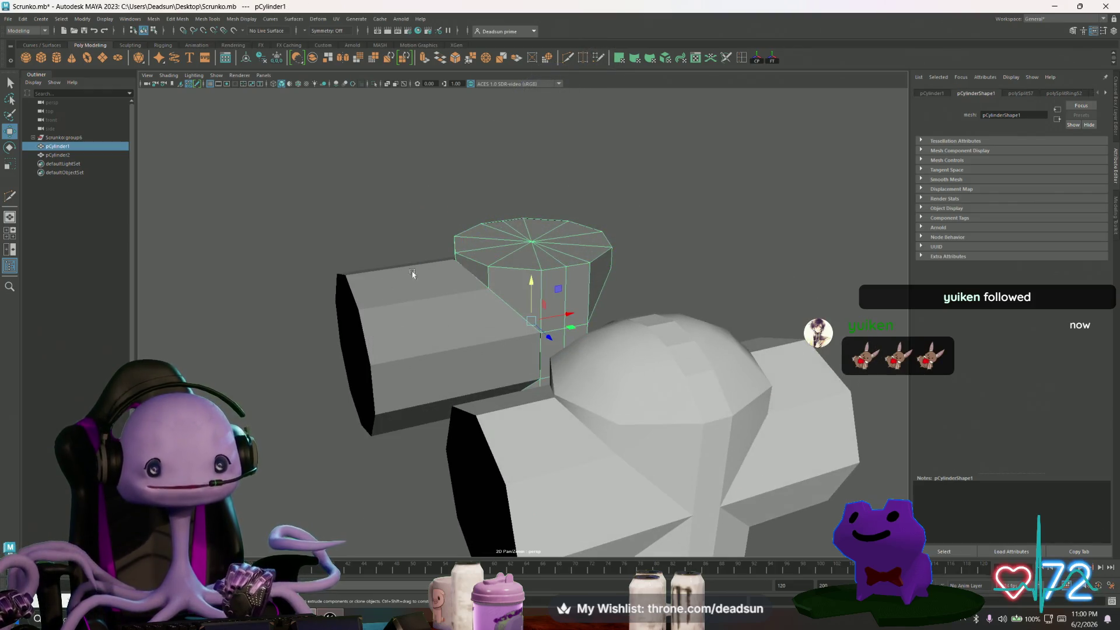
Select the horizontal side cylinder and browse the Mesh Tools, Mesh Display and Edit Mesh menus.
click(382, 295)
click(176, 18)
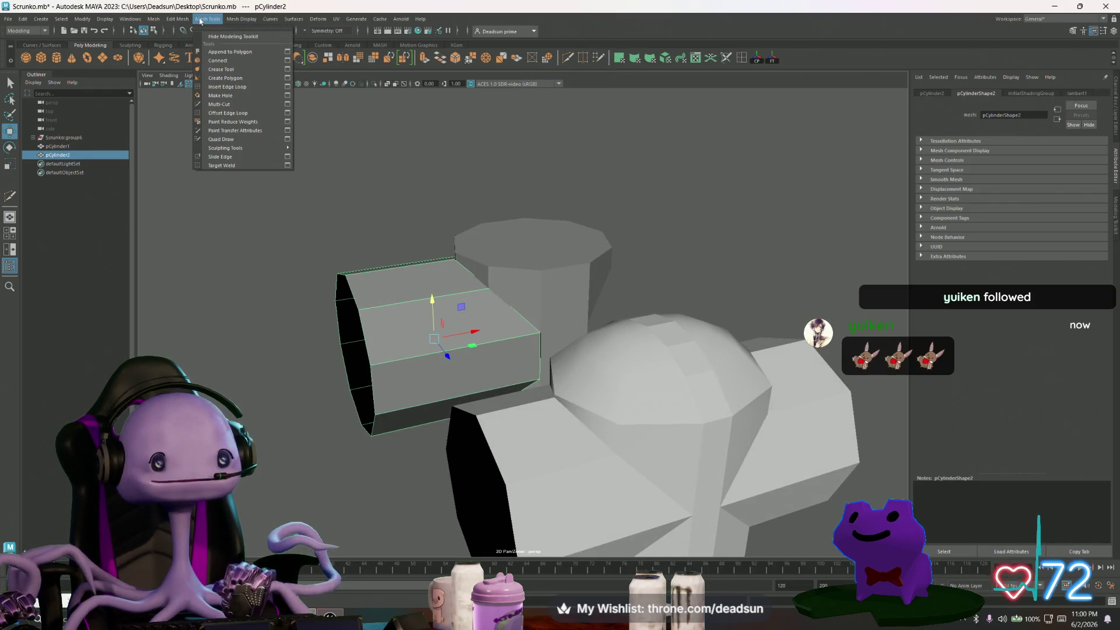
mouse_move(238, 20)
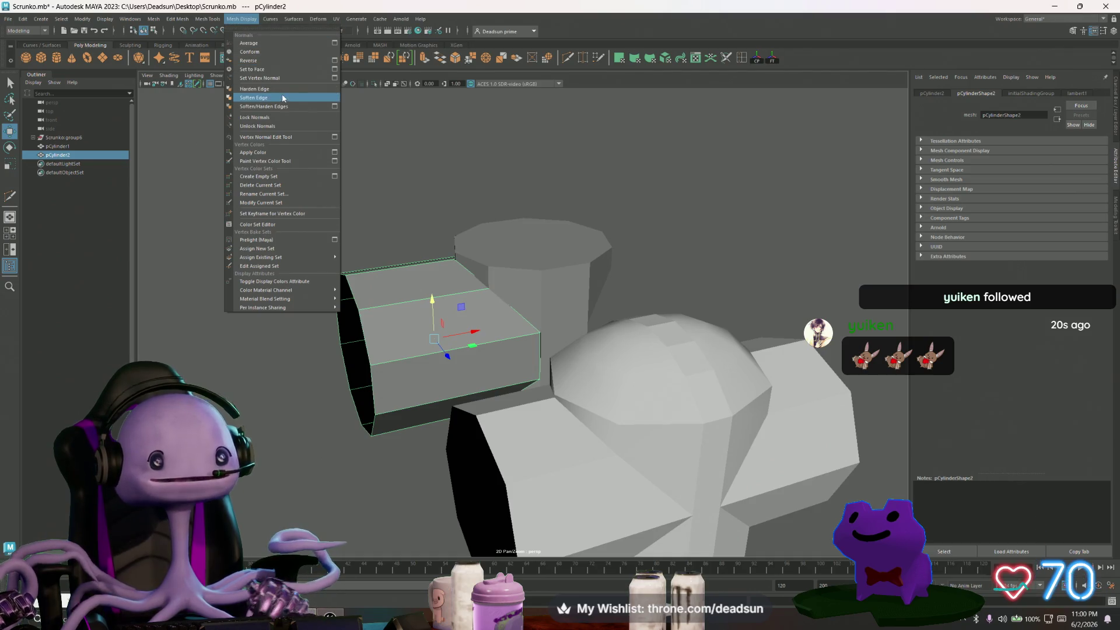
mouse_move(197, 19)
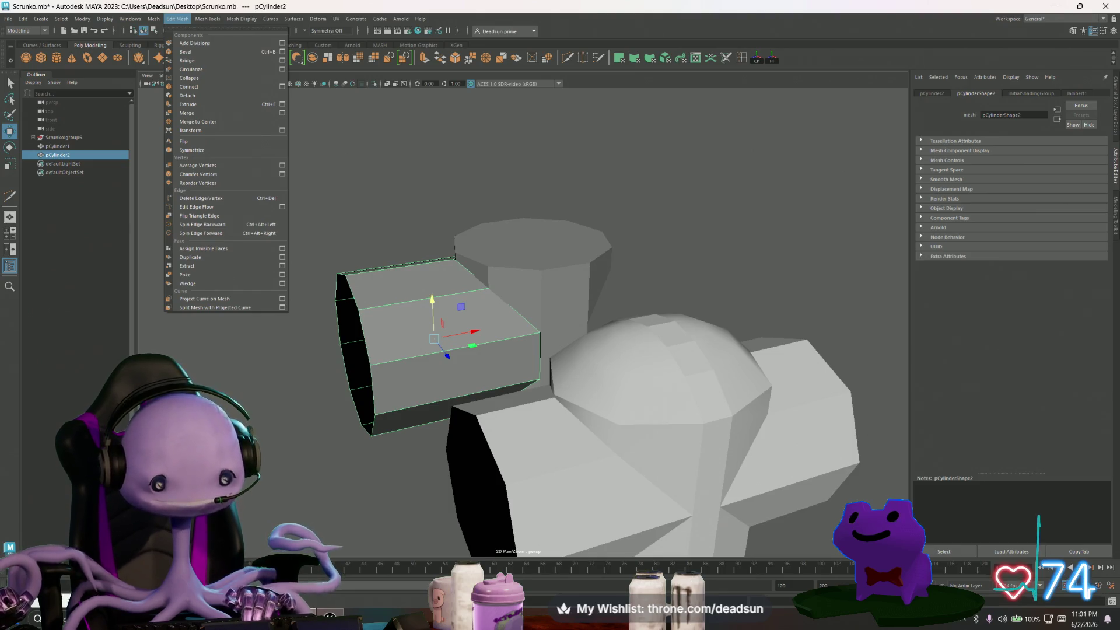
Dismiss the menus without running anything and switch to the Twitch browser window.
key(Escape)
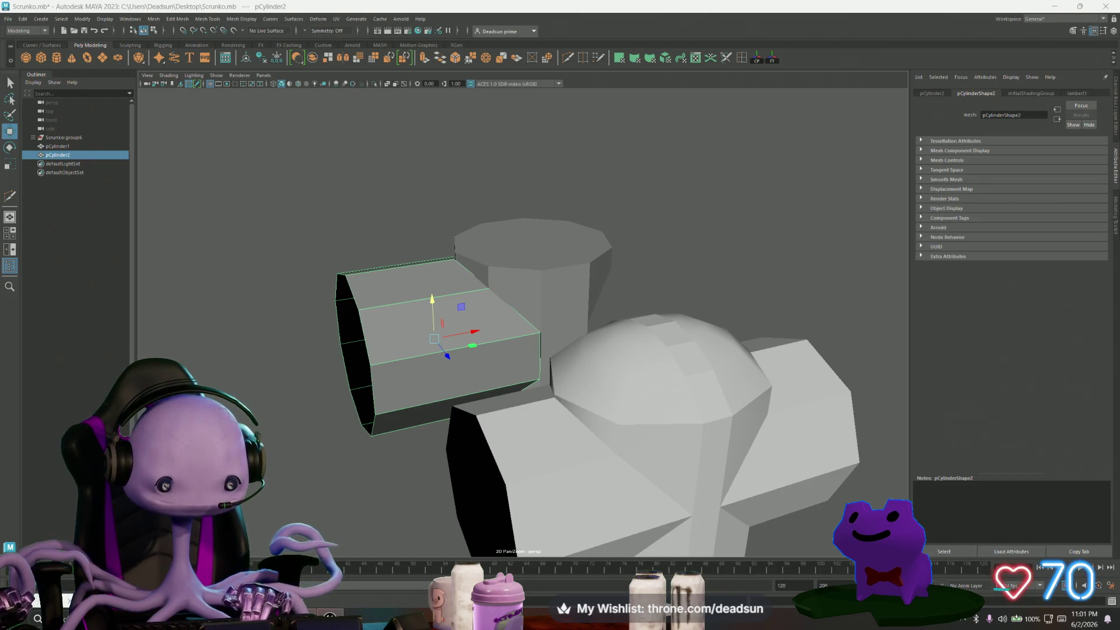
key(alt+Tab)
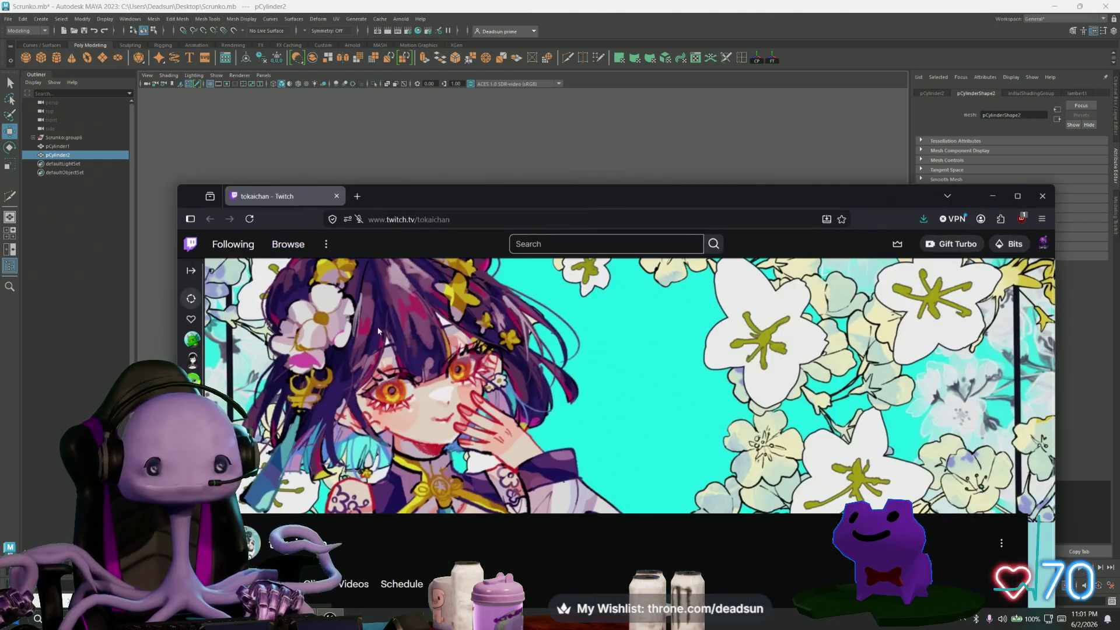
key(super+Up)
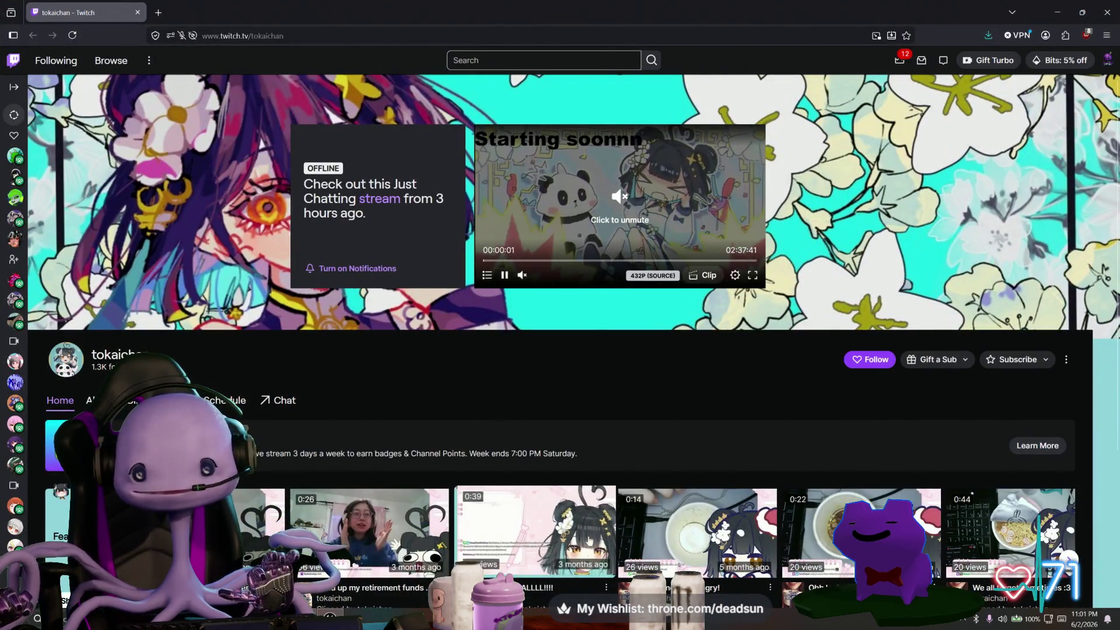
click(553, 528)
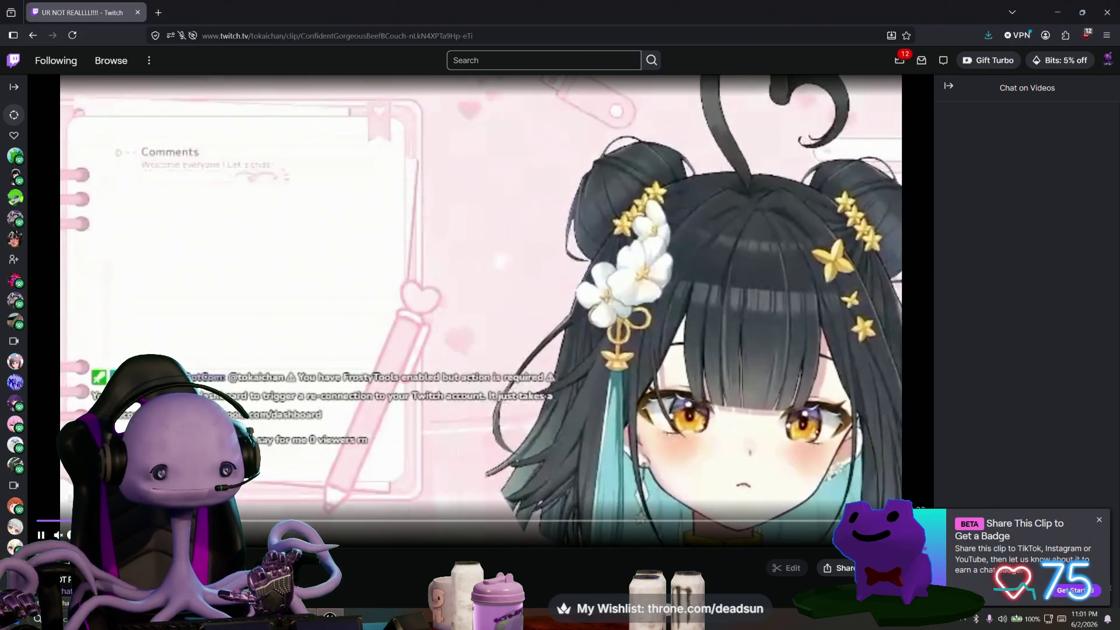
scroll(390, 324, down, 2)
scroll(390, 324, up, 2)
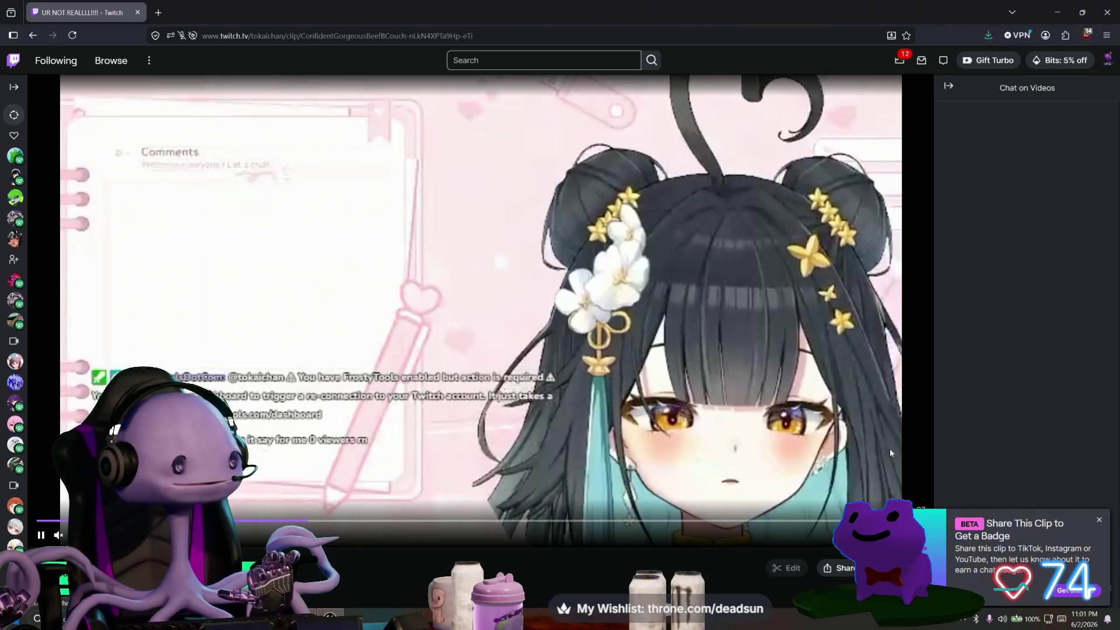
click(1100, 520)
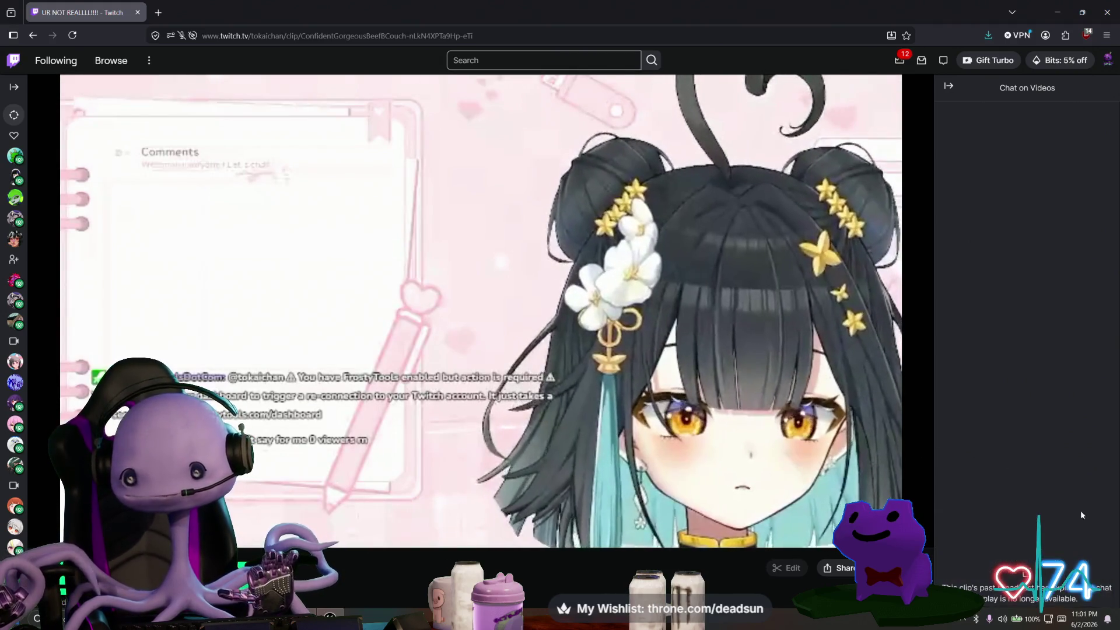
click(33, 36)
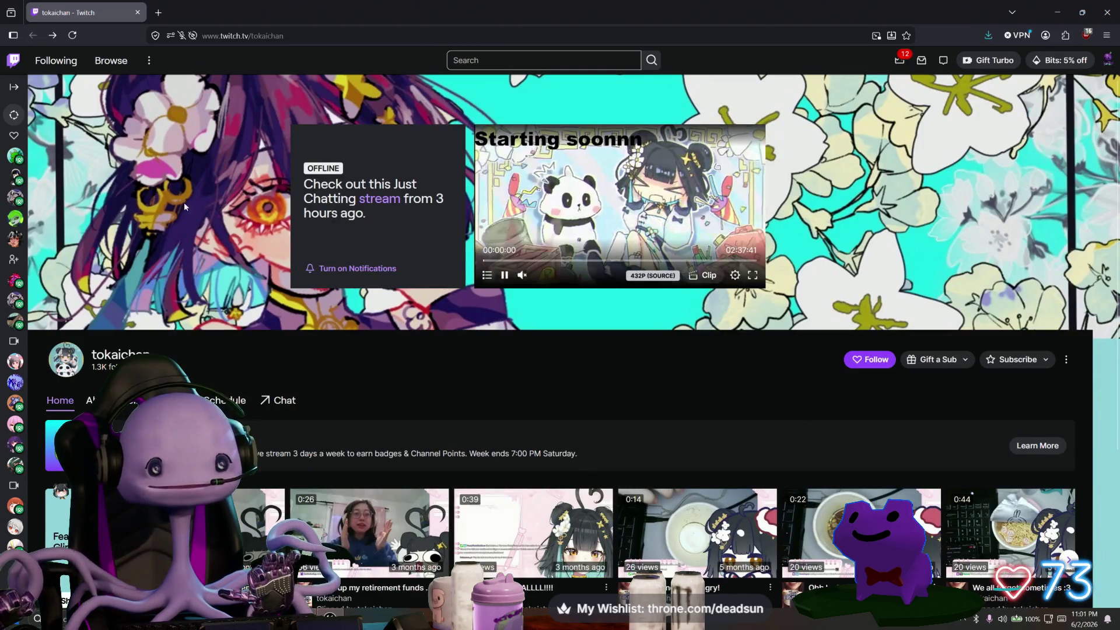
scroll(258, 230, down, 3)
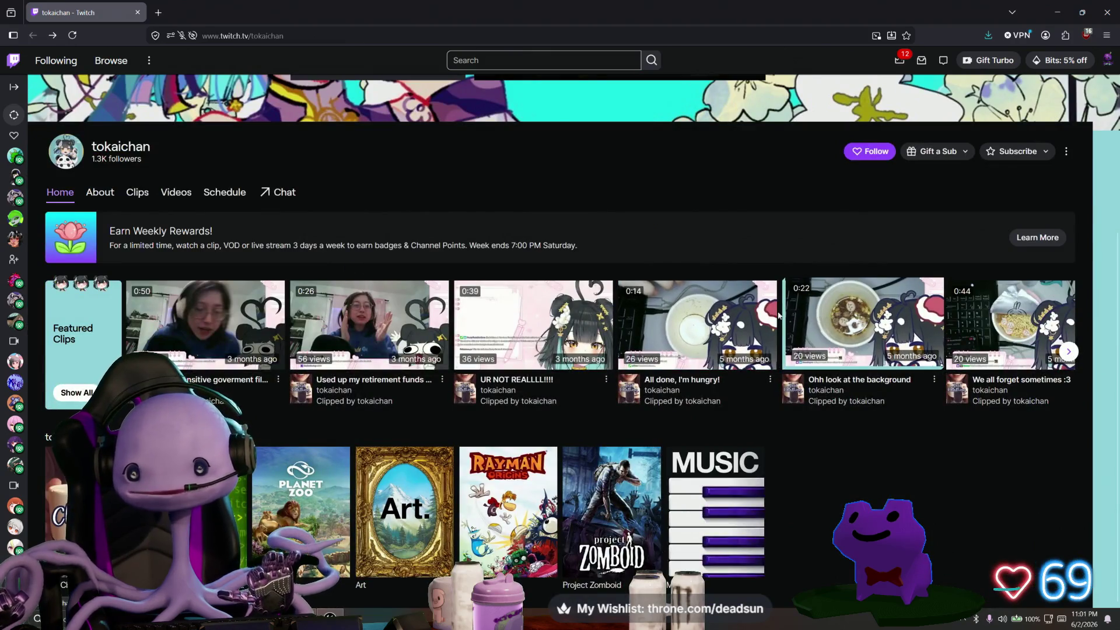
click(829, 315)
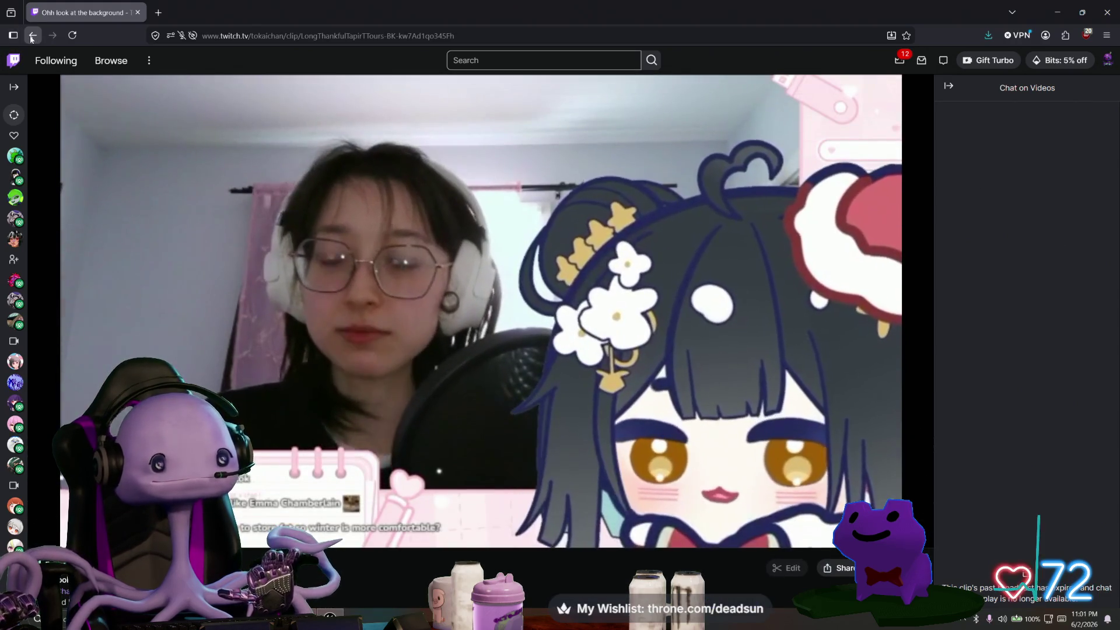
click(32, 36)
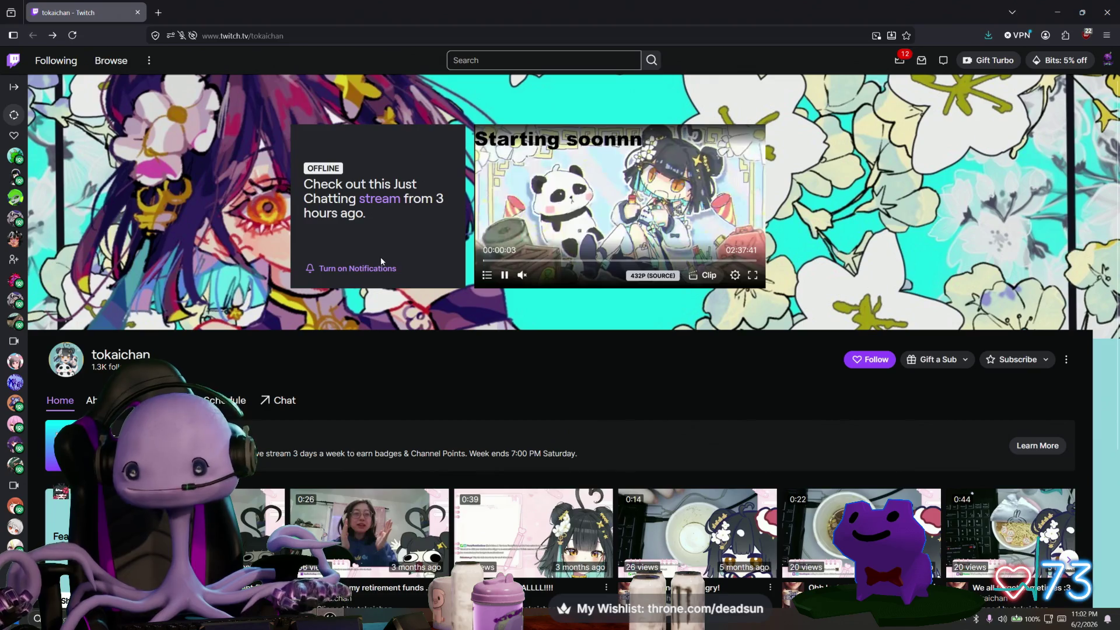
scroll(378, 265, down, 2)
scroll(378, 265, down, 3)
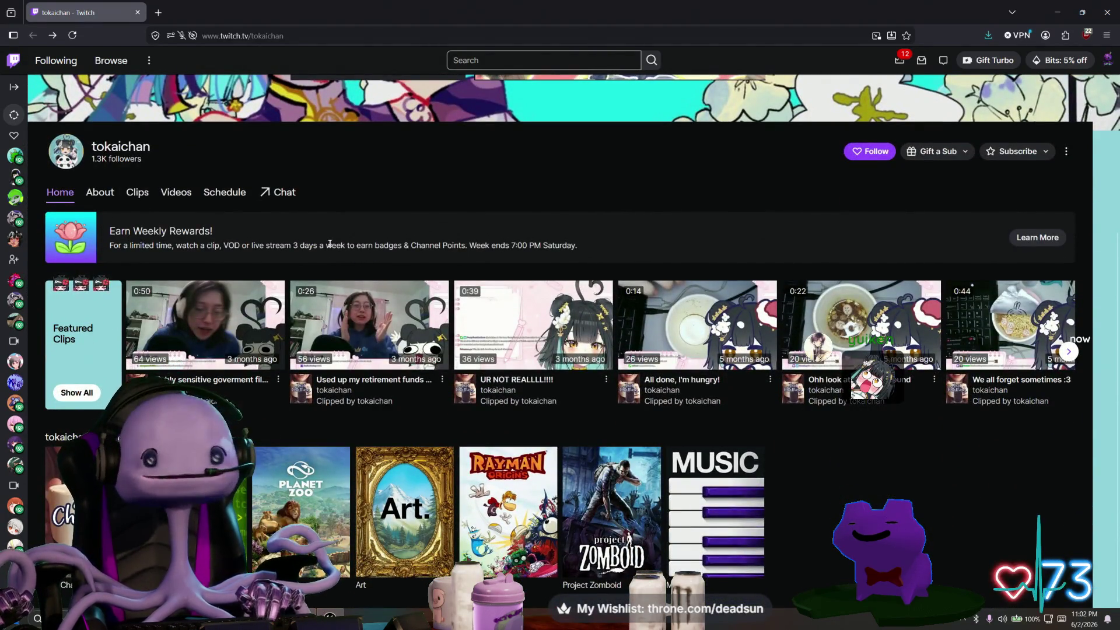
scroll(359, 252, up, 3)
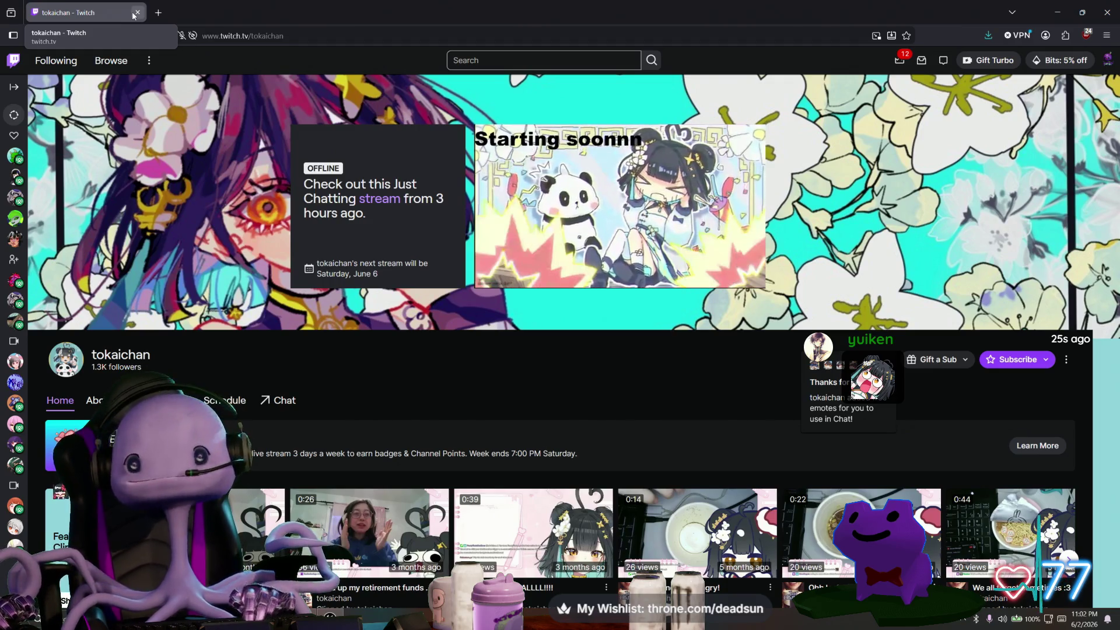
scroll(122, 13, down, 4)
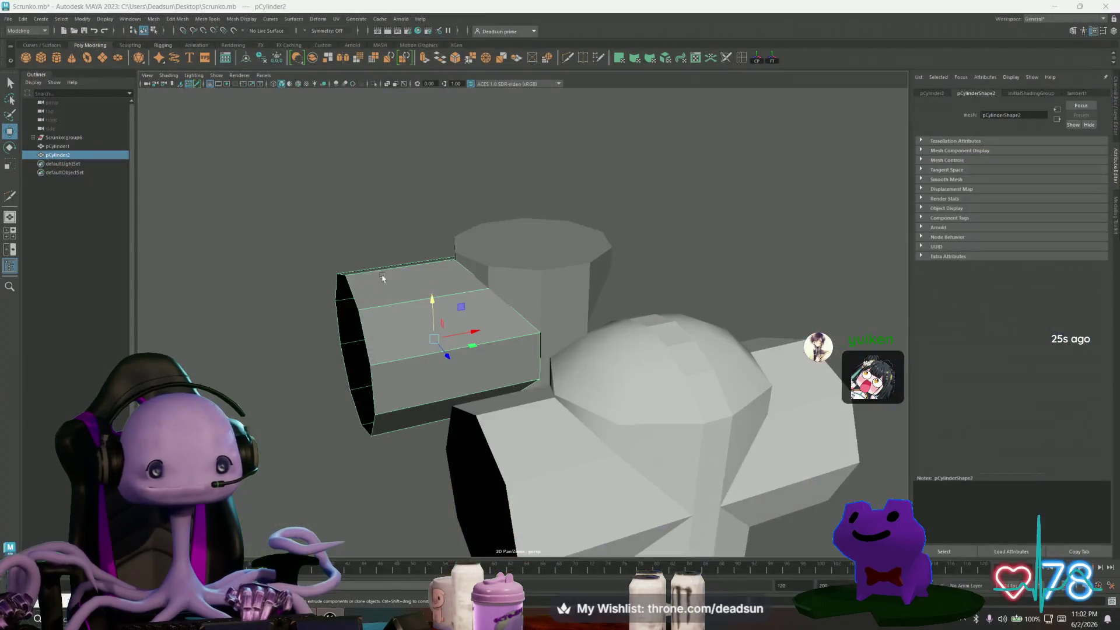
Orbit to the model's other side and open the Mesh > Mirror option box.
alt+drag(445, 338, 48, 8)
click(150, 19)
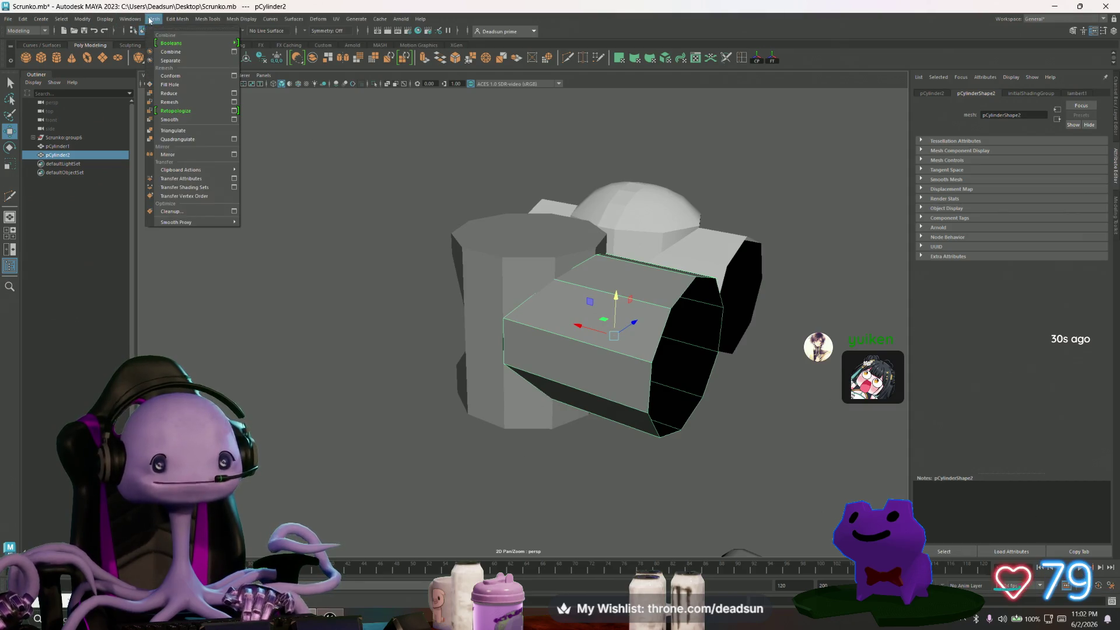
click(234, 154)
Mirror the side cylinder as a separate object with Combine with Original unchecked.
click(714, 581)
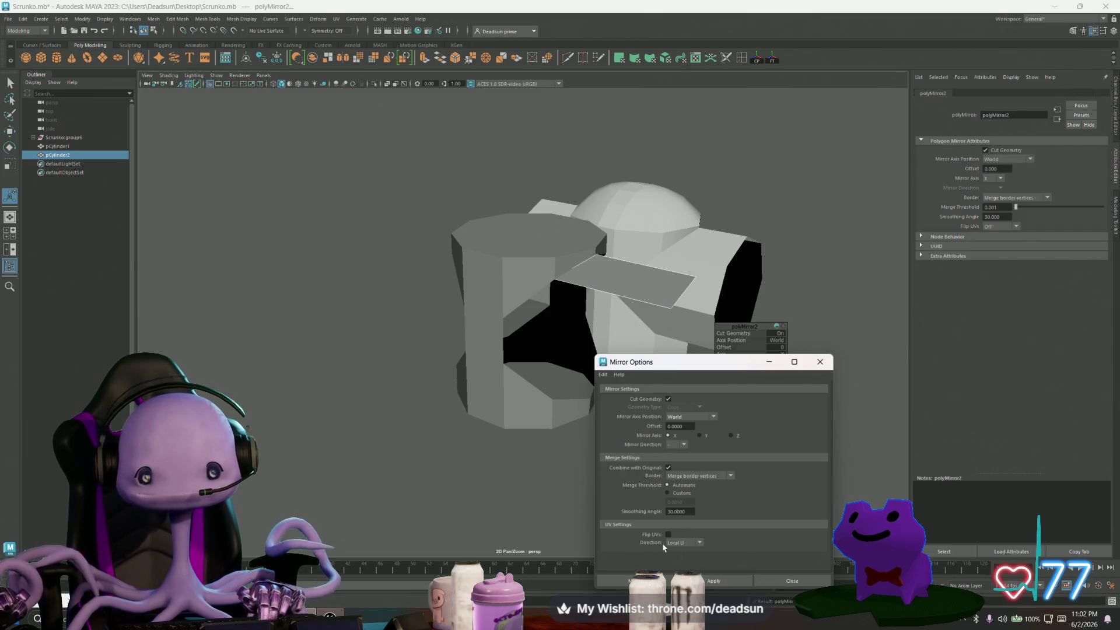
key(ctrl+z)
key(ctrl+z)
key(ctrl+z)
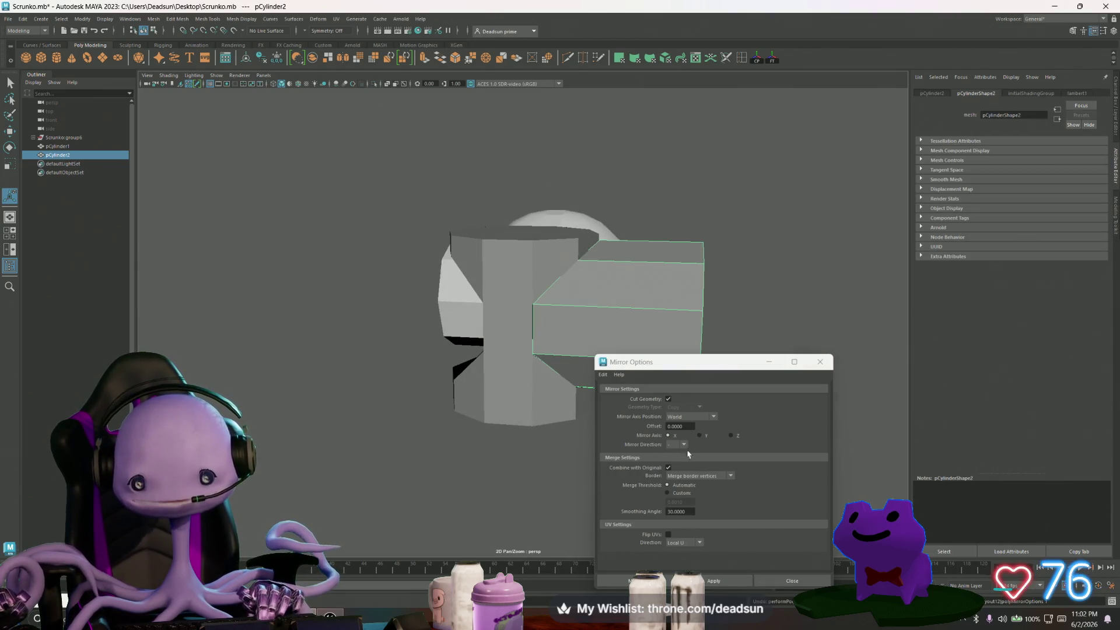
click(669, 467)
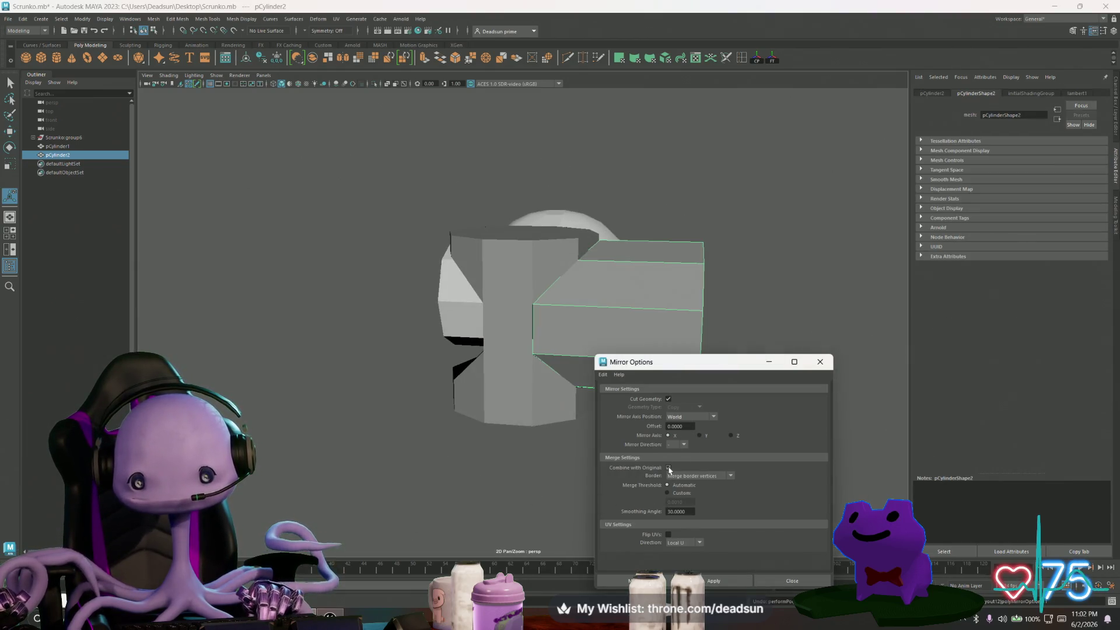
click(706, 581)
mouse_move(548, 478)
alt+mouse_down()
mouse_move(412, 435)
mouse_move(494, 459)
alt+mouse_up()
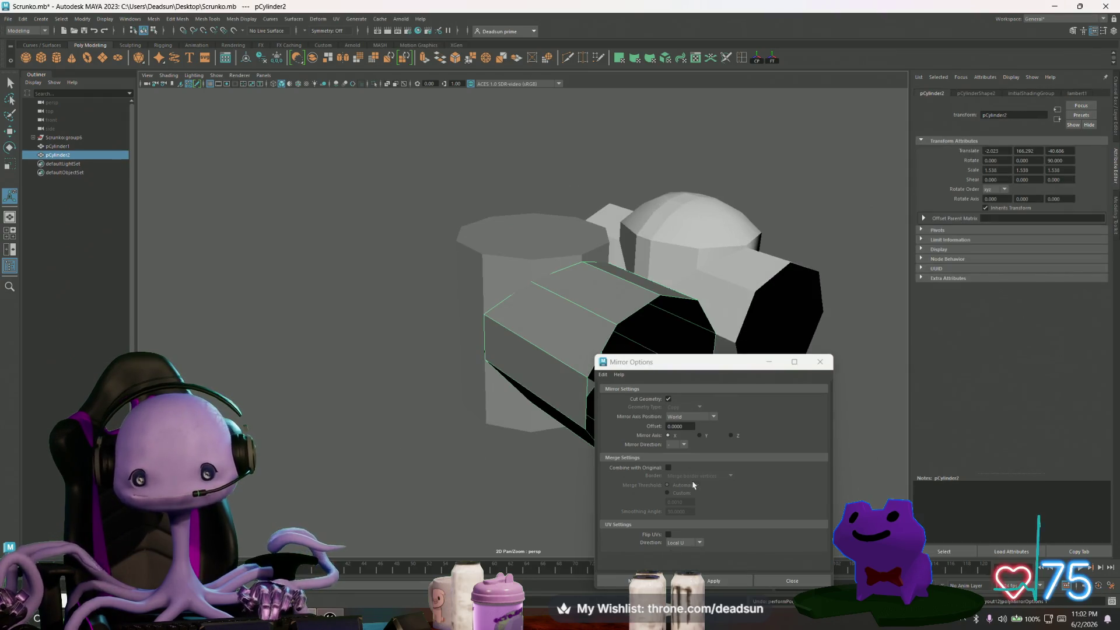
Re-apply the mirror with World axis position and + direction, then close Mirror Options.
click(699, 417)
click(707, 444)
click(683, 454)
click(706, 581)
mouse_move(423, 440)
alt+mouse_down()
mouse_move(475, 425)
mouse_move(507, 547)
alt+mouse_up()
click(830, 366)
mouse_move(525, 326)
alt+mouse_down()
mouse_move(448, 356)
mouse_move(483, 363)
alt+mouse_up()
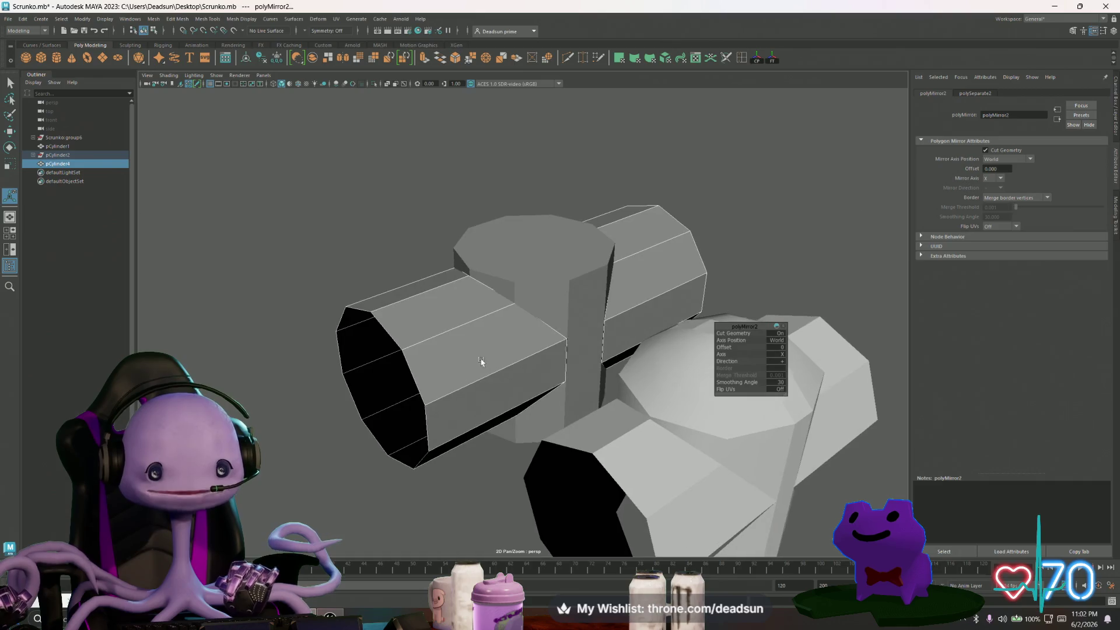
Enter vertex mode and nudge the first corner vertex of pCylinder3 onto the column.
scroll(483, 363, up, 5)
mouse_move(607, 375)
alt+middle_down()
mouse_move(460, 347)
mouse_move(474, 353)
alt+middle_up()
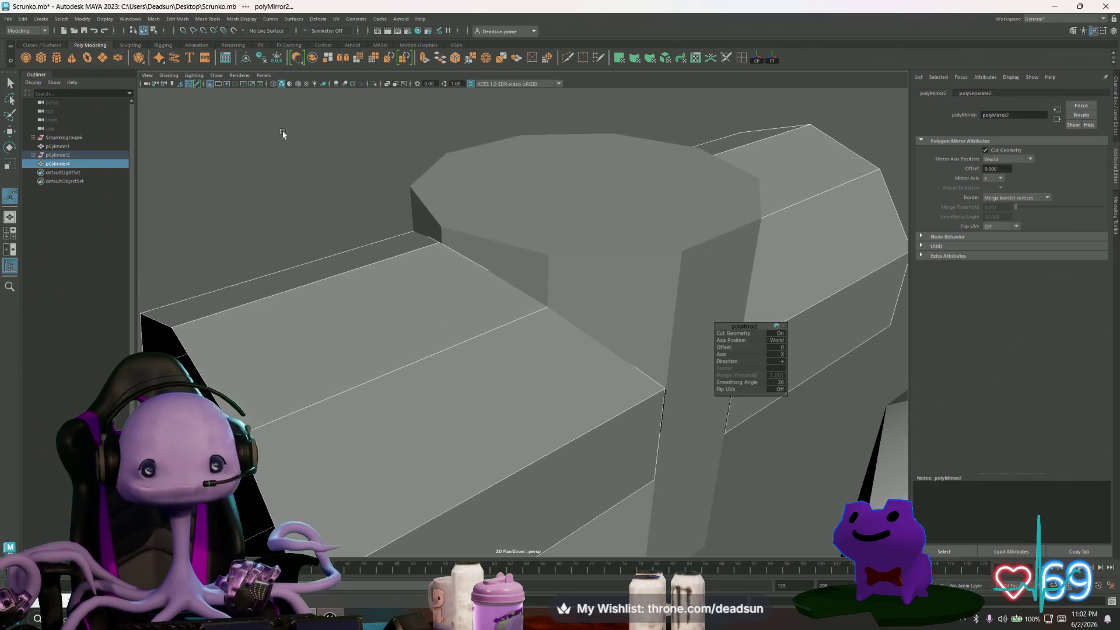
shift+click(520, 180)
alt+drag(477, 235, 394, 257)
right_drag(395, 258, 374, 255)
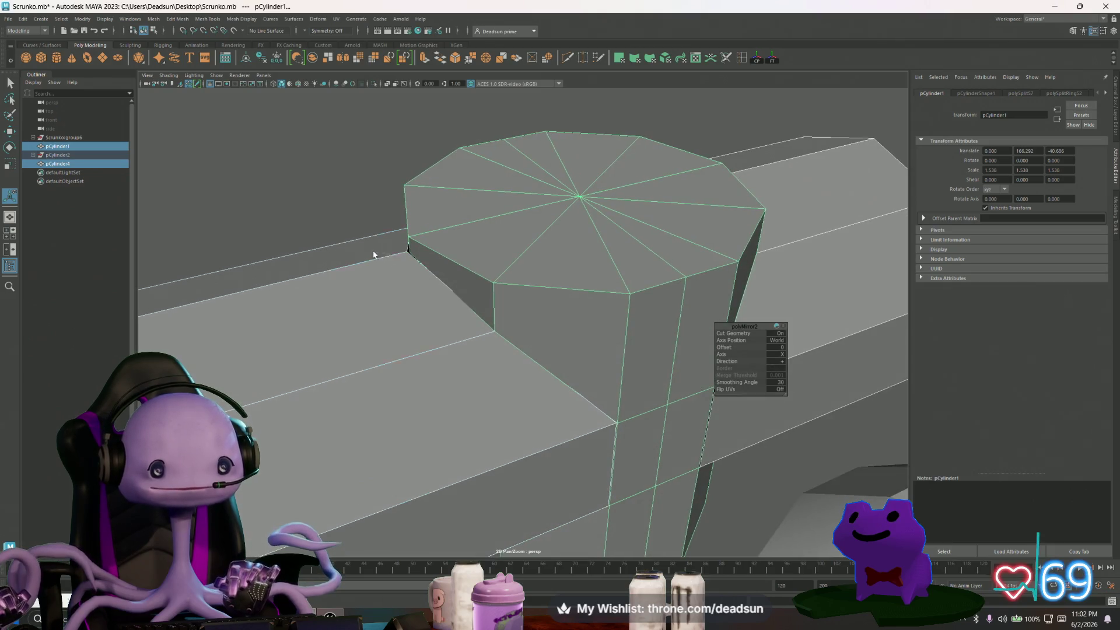
click(407, 251)
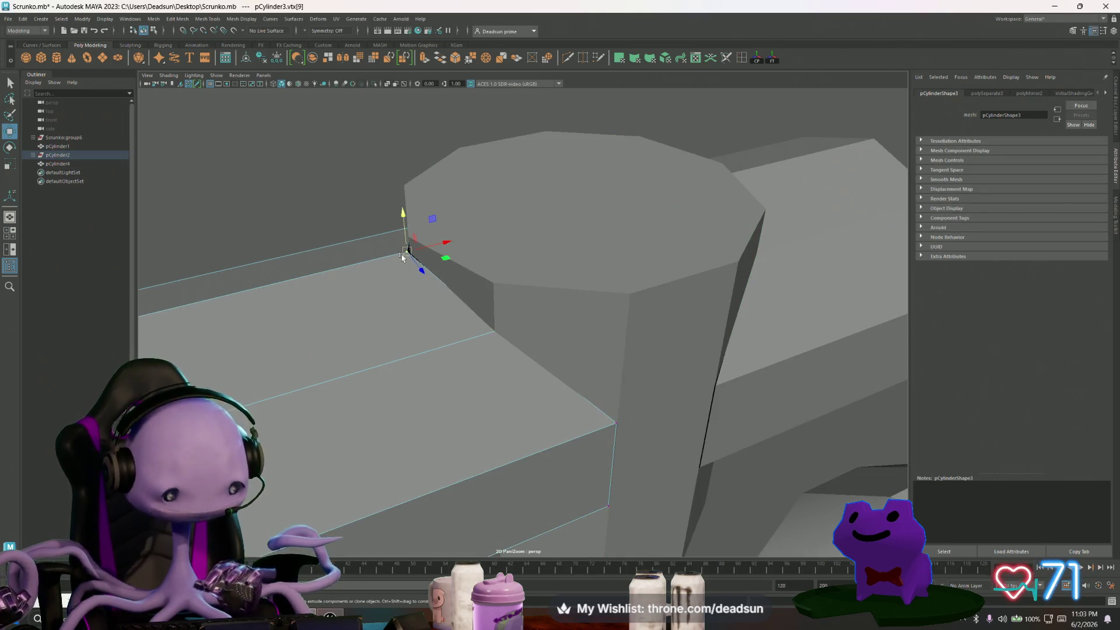
mouse_move(404, 254)
alt+mouse_down()
mouse_move(385, 277)
mouse_move(409, 280)
alt+mouse_up()
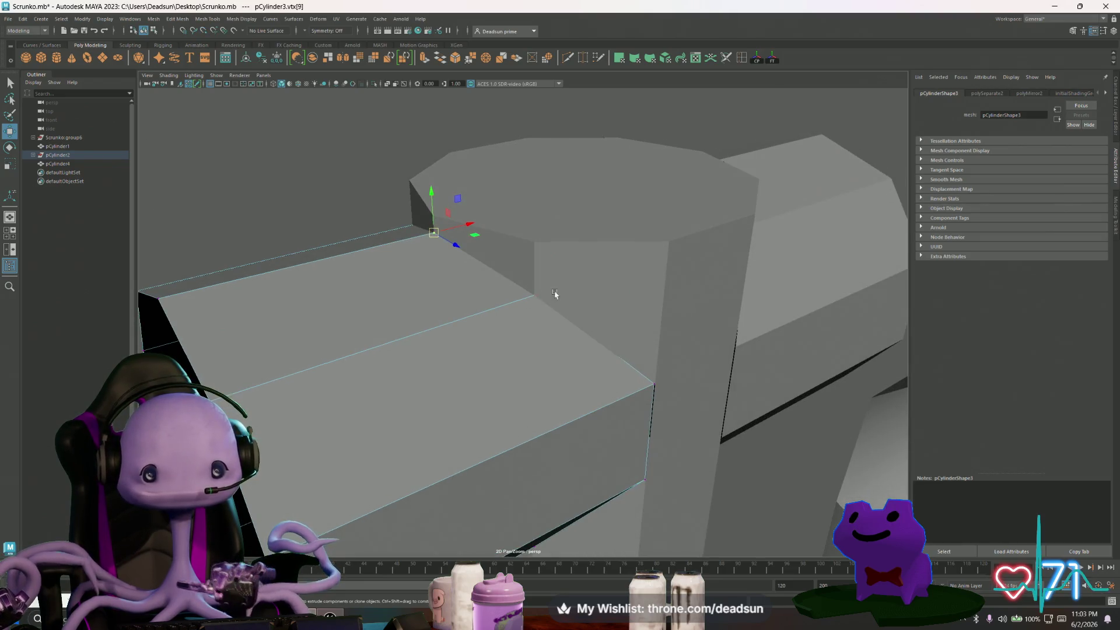
drag(538, 295, 536, 295)
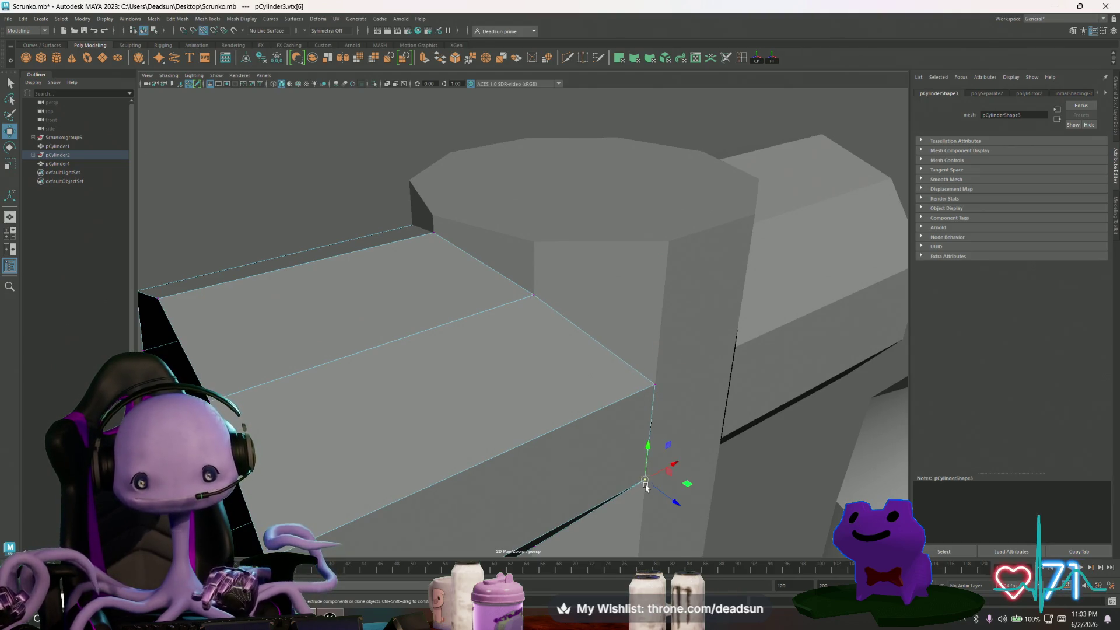
Slide the vertex flush to the column, try the next corner, and undo the bad move.
alt+drag(628, 497, 585, 443)
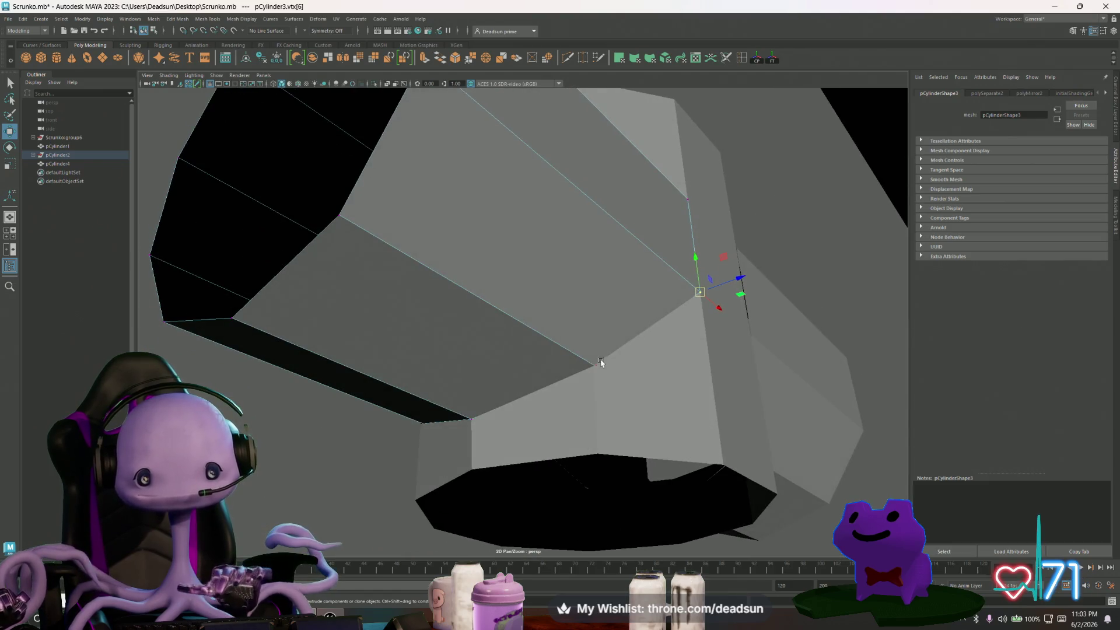
drag(585, 373, 589, 368)
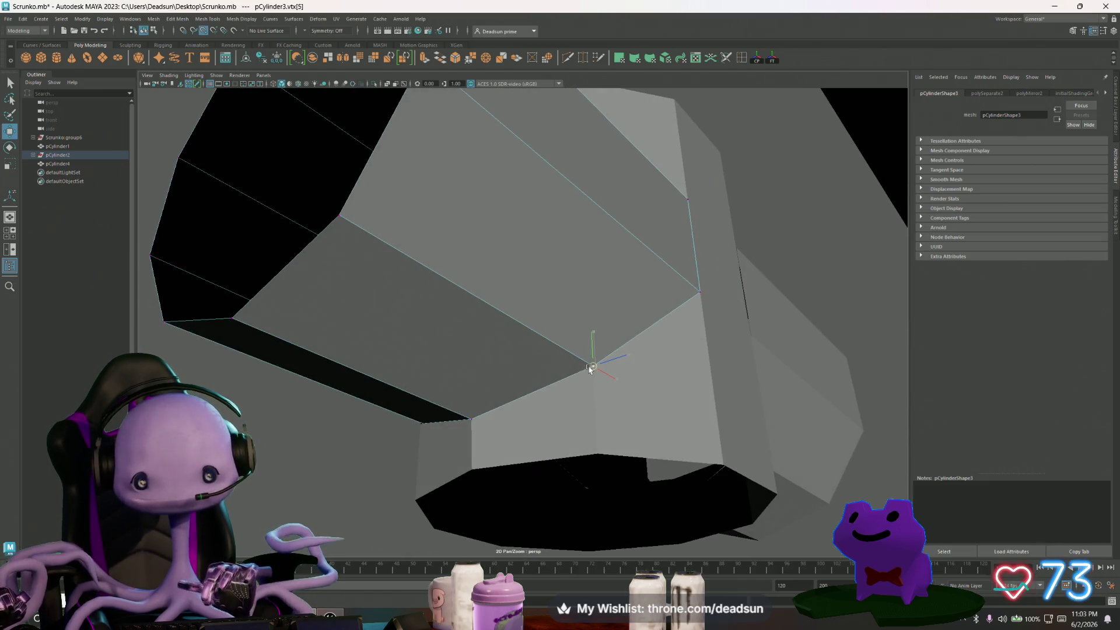
mouse_move(359, 459)
alt+mouse_down()
mouse_move(452, 467)
mouse_move(589, 428)
alt+mouse_up()
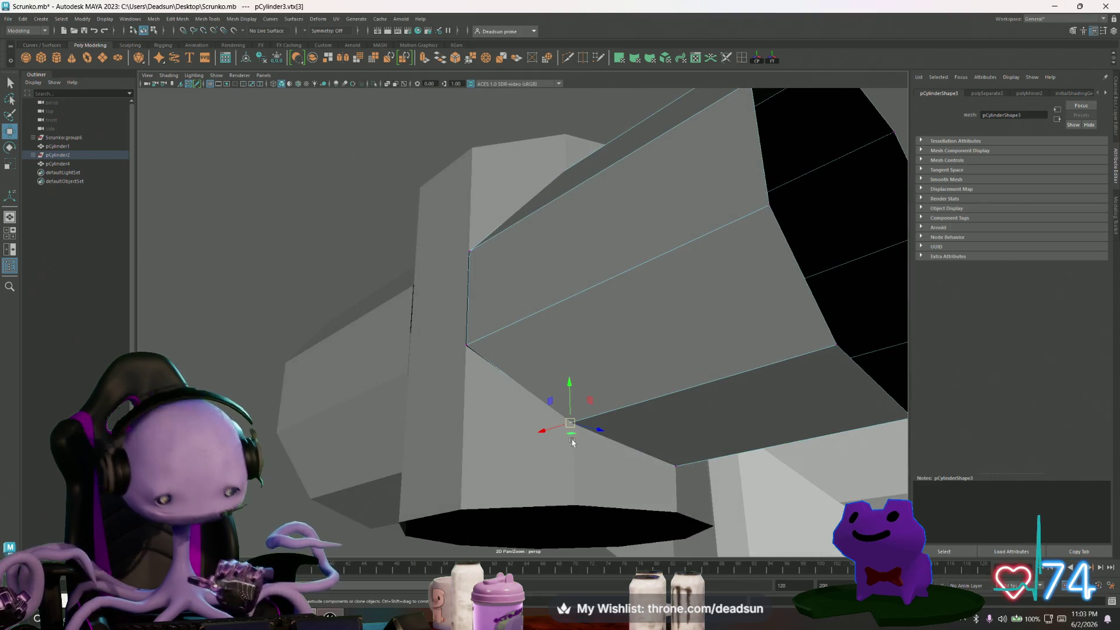
click(466, 344)
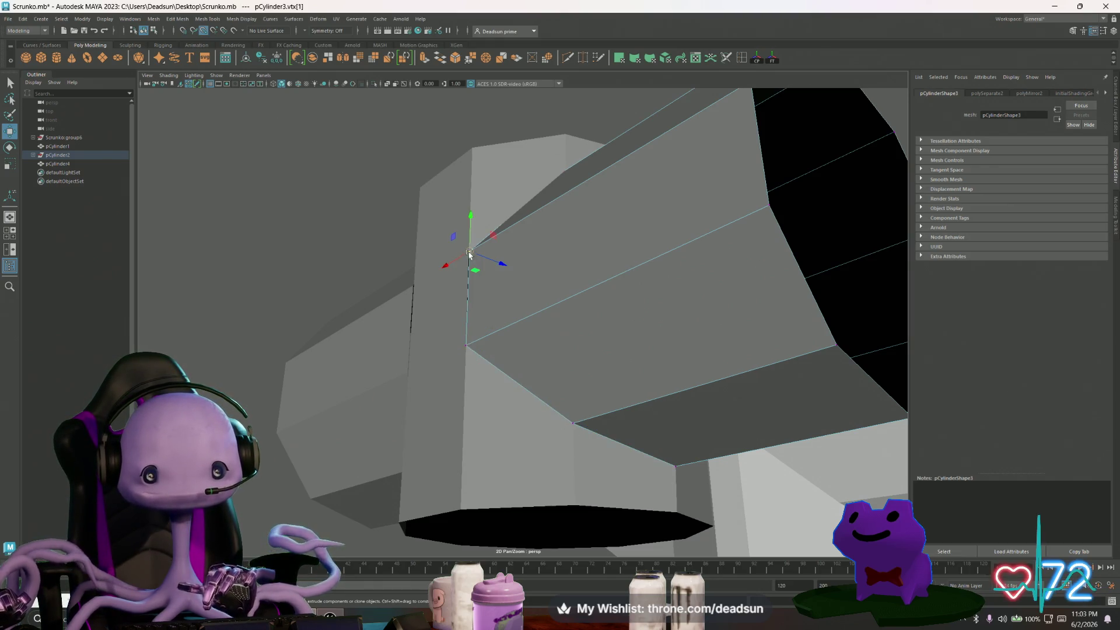
mouse_move(470, 255)
alt+mouse_down()
mouse_move(492, 295)
mouse_move(492, 332)
mouse_move(508, 328)
mouse_move(584, 371)
mouse_move(537, 367)
mouse_move(466, 329)
mouse_move(470, 367)
mouse_move(558, 343)
mouse_move(457, 370)
alt+mouse_up()
key(ctrl+z)
click(465, 370)
Move pCylinder4's seam vertices one by one onto the central column's surface.
right_drag(479, 357, 449, 369)
scroll(452, 368, up, 3)
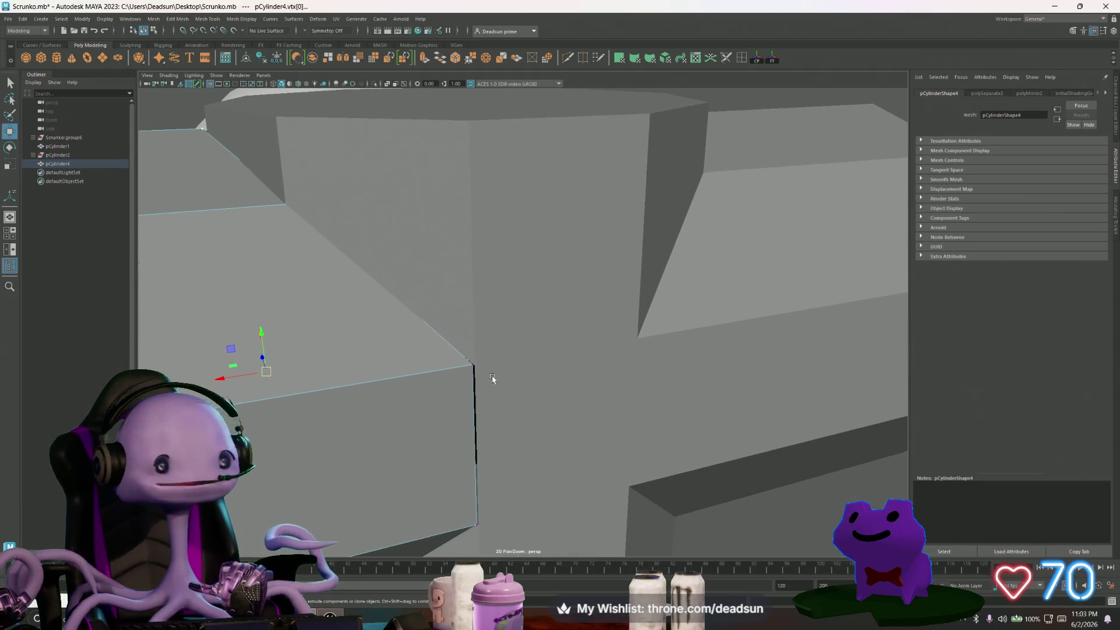
drag(470, 368, 474, 367)
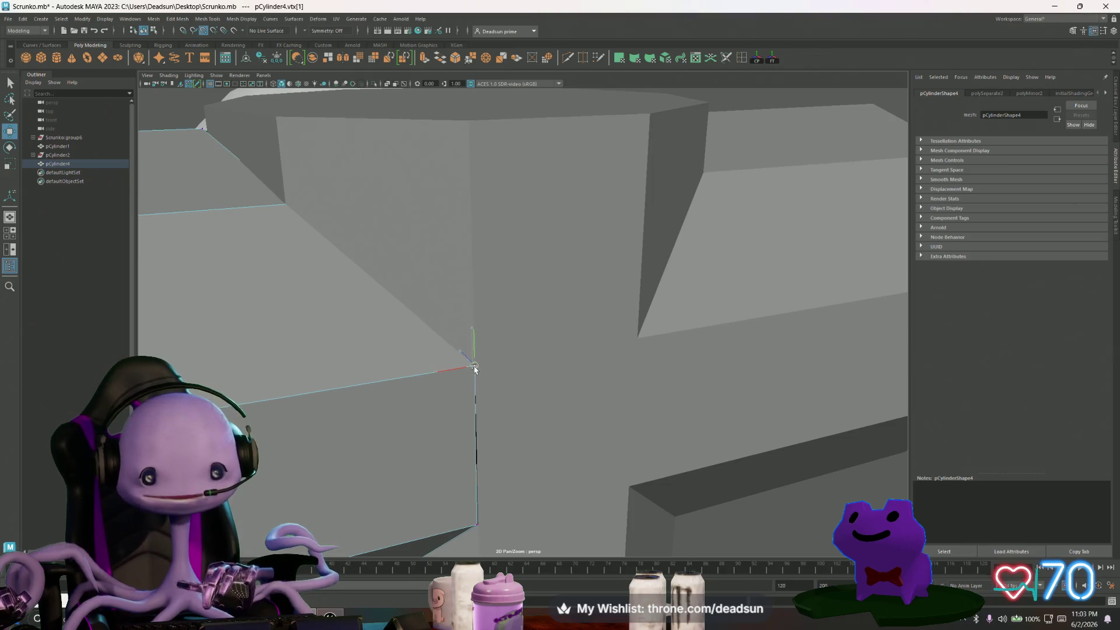
click(476, 524)
mouse_move(519, 535)
alt+mouse_down()
mouse_move(361, 455)
mouse_move(419, 453)
mouse_move(427, 425)
alt+mouse_up()
click(355, 425)
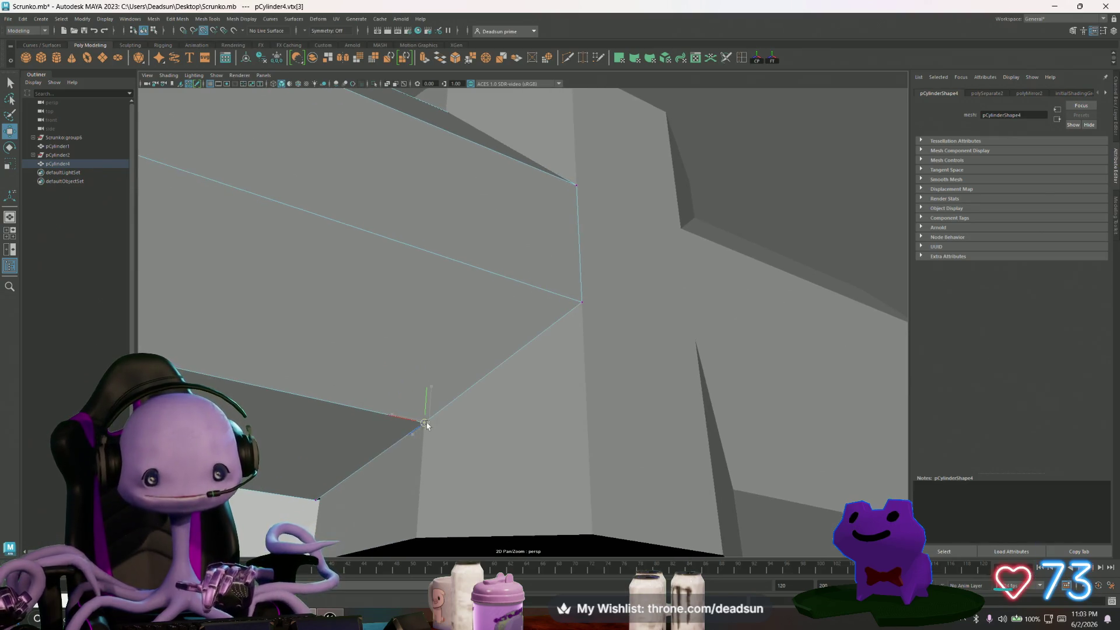
drag(319, 501, 391, 505)
mouse_move(407, 439)
alt+mouse_down()
mouse_move(456, 462)
mouse_move(465, 440)
mouse_move(433, 475)
mouse_move(437, 489)
mouse_move(386, 475)
alt+mouse_up()
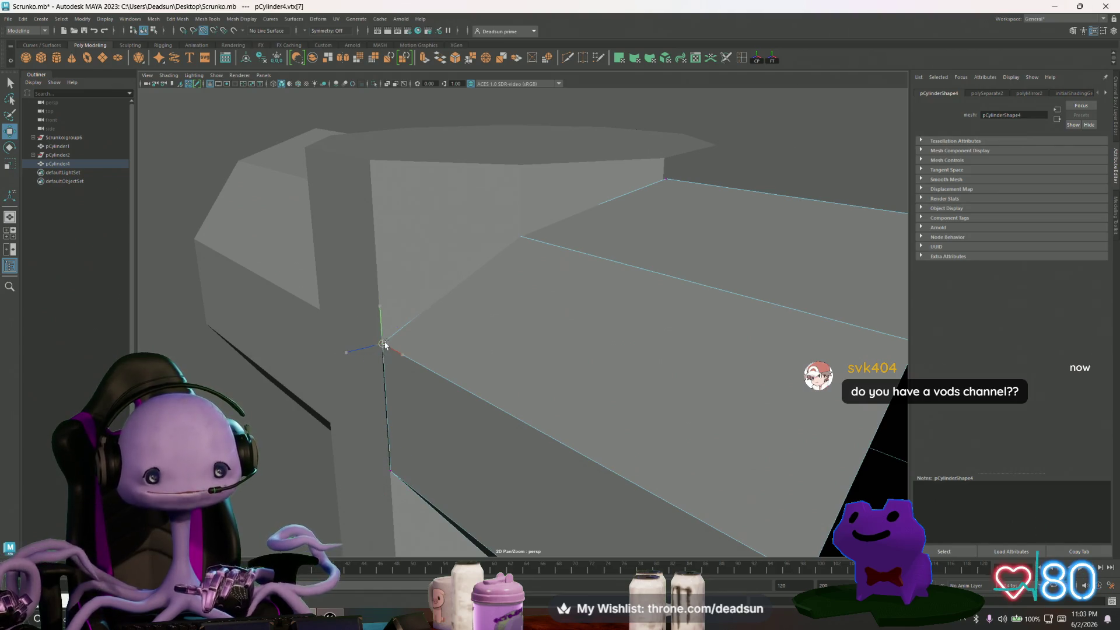
click(516, 235)
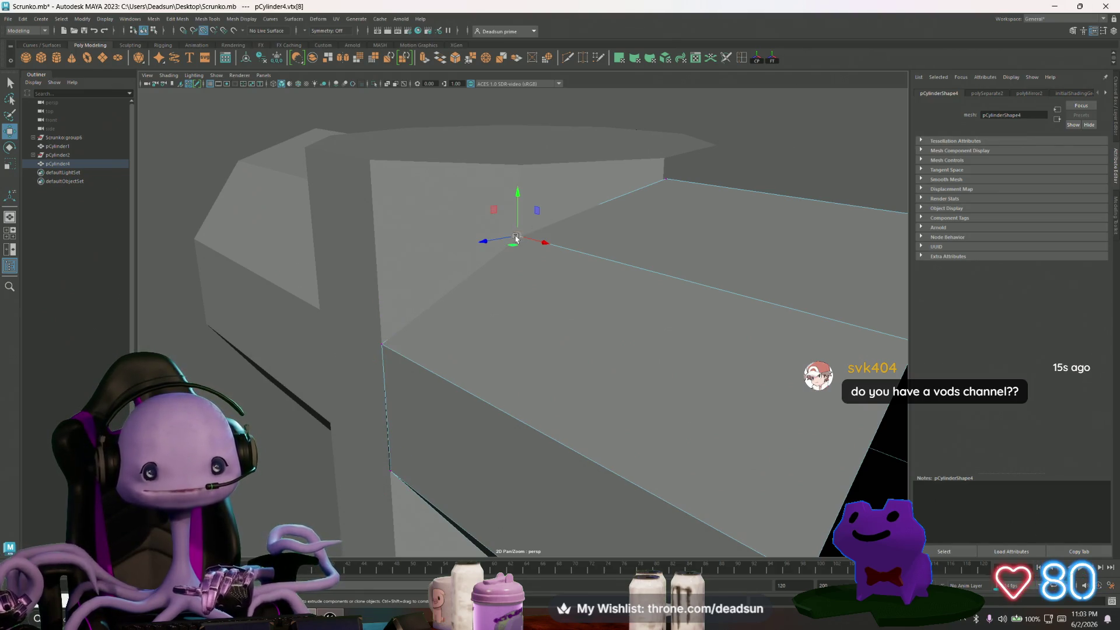
mouse_move(669, 182)
mouse_down()
mouse_move(627, 315)
mouse_move(693, 292)
mouse_move(681, 348)
mouse_move(655, 350)
mouse_move(670, 387)
mouse_move(665, 445)
mouse_move(623, 418)
mouse_move(517, 393)
mouse_move(417, 322)
mouse_up()
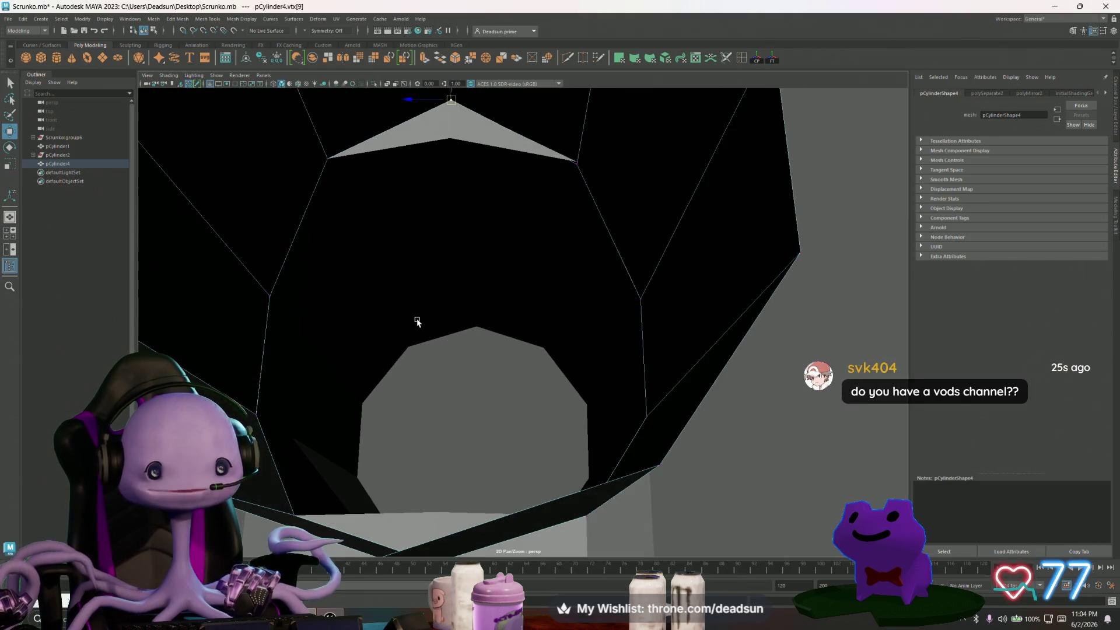
Put pCylinder1 in vertex mode and Poke its top cap into a triangle fan.
click(453, 132)
right_click(451, 135)
click(450, 137)
alt+drag(481, 296, 474, 324)
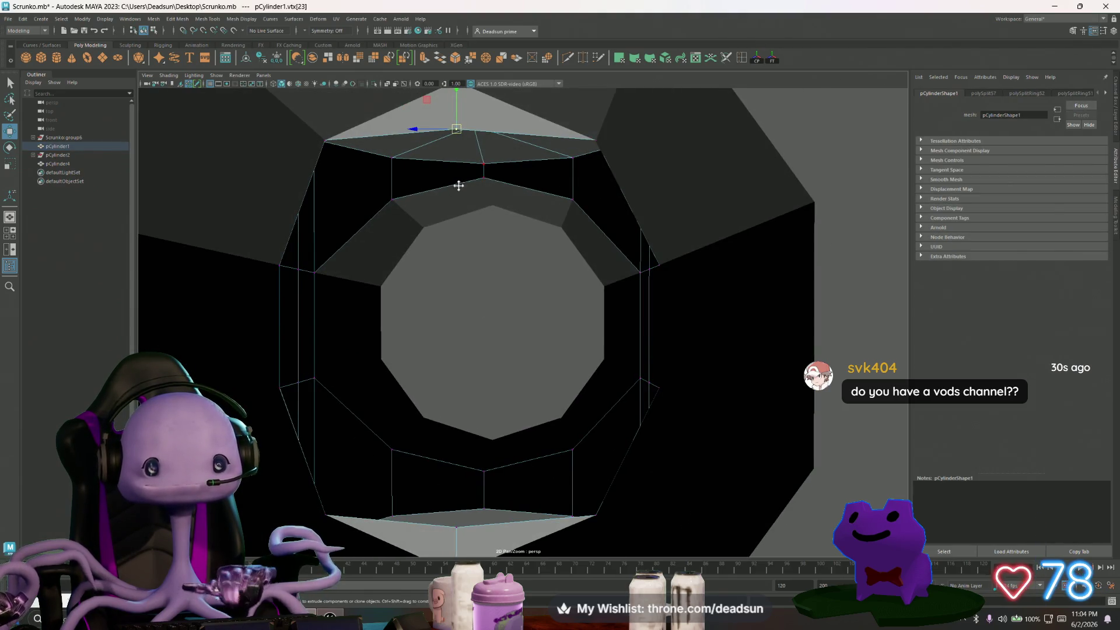
alt+middle_drag(459, 185, 475, 206)
click(485, 62)
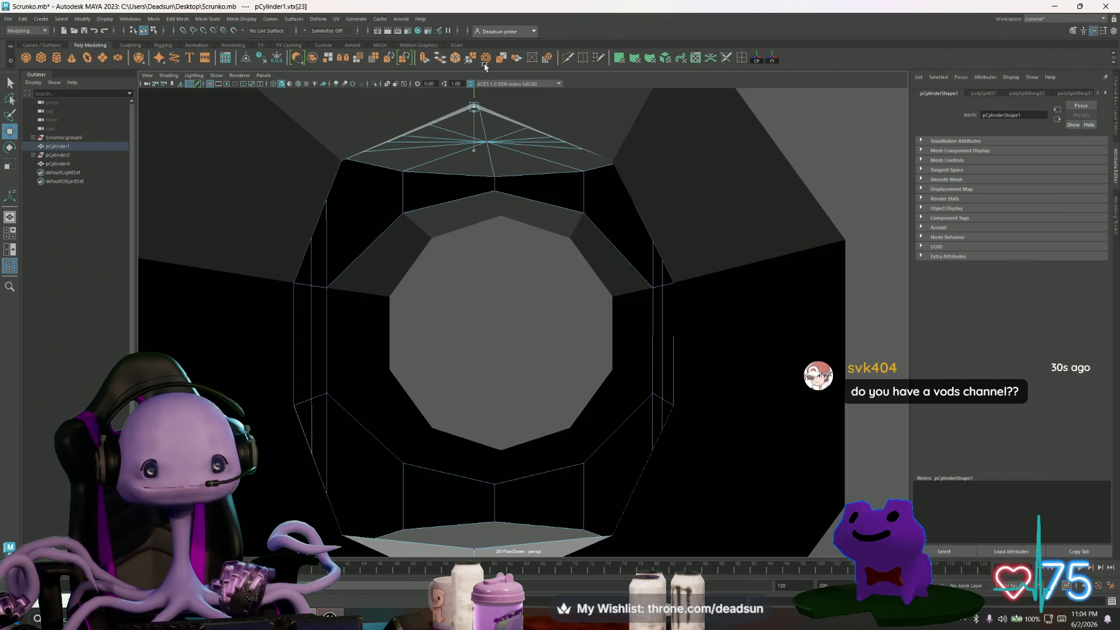
Pull the bottom cap's centre point downward into a shallow cone.
mouse_move(473, 107)
alt+mouse_down()
mouse_move(420, 299)
mouse_move(476, 428)
alt+mouse_up()
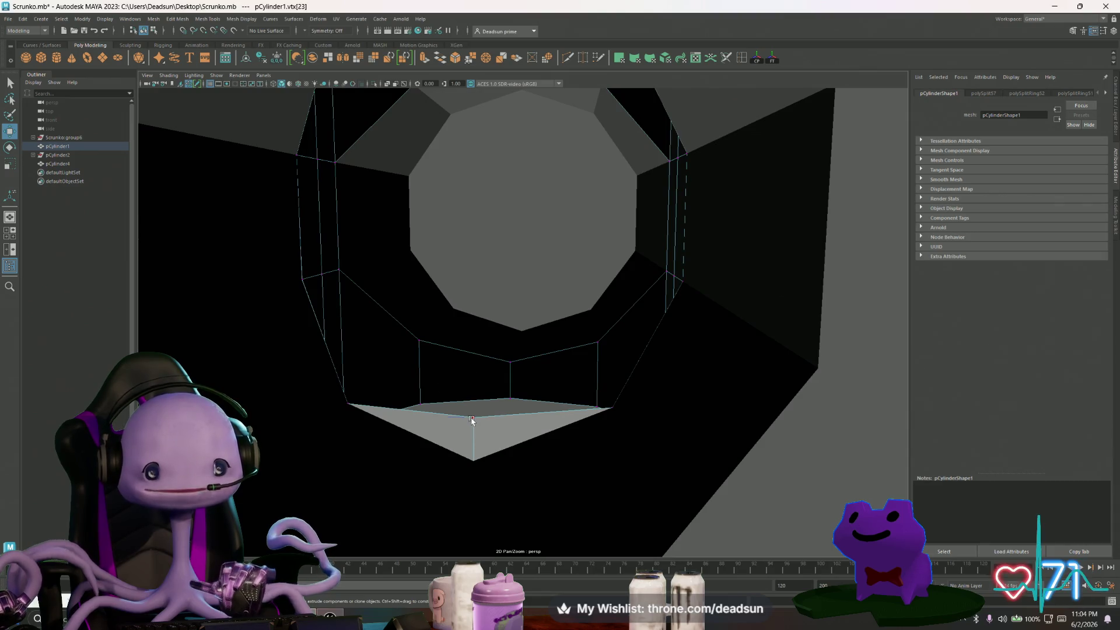
mouse_move(473, 384)
mouse_down()
mouse_move(473, 427)
mouse_move(396, 417)
mouse_move(465, 429)
mouse_move(399, 404)
mouse_move(403, 386)
mouse_move(385, 408)
mouse_move(393, 425)
mouse_move(359, 324)
mouse_move(453, 397)
mouse_move(408, 400)
mouse_move(359, 263)
mouse_up()
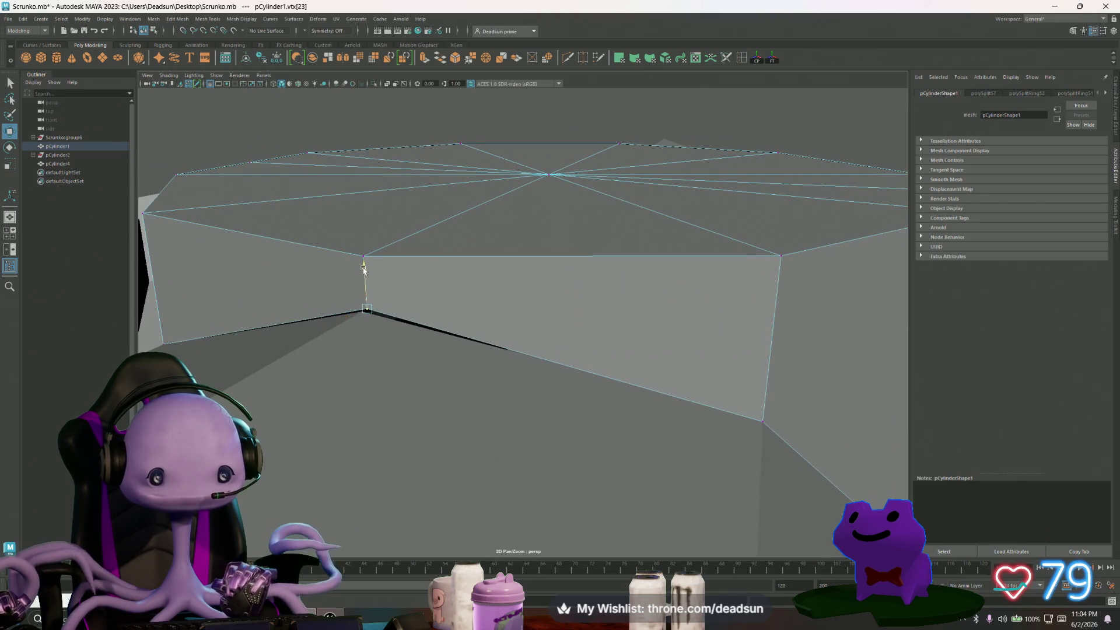
mouse_move(365, 268)
alt+right_down()
mouse_move(384, 404)
mouse_move(367, 378)
mouse_move(398, 371)
alt+right_up()
Select a seam vertex on the left side box and review the whole mesh.
click(364, 382)
click(407, 368)
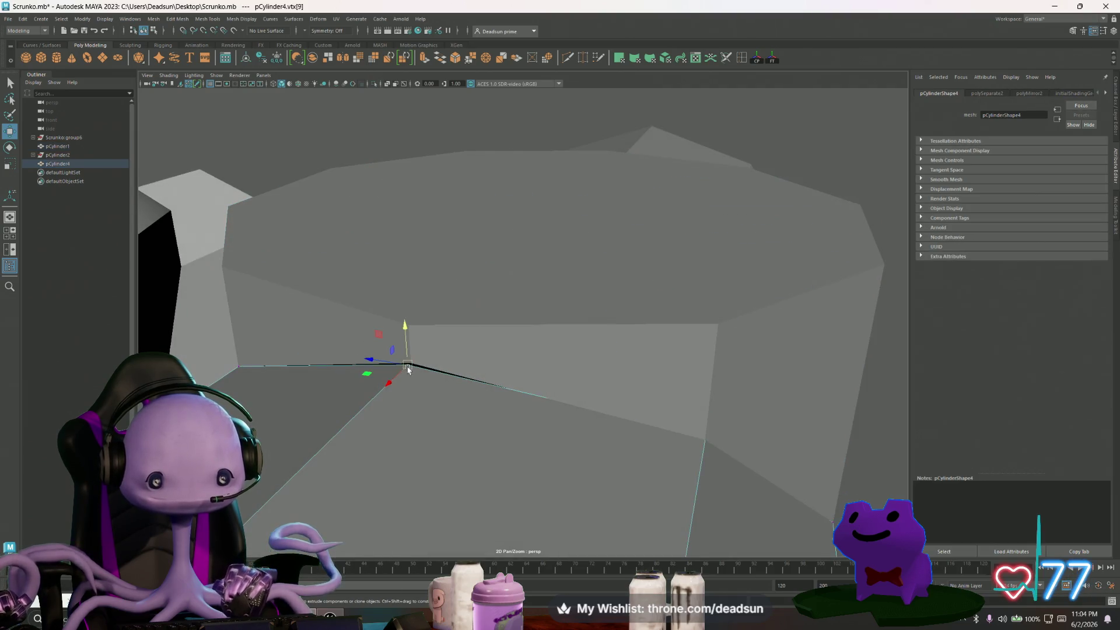
mouse_move(413, 367)
alt+mouse_down()
mouse_move(400, 404)
mouse_move(392, 292)
alt+mouse_up()
alt+right_drag(392, 292, 490, 487)
alt+middle_drag(490, 487, 475, 307)
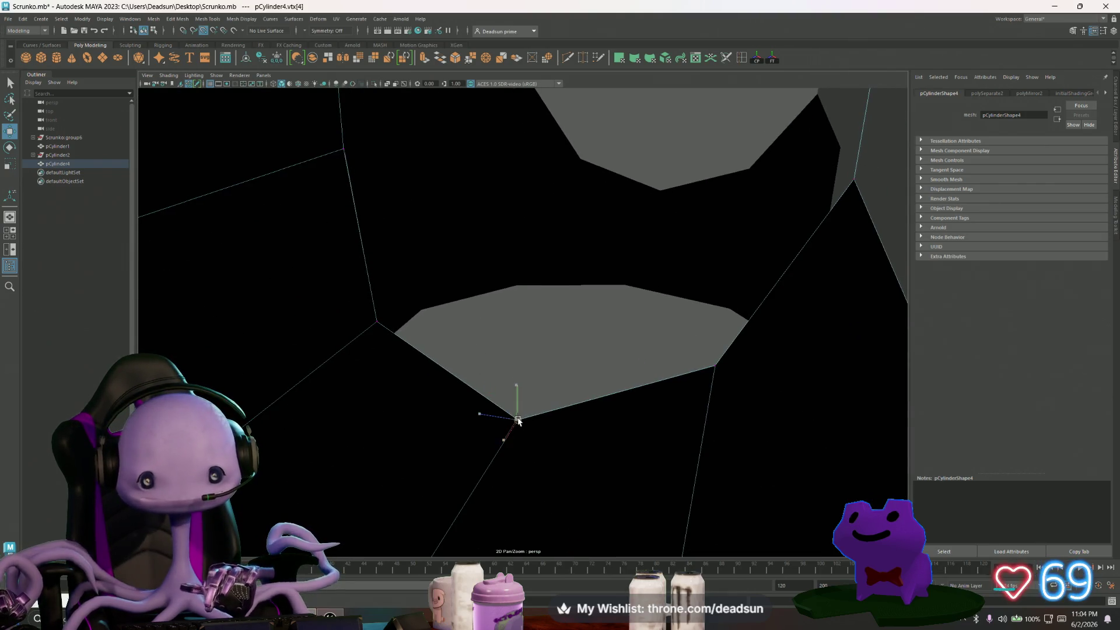
alt+right_drag(607, 455, 525, 327)
mouse_move(525, 327)
alt+mouse_down()
mouse_move(423, 350)
mouse_move(438, 384)
mouse_move(578, 401)
mouse_move(513, 405)
mouse_move(547, 395)
mouse_move(510, 392)
mouse_move(484, 407)
mouse_move(524, 398)
mouse_move(510, 393)
alt+mouse_up()
Select both side boxes and merge them with Mesh > Combine.
right_drag(587, 284, 627, 282)
click(650, 272)
shift+click(396, 341)
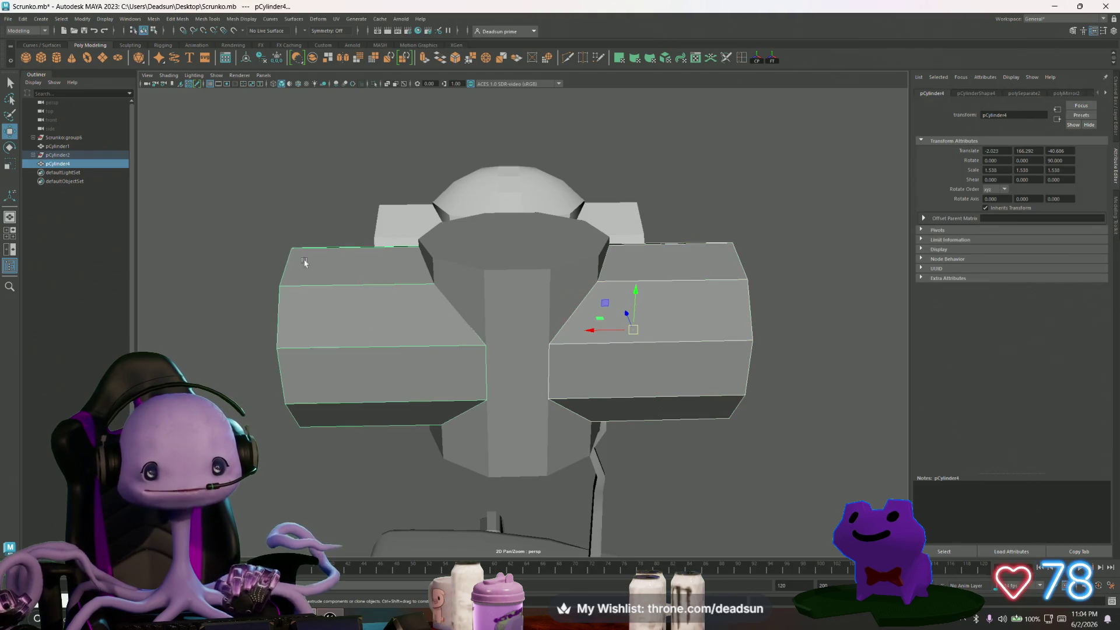
click(158, 19)
click(166, 51)
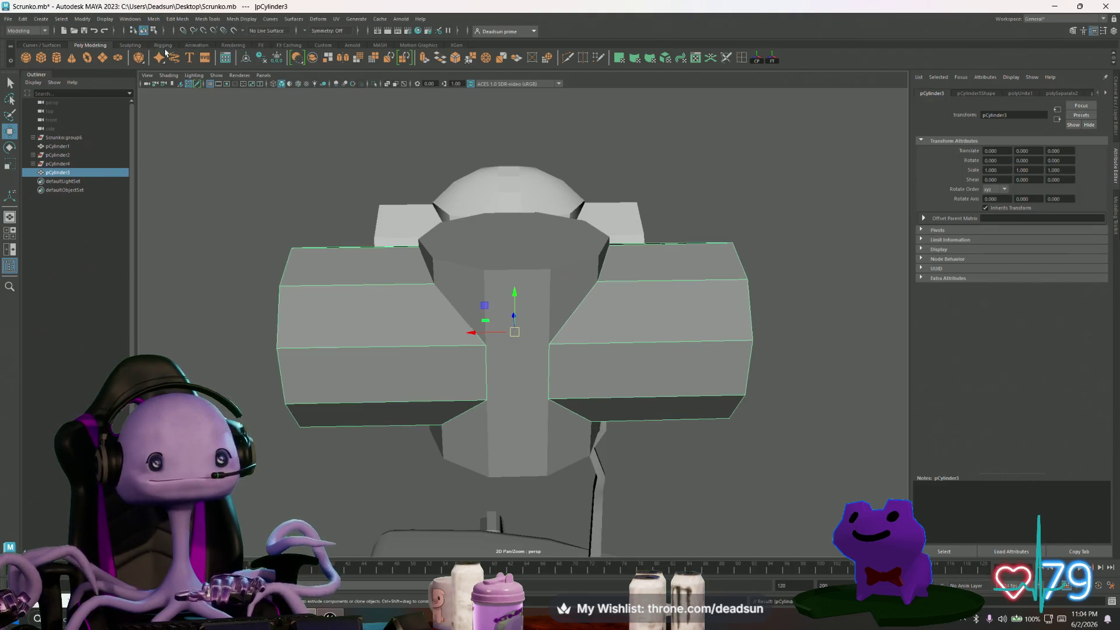
Marquee-select both boxes' outer-end vertices and scale them inward along X.
right_drag(349, 294, 301, 293)
mouse_move(237, 219)
mouse_down()
mouse_move(325, 362)
mouse_move(375, 393)
mouse_move(379, 443)
mouse_up()
drag(656, 197, 803, 461)
alt+drag(743, 426, 616, 385)
key(e)
key(r)
mouse_move(474, 364)
mouse_down()
mouse_move(487, 373)
mouse_move(479, 390)
mouse_move(480, 375)
mouse_up()
mouse_move(481, 261)
alt+mouse_down()
mouse_move(461, 292)
mouse_move(525, 281)
mouse_move(509, 380)
alt+mouse_up()
key(F11)
right_drag(501, 357, 501, 341)
Scale the edge loop near pCylinder1's top inward, then convert the selection to cap faces.
click(507, 411)
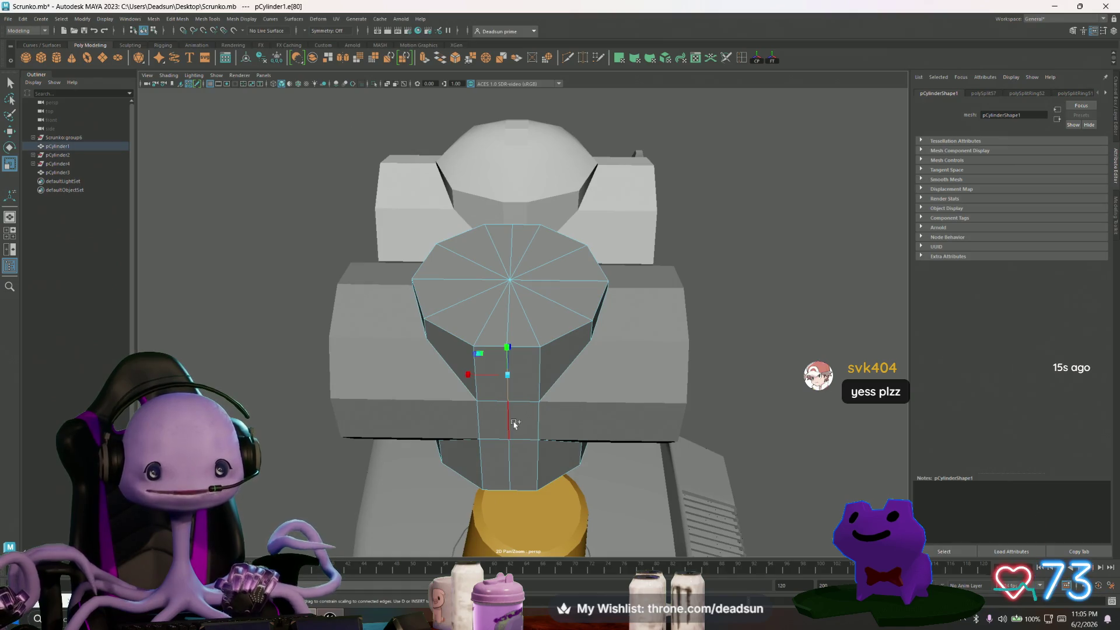
click(508, 452)
alt+drag(507, 452, 517, 338)
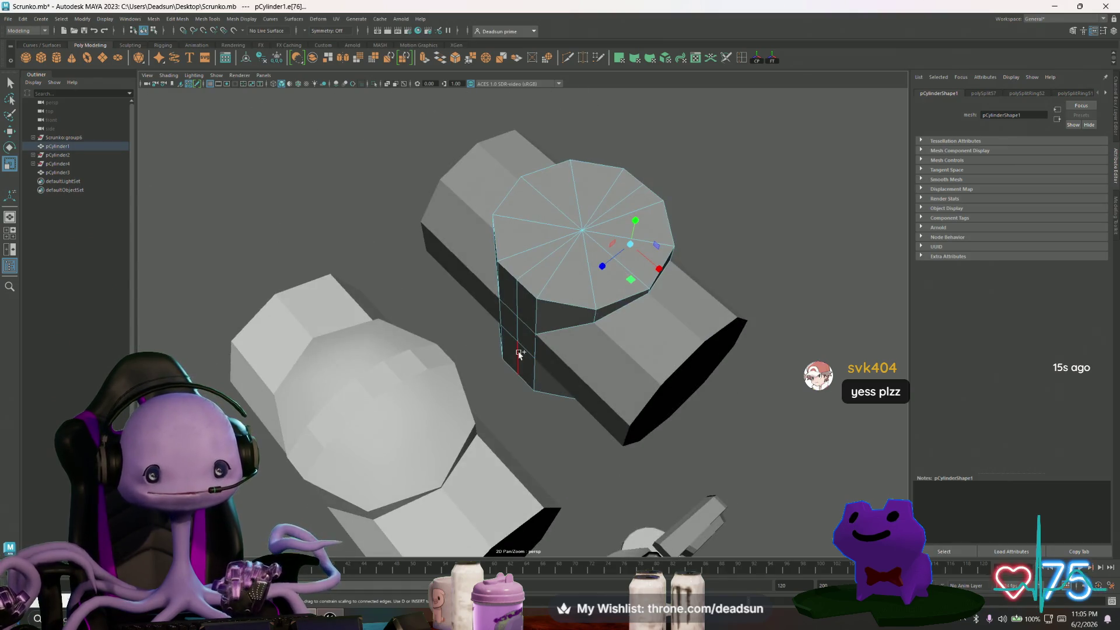
scroll(516, 305, up, 5)
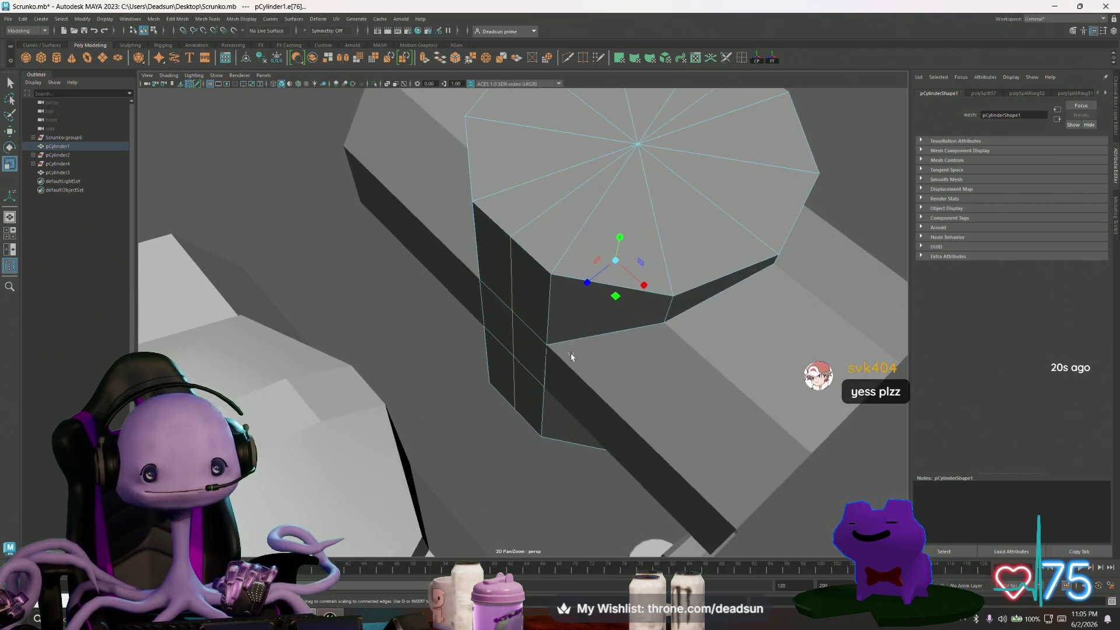
middle_drag(590, 290, 587, 291)
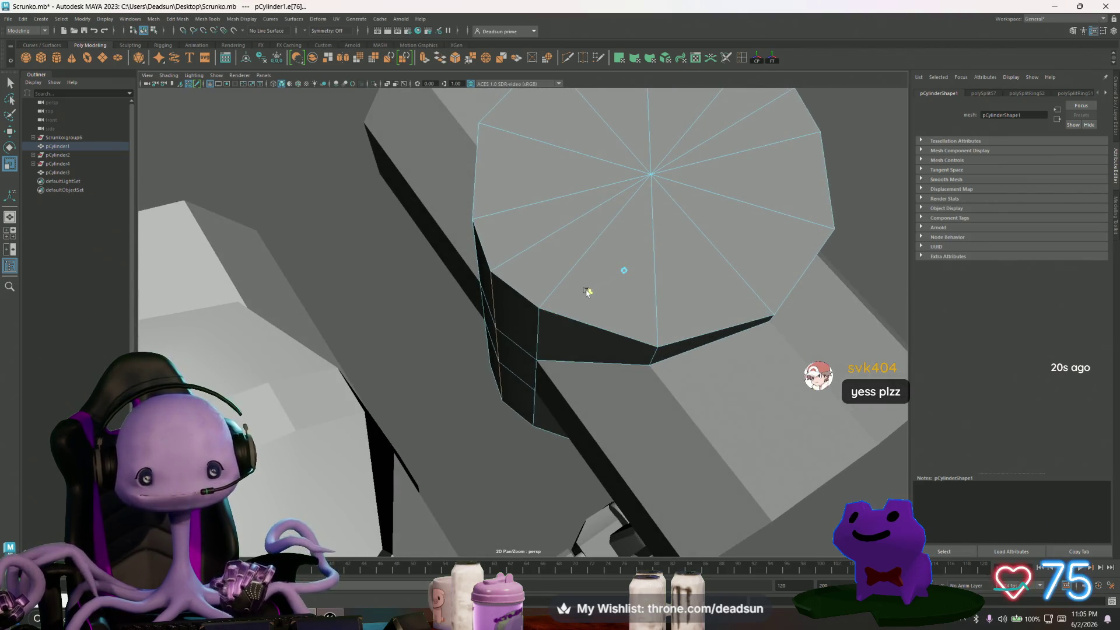
mouse_move(588, 292)
alt+mouse_down()
mouse_move(590, 342)
mouse_move(575, 352)
mouse_move(604, 336)
mouse_move(575, 292)
alt+mouse_up()
alt+drag(629, 350, 570, 339)
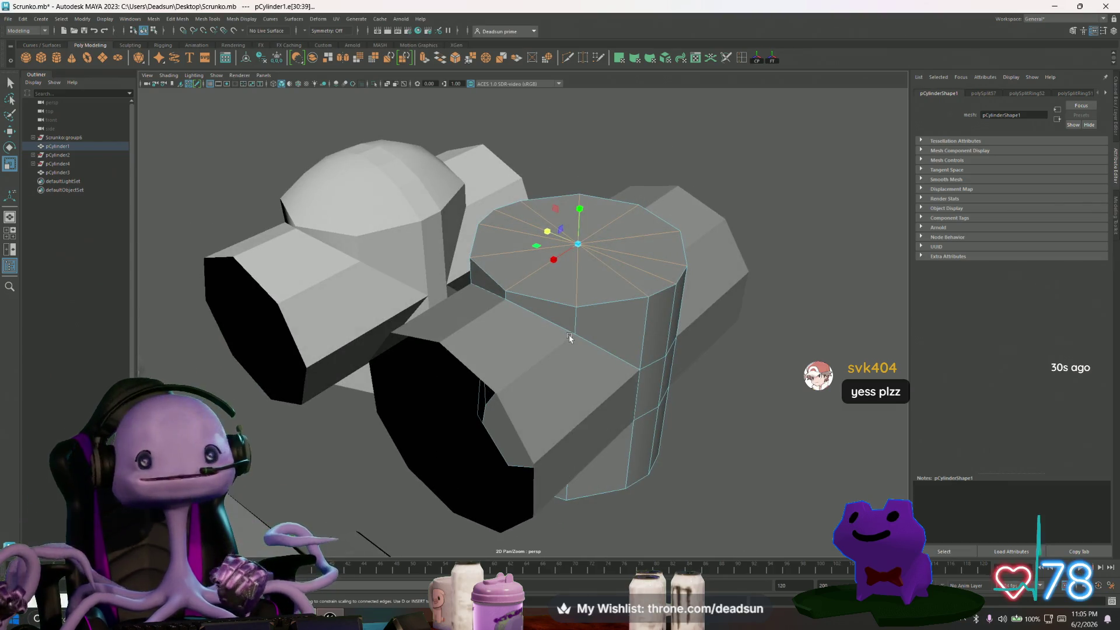
alt+drag(570, 338, 500, 305)
right_drag(499, 305, 505, 340)
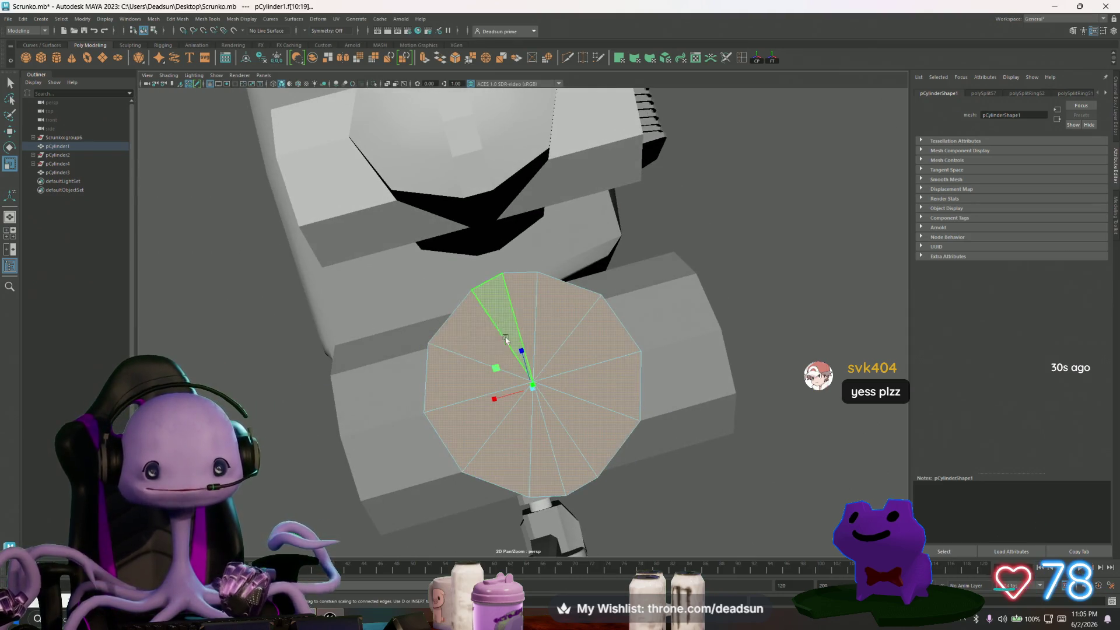
alt+drag(506, 340, 511, 373)
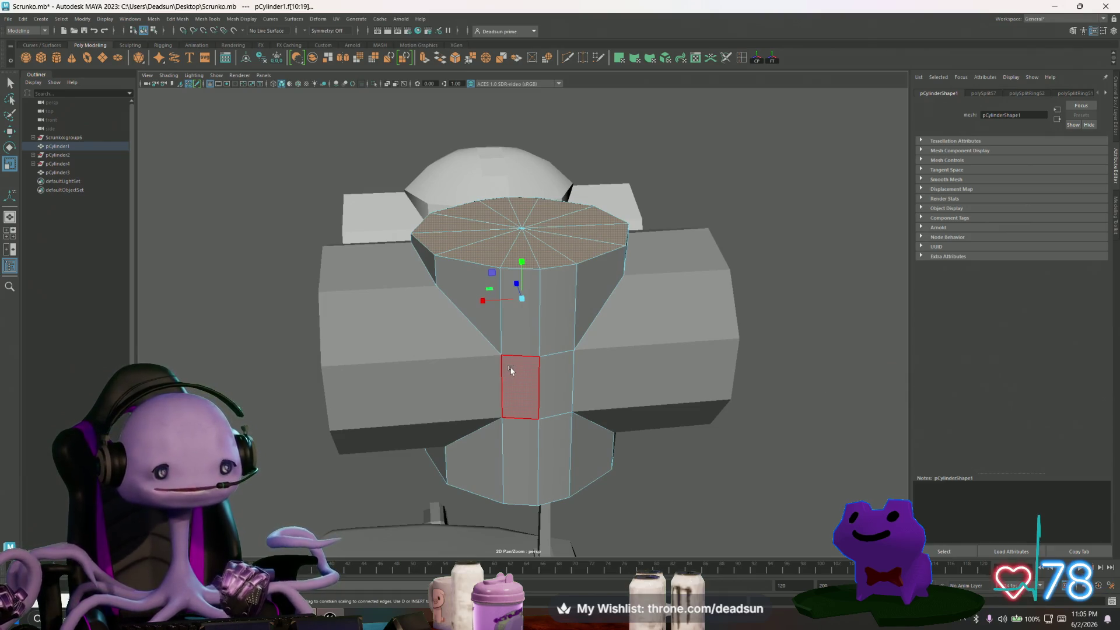
alt+drag(510, 370, 514, 347)
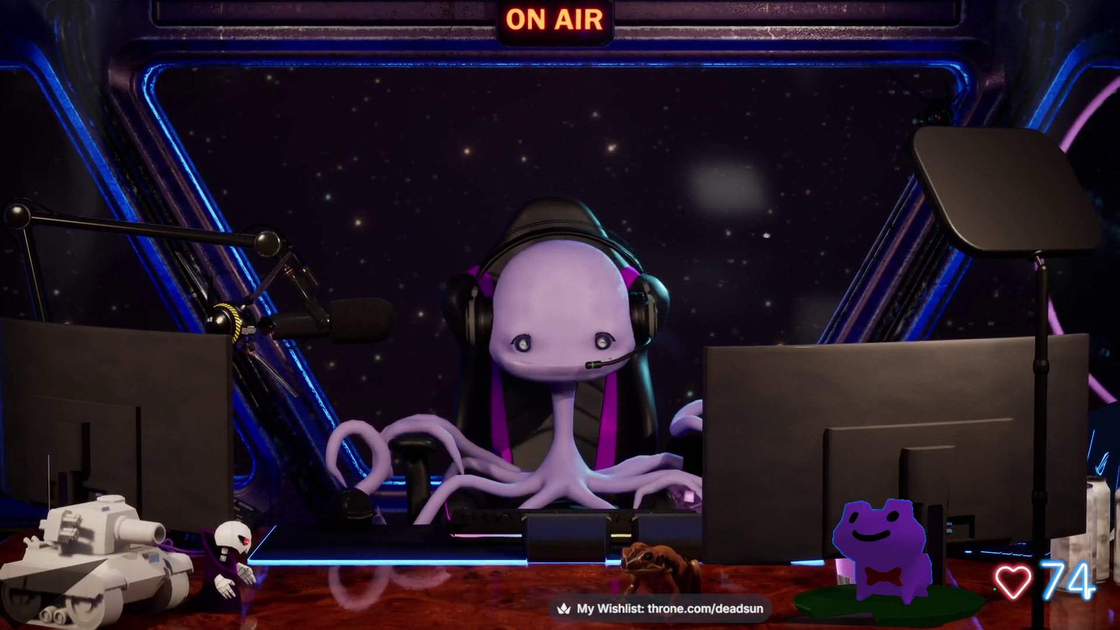
Alt+Tab from Maya to the ON AIR avatar studio window.
key(alt+Tab)
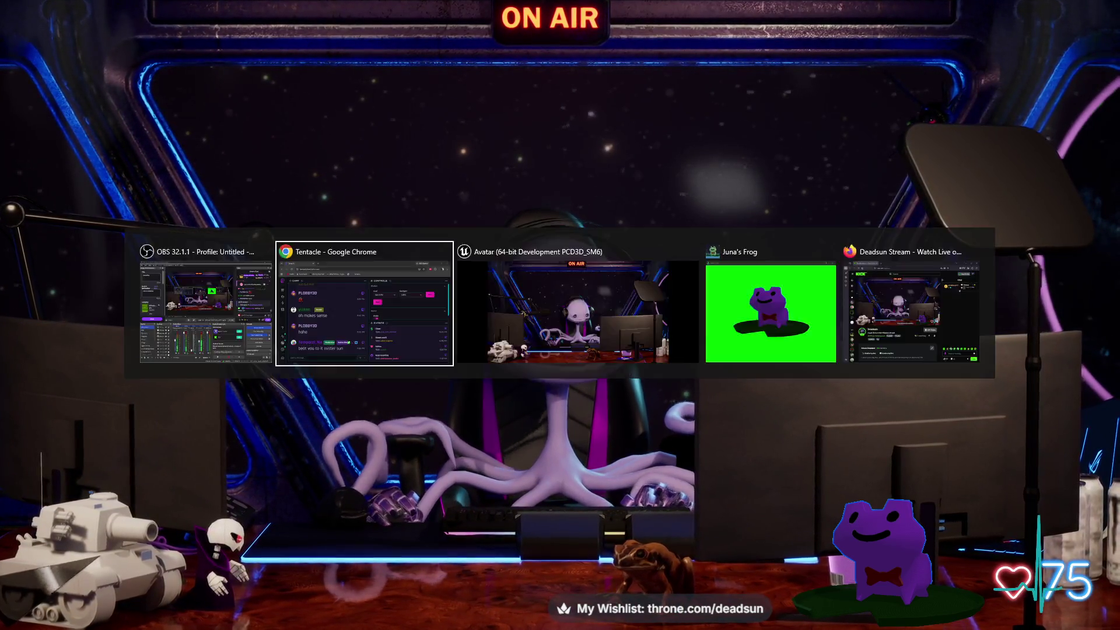
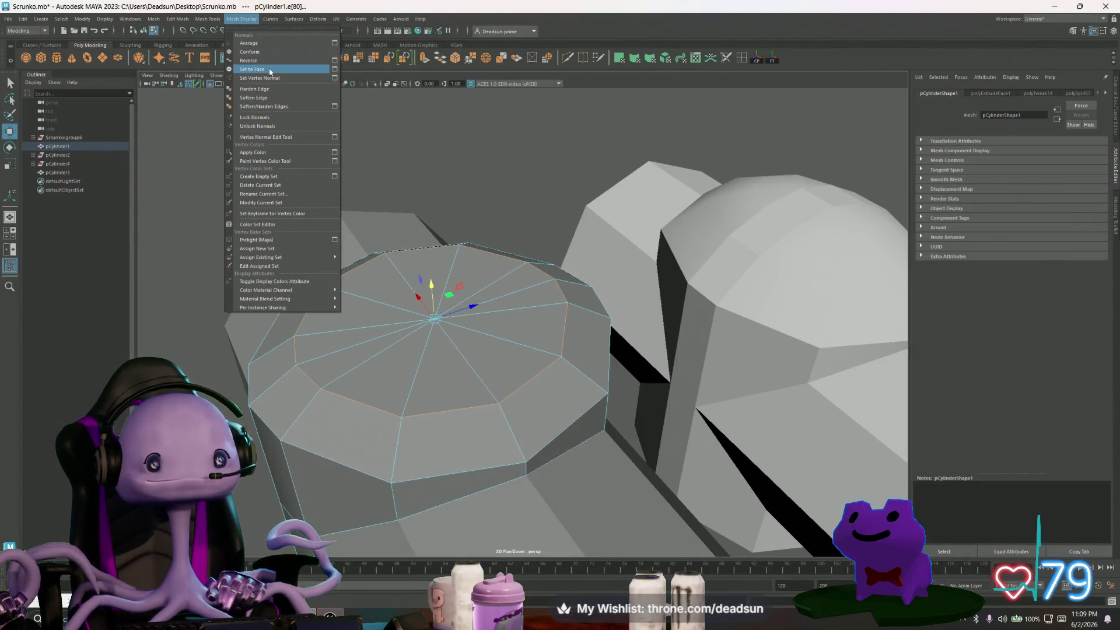
Circularize the selected cap edge loop so it is perfectly round.
mouse_move(207, 18)
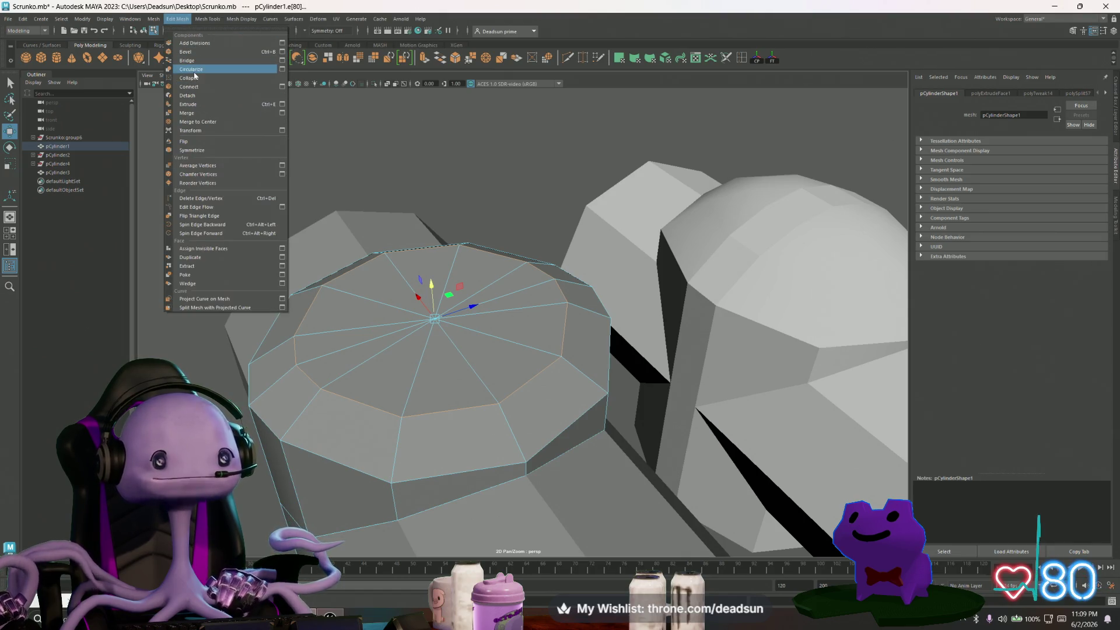
click(191, 68)
mouse_move(408, 262)
alt+mouse_down()
mouse_move(470, 303)
mouse_move(509, 388)
alt+mouse_up()
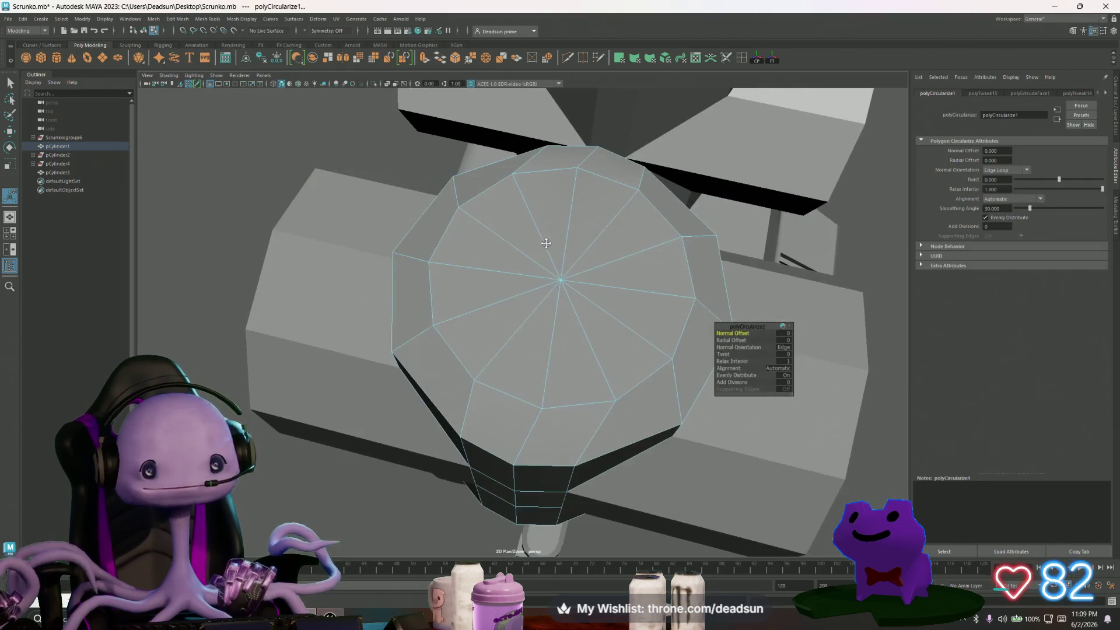
Rotate the cap's inner edge loop to line up with the radial edges.
double_click(508, 395)
key(e)
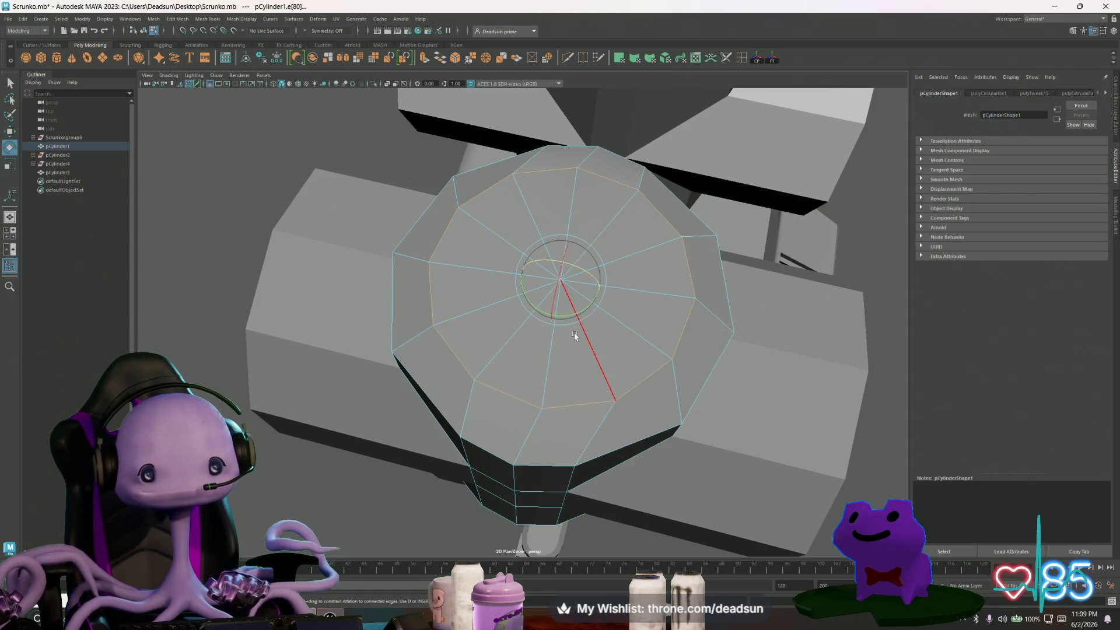
mouse_move(582, 312)
mouse_down()
mouse_move(552, 370)
mouse_move(549, 332)
mouse_move(557, 353)
mouse_move(563, 315)
mouse_move(599, 307)
mouse_move(584, 303)
mouse_up()
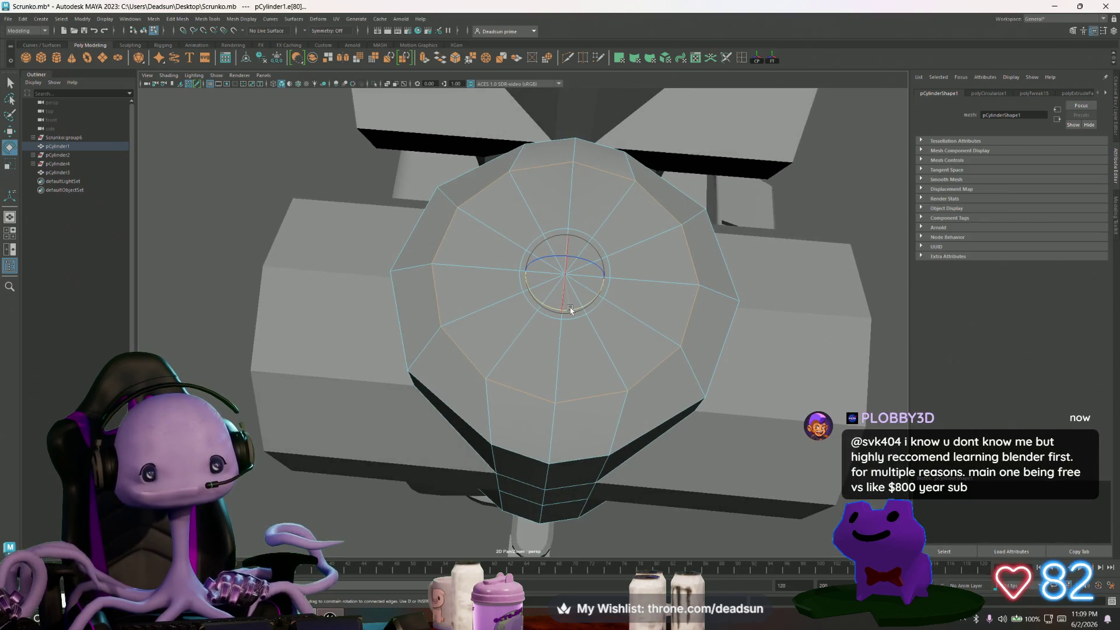
mouse_move(570, 309)
alt+mouse_down()
mouse_move(560, 379)
mouse_move(510, 382)
mouse_move(520, 368)
mouse_move(498, 367)
mouse_move(517, 387)
mouse_move(493, 370)
mouse_move(519, 343)
mouse_move(514, 386)
mouse_move(527, 395)
mouse_move(500, 335)
alt+mouse_up()
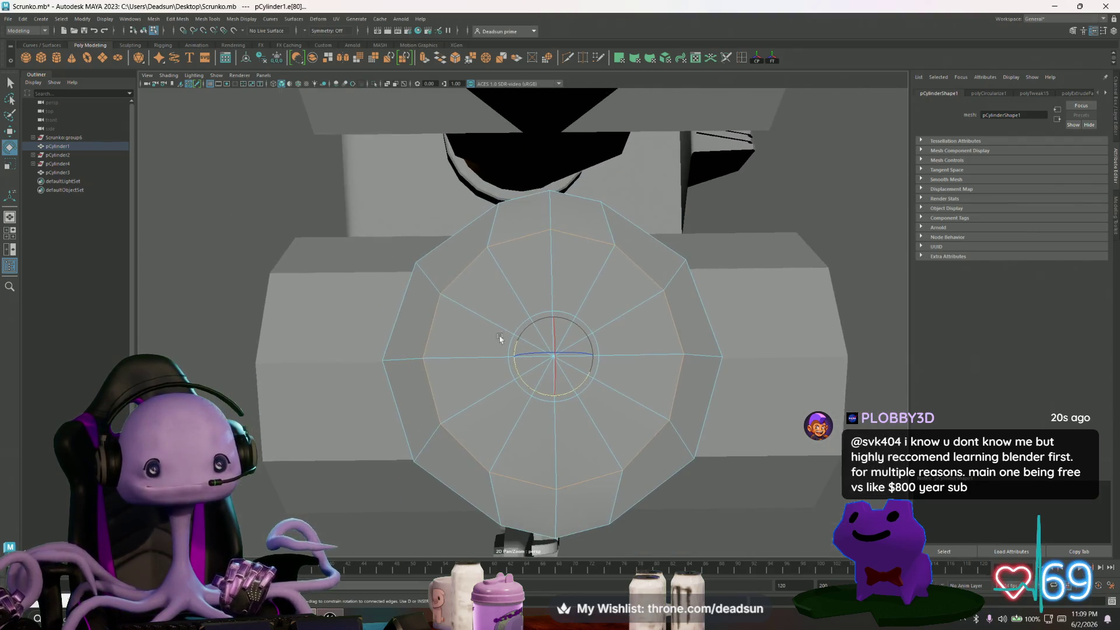
Extrude the inner cap faces, inset them, lift them upward, and pick the centre vertex.
right_drag(494, 308, 497, 330)
mouse_move(569, 377)
mouse_down()
mouse_move(552, 308)
mouse_move(555, 234)
mouse_move(558, 368)
mouse_move(542, 277)
mouse_up()
click(424, 59)
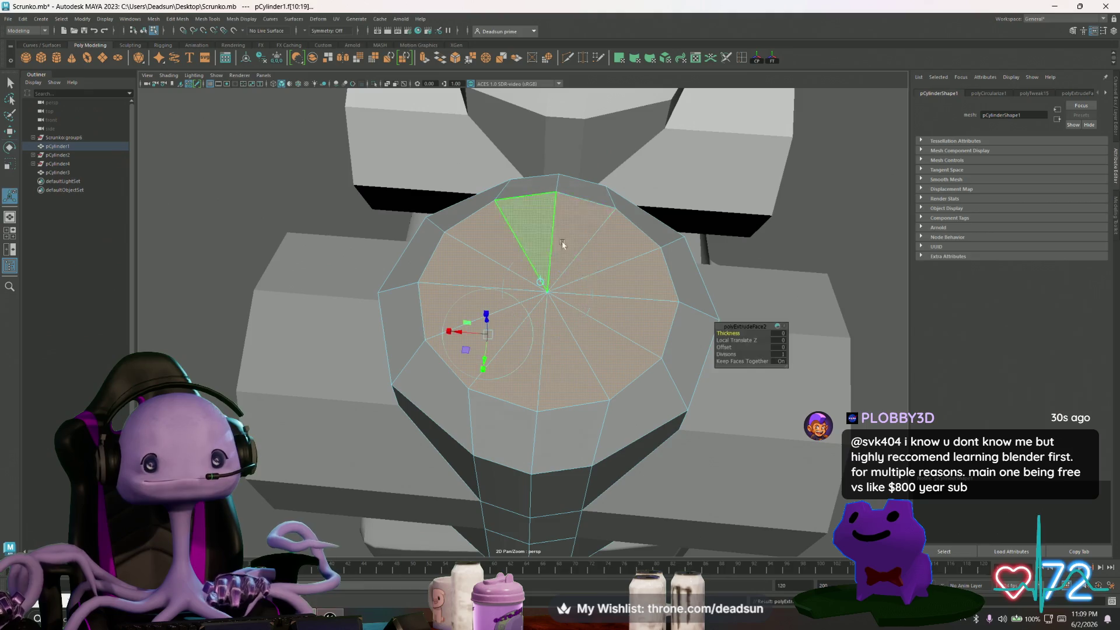
mouse_move(529, 299)
mouse_down()
mouse_move(483, 298)
mouse_move(537, 266)
mouse_up()
key(w)
mouse_move(544, 140)
mouse_down()
mouse_move(550, 124)
mouse_move(542, 303)
mouse_move(553, 151)
mouse_move(512, 206)
mouse_move(533, 240)
mouse_move(287, 233)
mouse_up()
key(F9)
click(546, 295)
Preview the central cylinder and horizontal tube in smooth mode (3).
scroll(478, 288, down, 5)
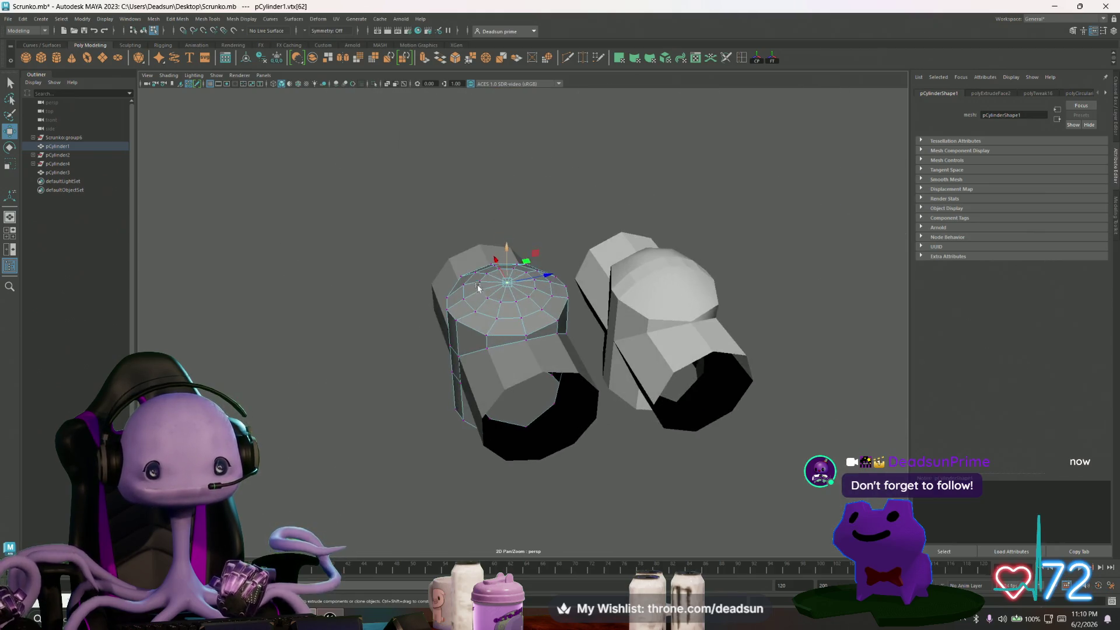
scroll(477, 288, up, 3)
right_drag(500, 312, 501, 286)
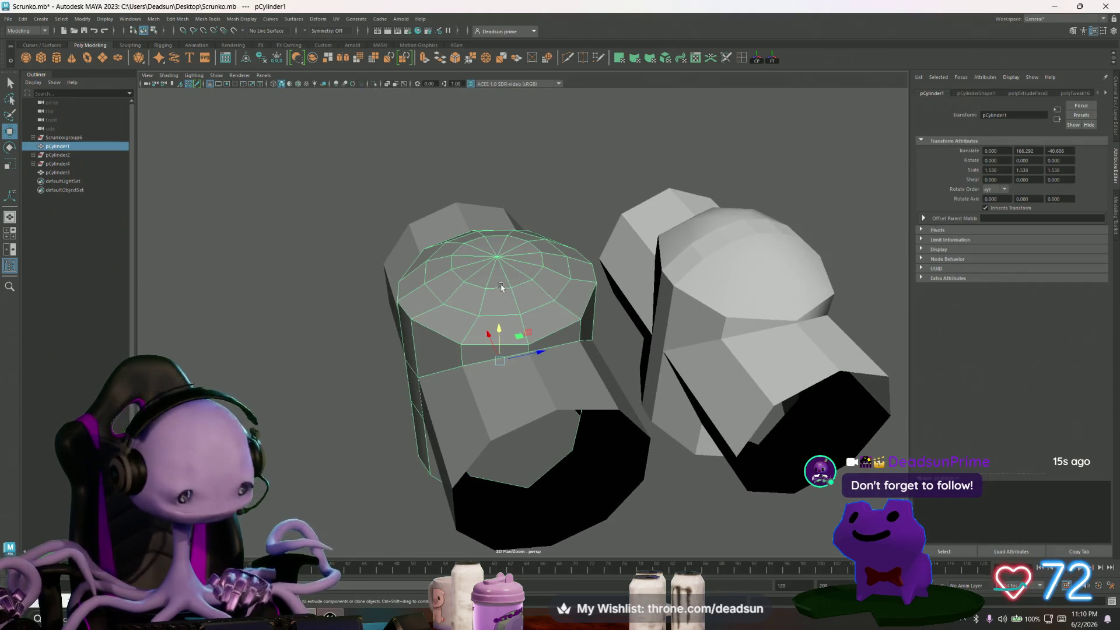
key(3)
click(513, 402)
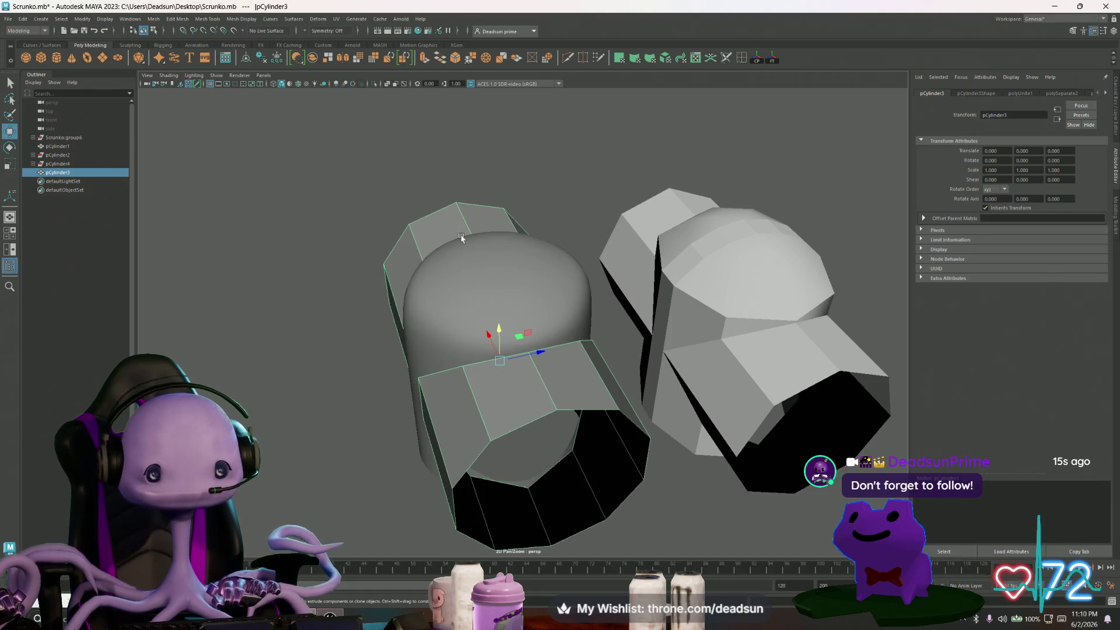
key(3)
click(355, 345)
mouse_move(354, 345)
alt+mouse_down()
mouse_move(419, 299)
mouse_move(508, 338)
mouse_move(528, 387)
mouse_move(445, 337)
mouse_move(542, 407)
mouse_move(447, 378)
mouse_move(475, 445)
mouse_move(495, 387)
mouse_move(385, 265)
alt+mouse_up()
Remove the block piece and return both cylinders to low-poly display (1).
click(378, 266)
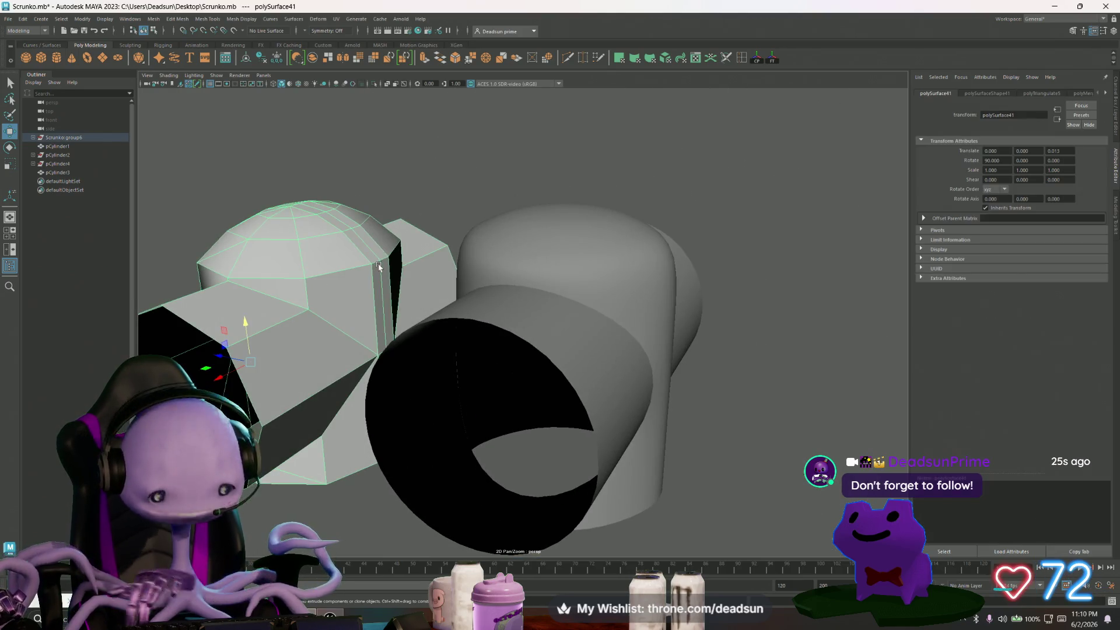
key(Delete)
click(586, 285)
mouse_move(586, 286)
alt+mouse_down()
mouse_move(545, 326)
mouse_move(553, 313)
mouse_move(414, 305)
alt+mouse_up()
key(1)
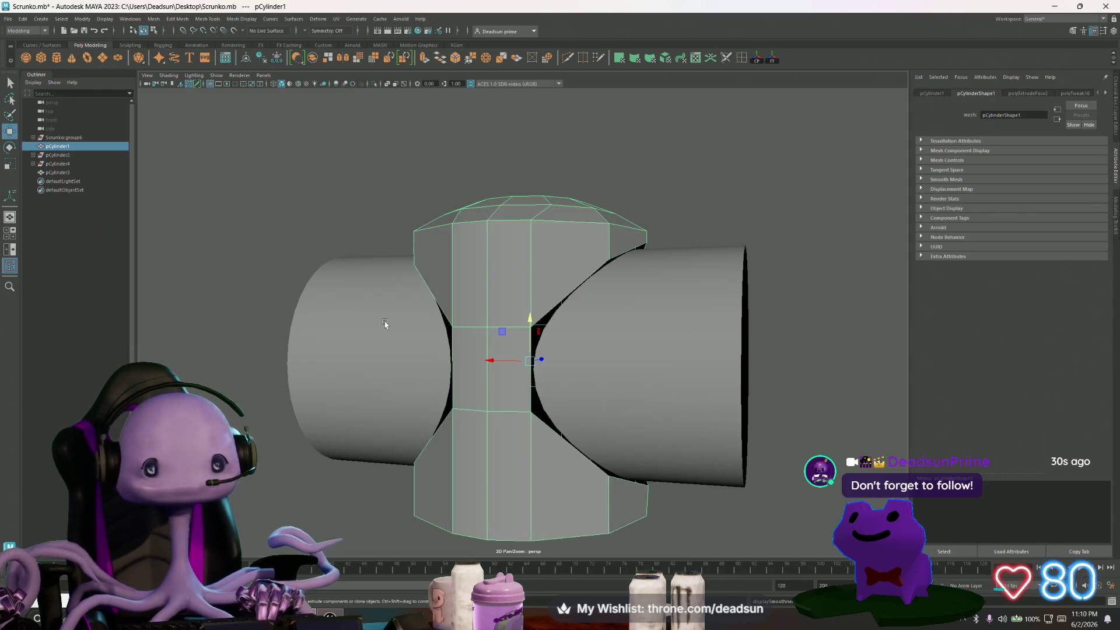
click(641, 338)
key(1)
Select the horizontal and central cylinders together.
mouse_move(559, 348)
alt+mouse_down()
mouse_move(593, 365)
mouse_move(655, 365)
mouse_move(589, 349)
alt+mouse_up()
shift+click(549, 263)
alt+drag(414, 173, 415, 187)
click(206, 20)
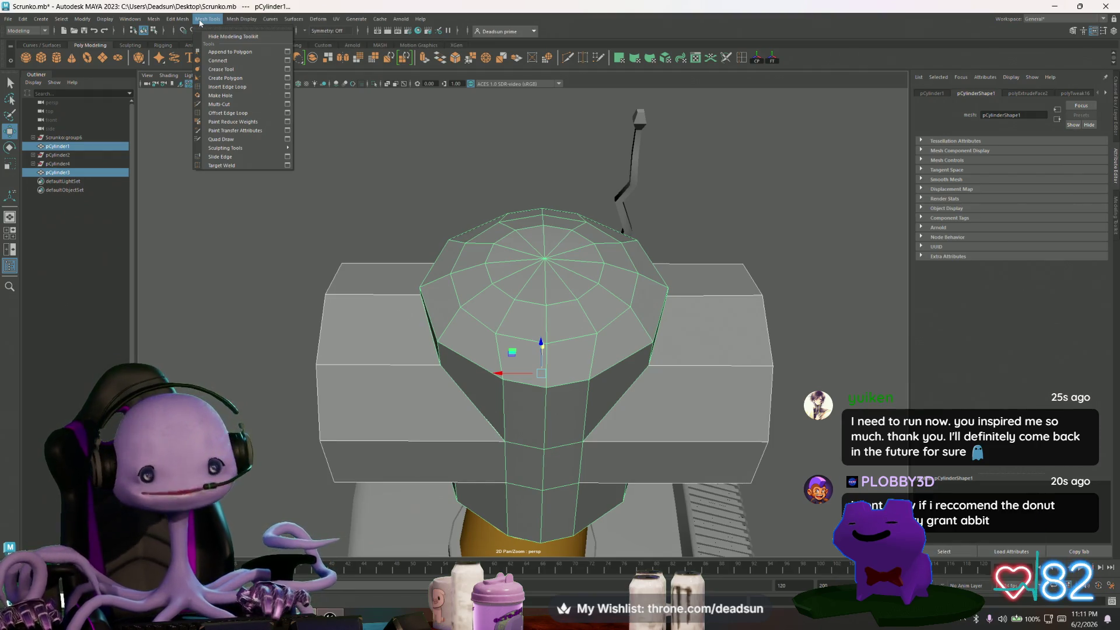
Combine the two cylinders into one mesh and switch to Vertex mode.
mouse_move(180, 21)
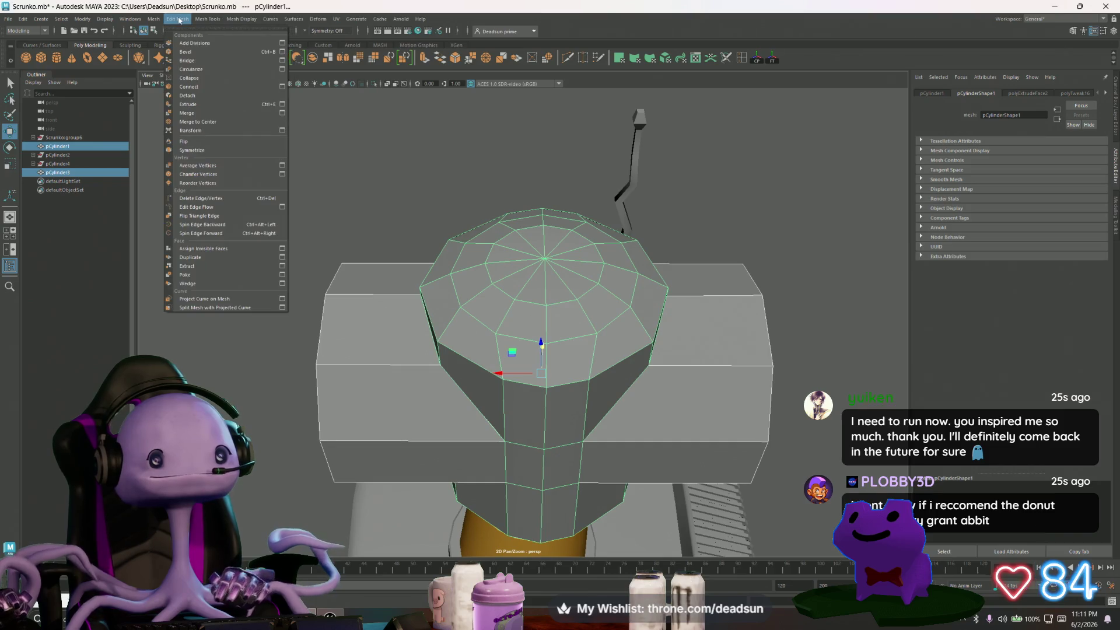
click(169, 51)
mouse_move(356, 291)
alt+mouse_down()
mouse_move(376, 311)
mouse_move(371, 298)
alt+mouse_up()
right_drag(408, 292, 413, 303)
mouse_move(440, 310)
alt+mouse_down()
mouse_move(430, 310)
mouse_move(437, 331)
alt+mouse_up()
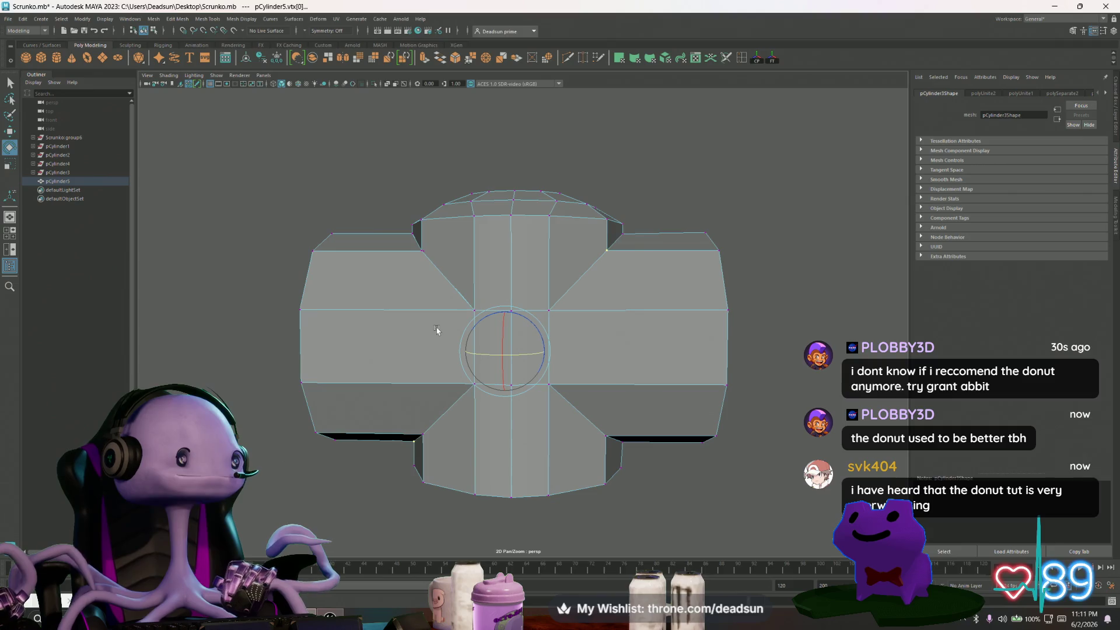
scroll(439, 331, up, 2)
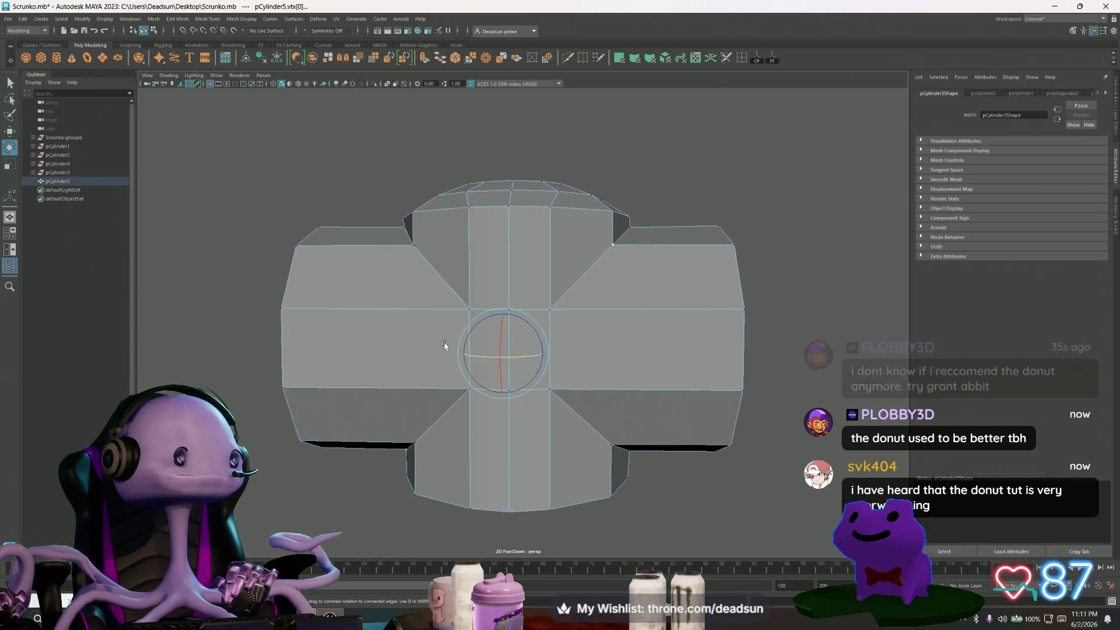
mouse_move(441, 332)
alt+mouse_down()
mouse_move(518, 327)
mouse_move(362, 325)
mouse_move(467, 340)
mouse_move(467, 276)
alt+mouse_up()
Inspect and select vertices at the junction where the two cylinders meet.
click(473, 279)
alt+drag(442, 322, 423, 336)
scroll(420, 344, up, 5)
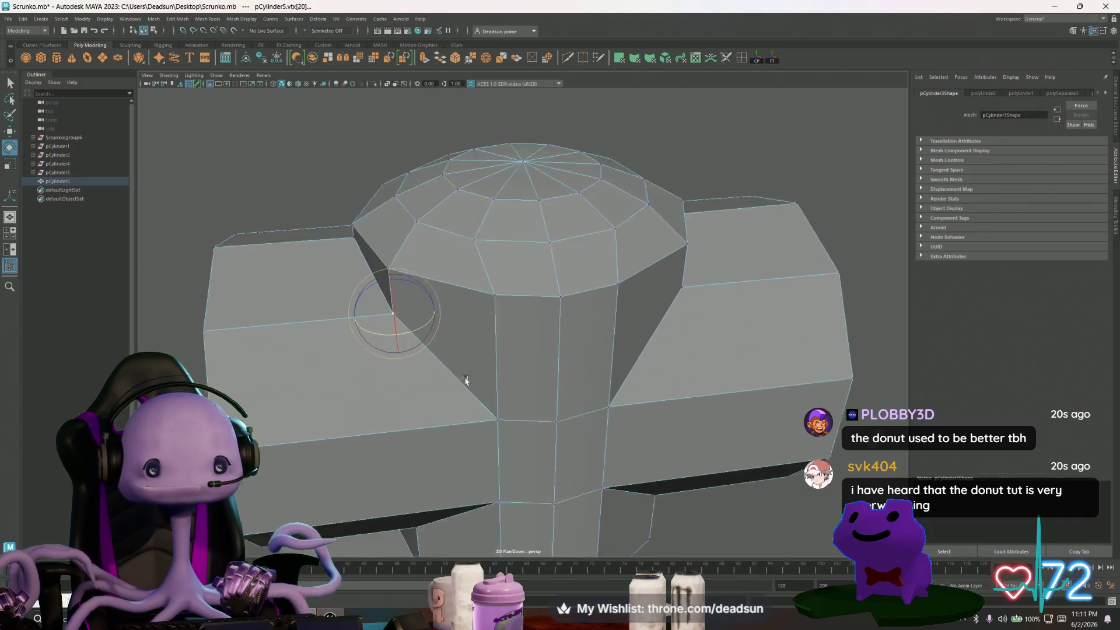
click(248, 144)
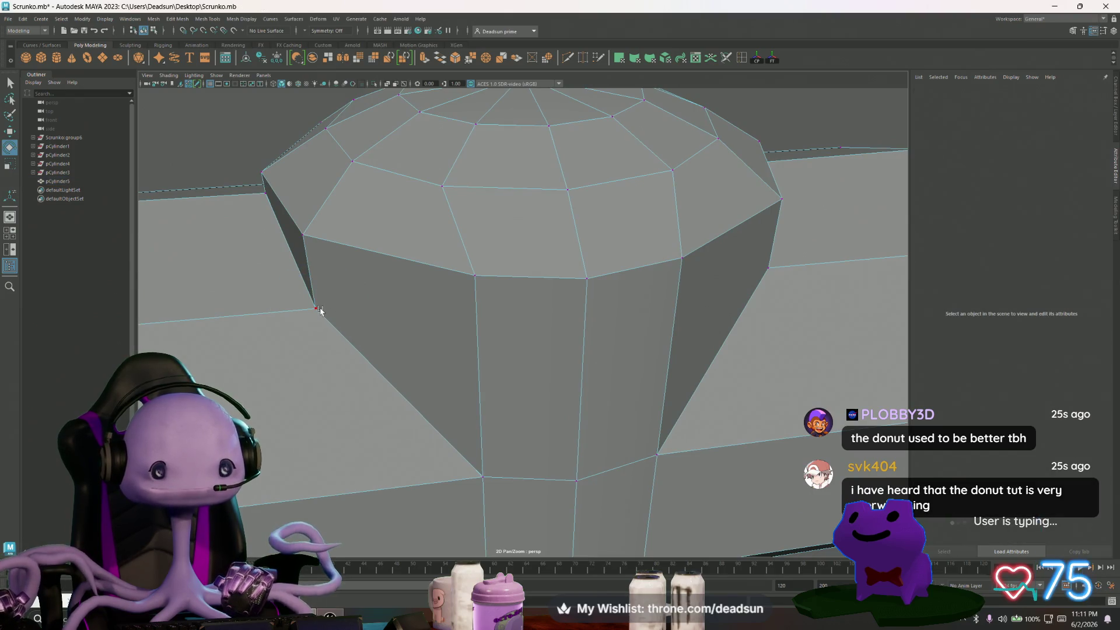
click(320, 308)
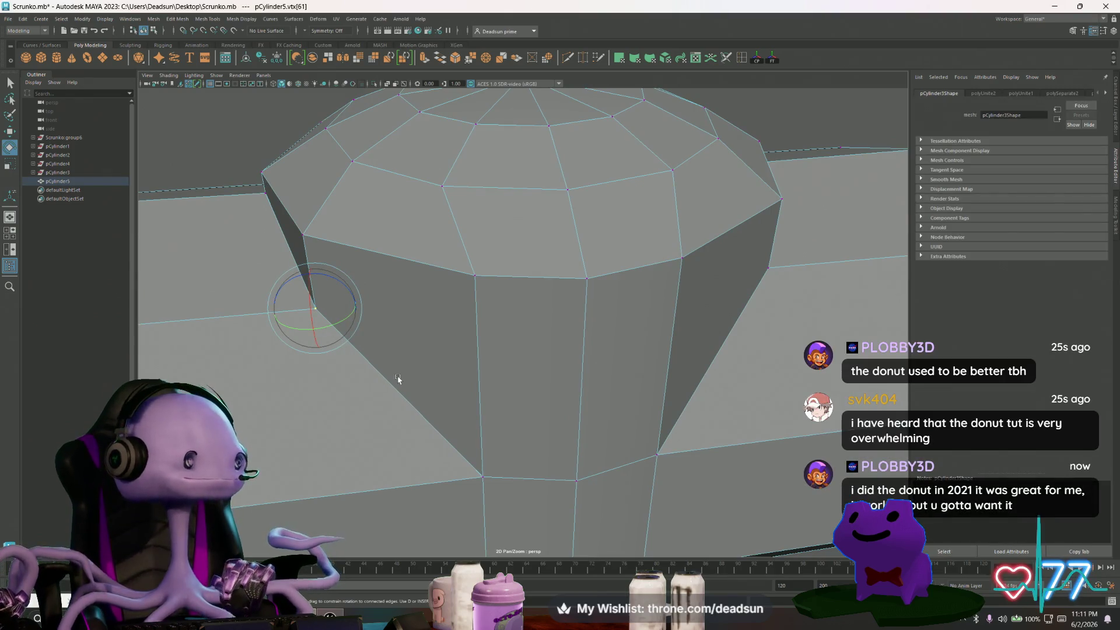
scroll(399, 379, down, 5)
click(346, 281)
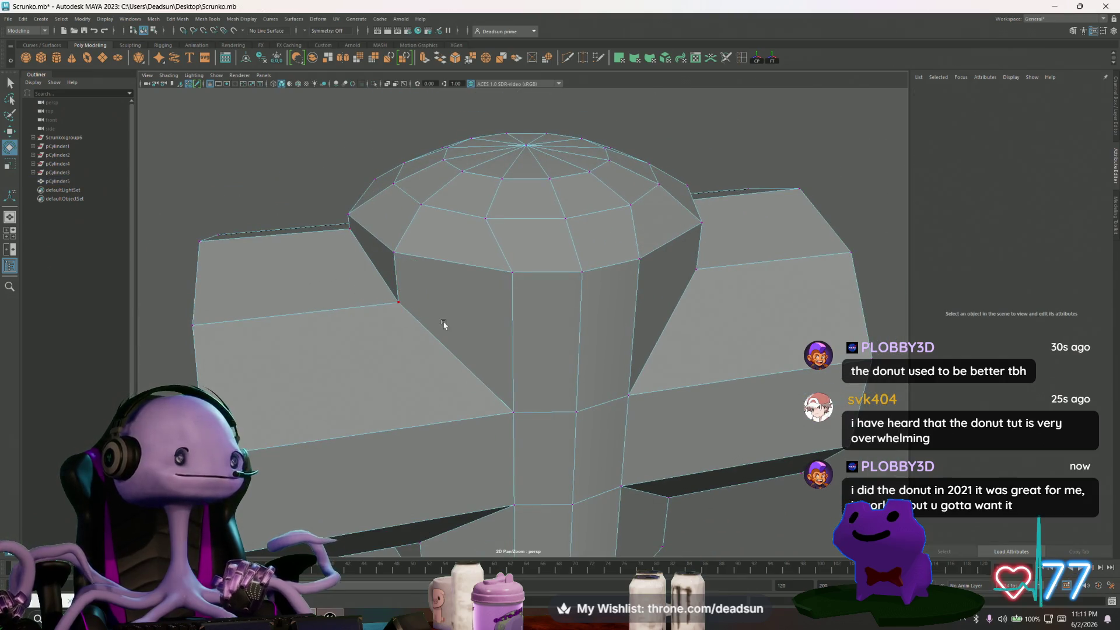
mouse_move(407, 313)
alt+mouse_down()
mouse_move(395, 317)
mouse_move(385, 282)
mouse_move(407, 244)
mouse_move(425, 250)
alt+mouse_up()
alt+middle_drag(426, 250, 437, 278)
Target-weld the first seam vertices onto their neighbours around the junction.
click(471, 60)
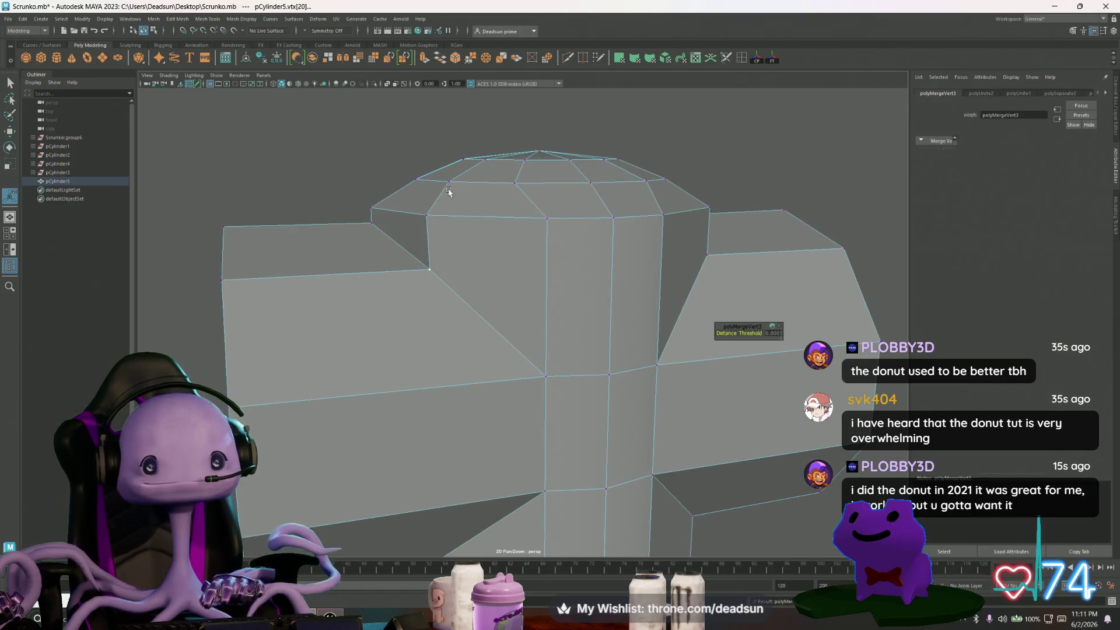
drag(540, 376, 547, 379)
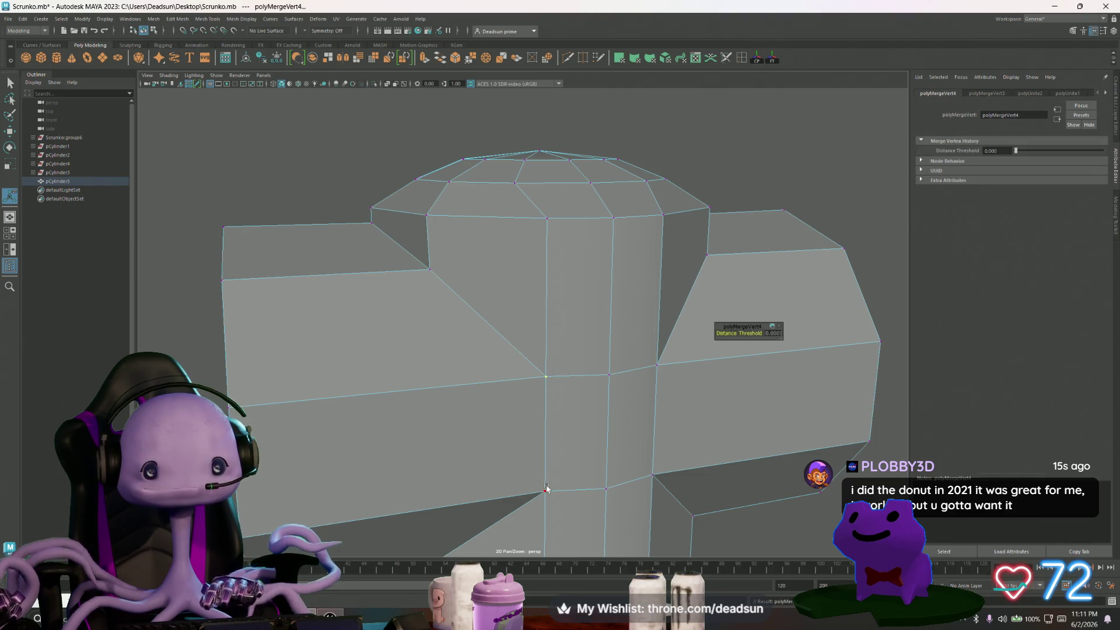
alt+drag(497, 509, 527, 437)
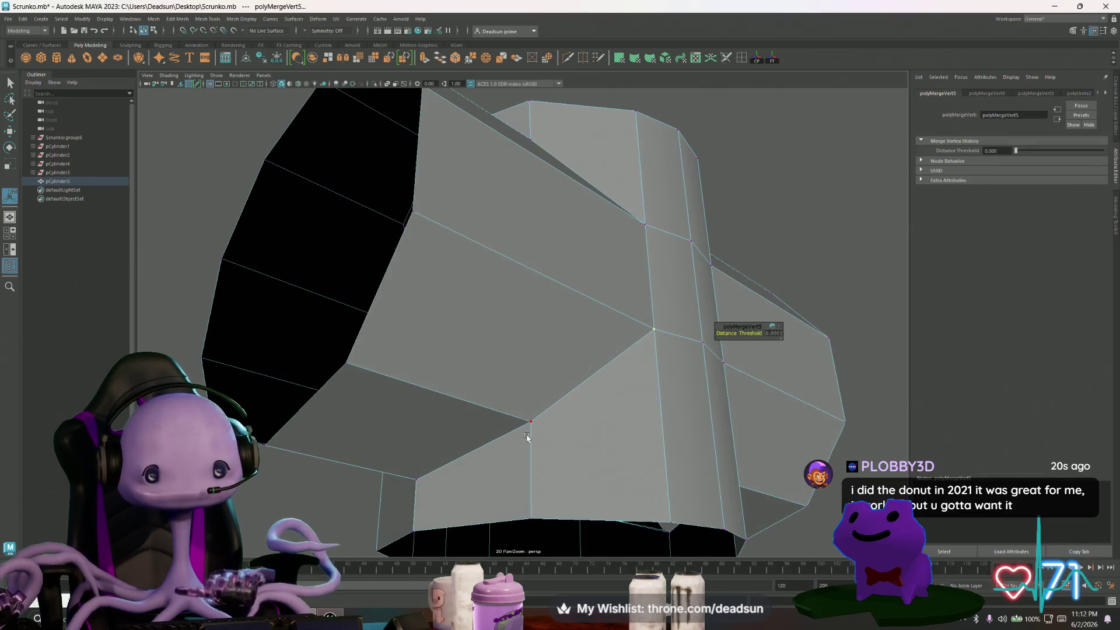
click(531, 424)
click(416, 480)
alt+drag(416, 490, 564, 457)
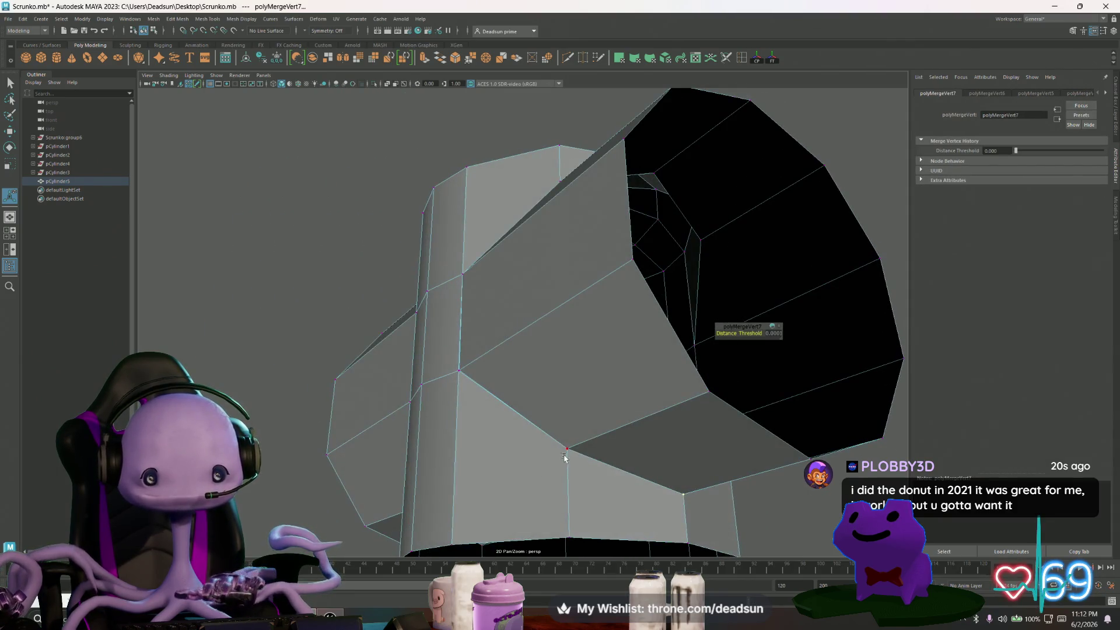
click(569, 450)
click(454, 367)
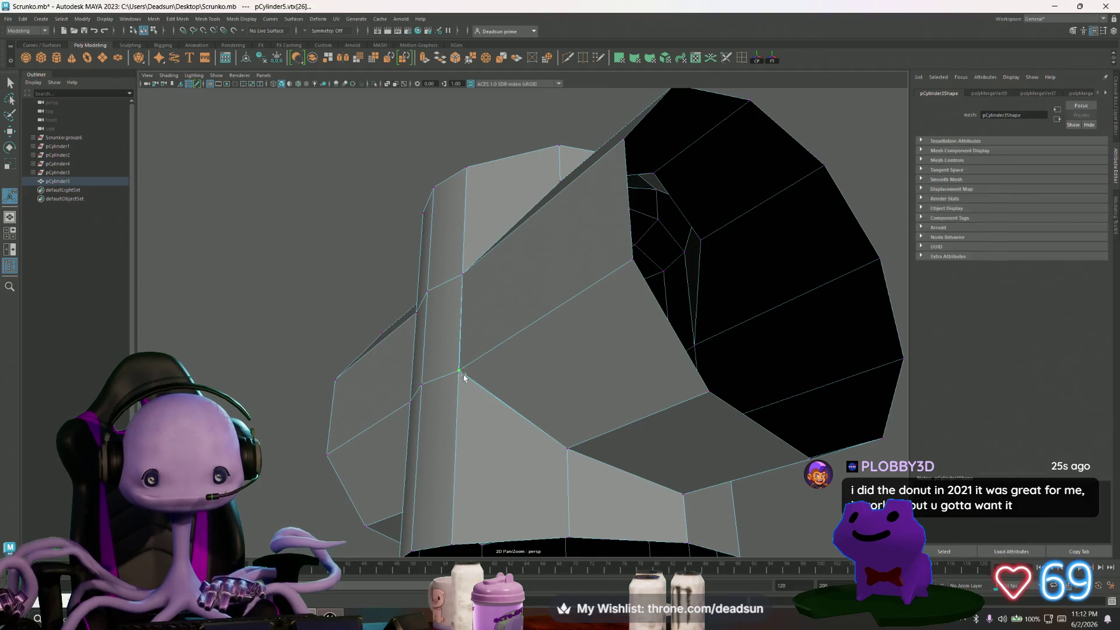
click(468, 280)
Weld the top-seam and frontal junction vertices onto their neighbours.
mouse_move(540, 270)
alt+mouse_down()
mouse_move(537, 307)
mouse_move(552, 253)
alt+mouse_up()
click(561, 250)
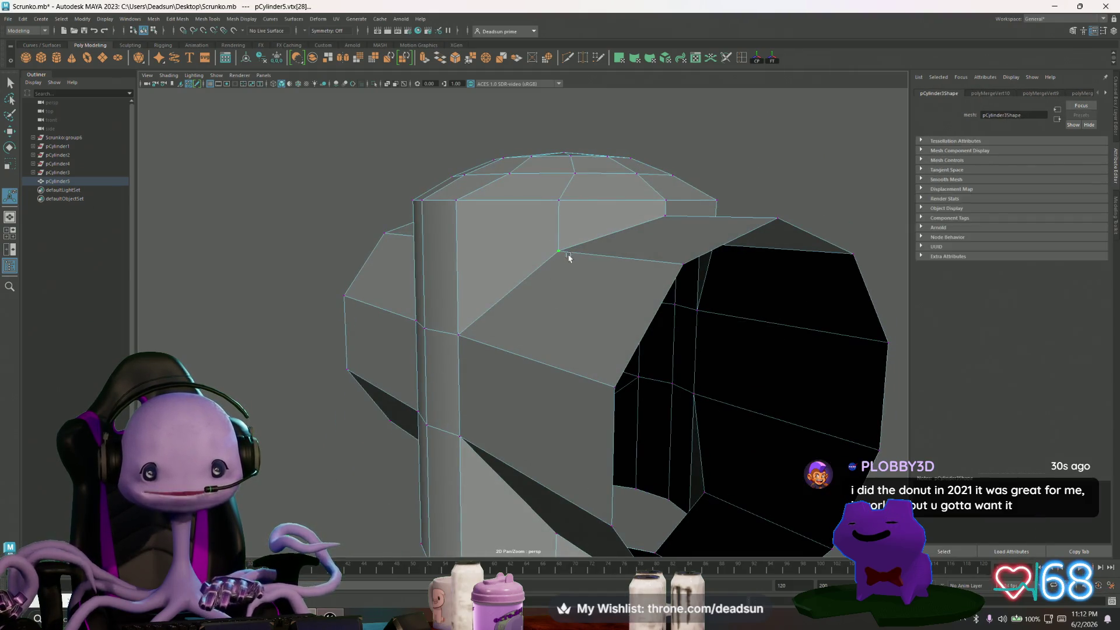
click(661, 215)
mouse_move(463, 362)
alt+mouse_down()
mouse_move(544, 367)
mouse_move(532, 364)
mouse_move(537, 380)
mouse_move(524, 387)
alt+mouse_up()
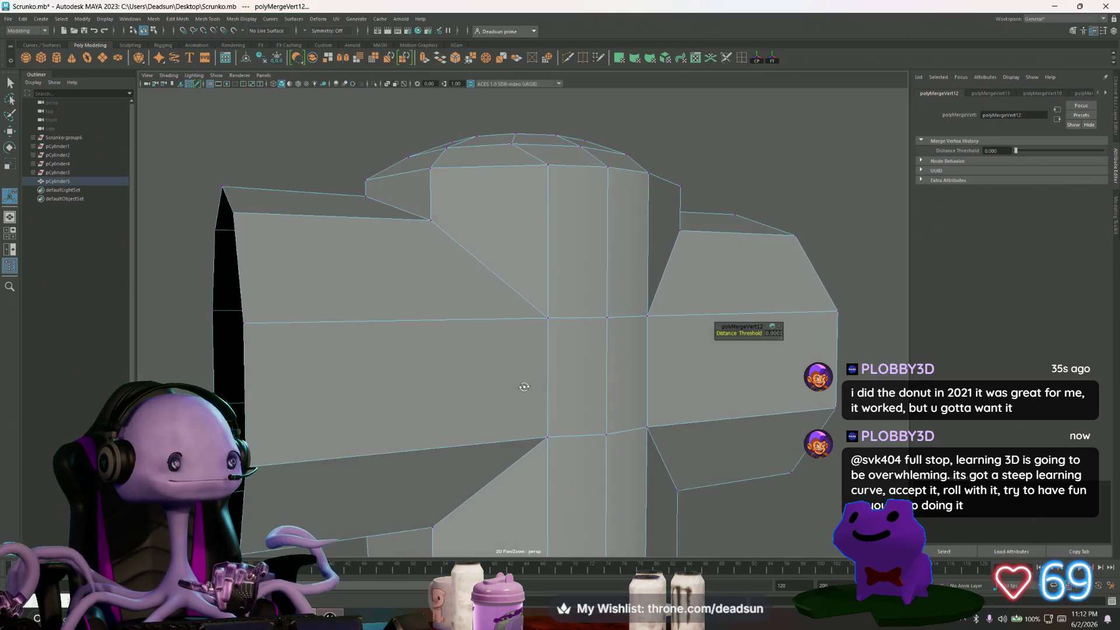
click(549, 321)
click(545, 440)
click(547, 437)
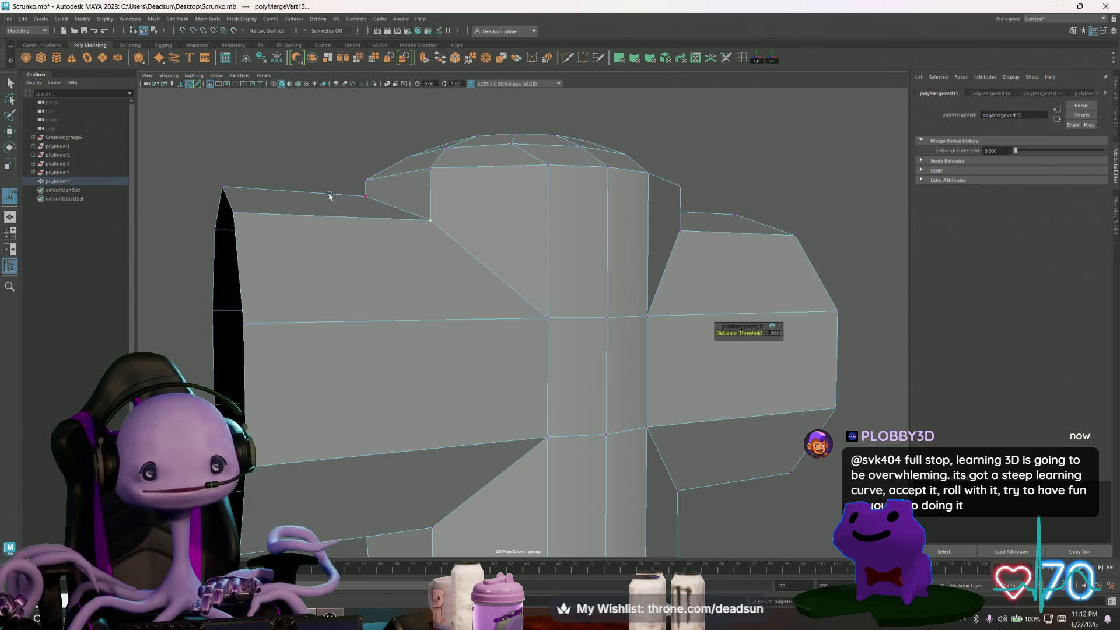
mouse_move(370, 200)
alt+mouse_down()
mouse_move(463, 408)
mouse_move(467, 444)
mouse_move(482, 457)
mouse_move(501, 444)
alt+mouse_up()
Weld the underside, opening and remaining seam vertices, then return to Object Mode.
click(463, 393)
click(461, 394)
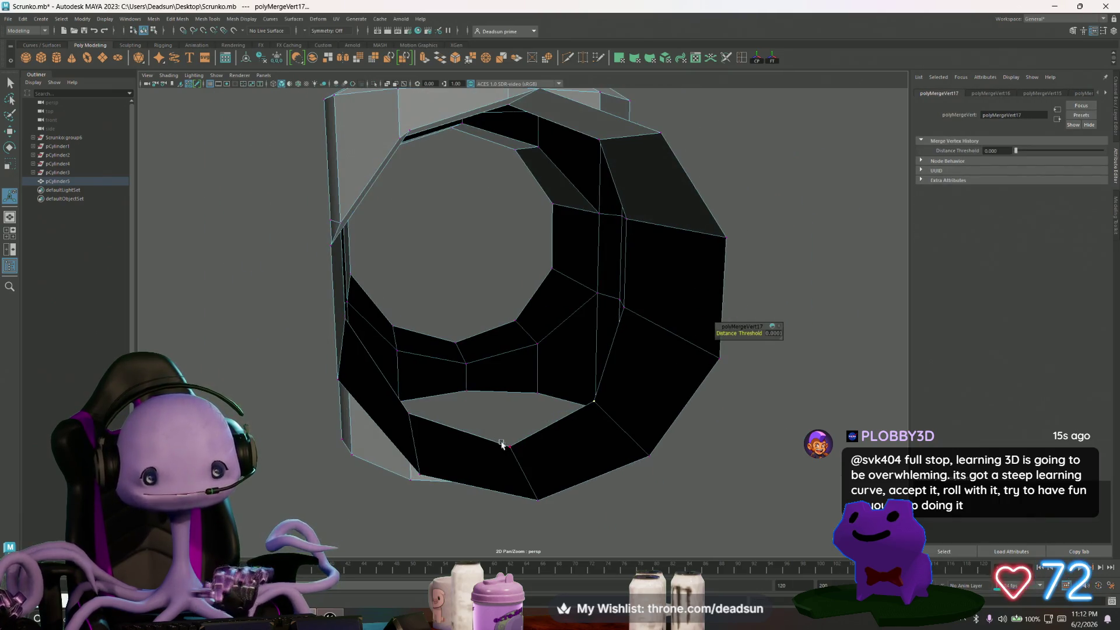
click(511, 451)
click(406, 412)
alt+drag(407, 412, 432, 463)
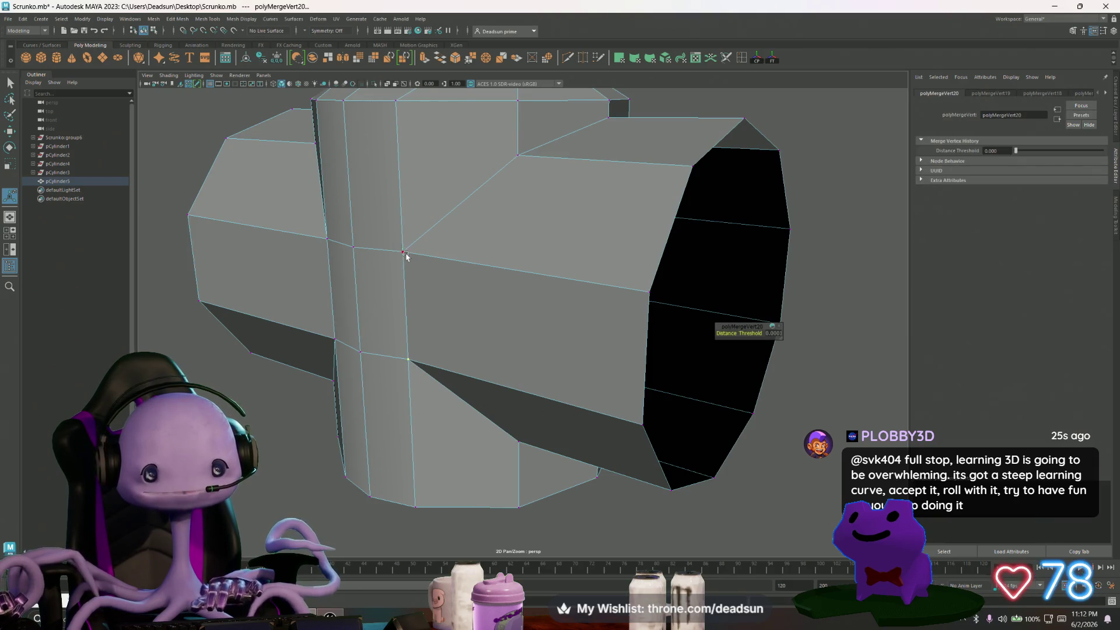
mouse_move(515, 284)
alt+mouse_down()
mouse_move(499, 310)
mouse_move(508, 266)
mouse_move(532, 239)
mouse_move(515, 300)
mouse_move(535, 335)
mouse_move(462, 327)
mouse_move(492, 267)
alt+mouse_up()
click(483, 293)
click(543, 239)
mouse_move(492, 268)
right_down()
mouse_move(490, 277)
mouse_move(639, 322)
right_up()
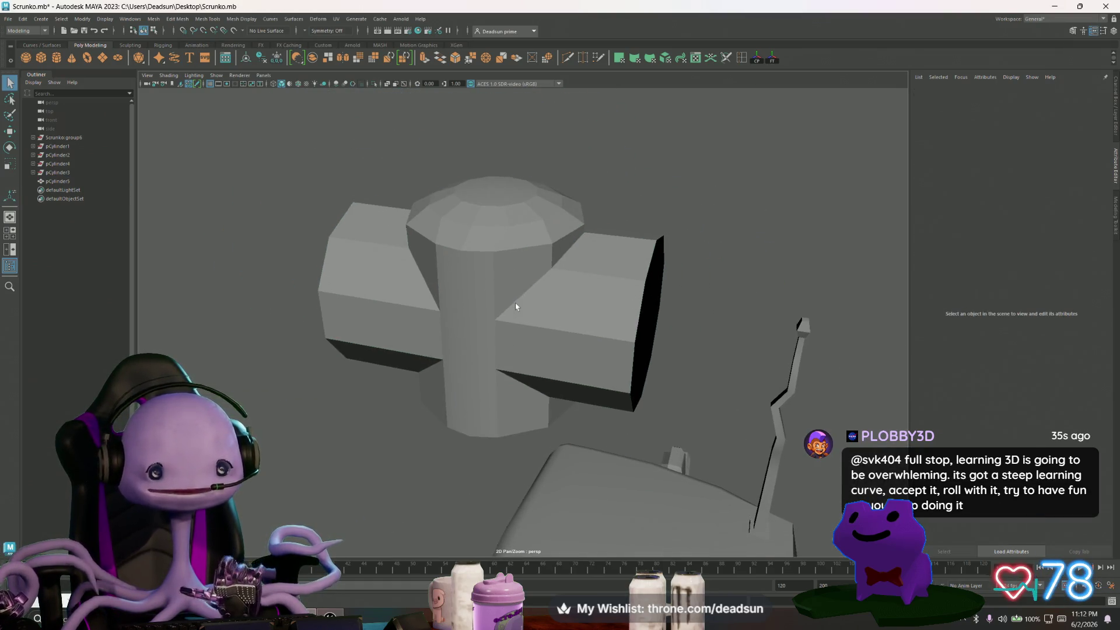
Show pCylinder5 as its low-poly cage and select an edge loop around it.
click(516, 302)
mouse_move(644, 215)
alt+mouse_down()
mouse_move(502, 369)
mouse_move(383, 364)
mouse_move(396, 400)
mouse_move(528, 397)
alt+mouse_up()
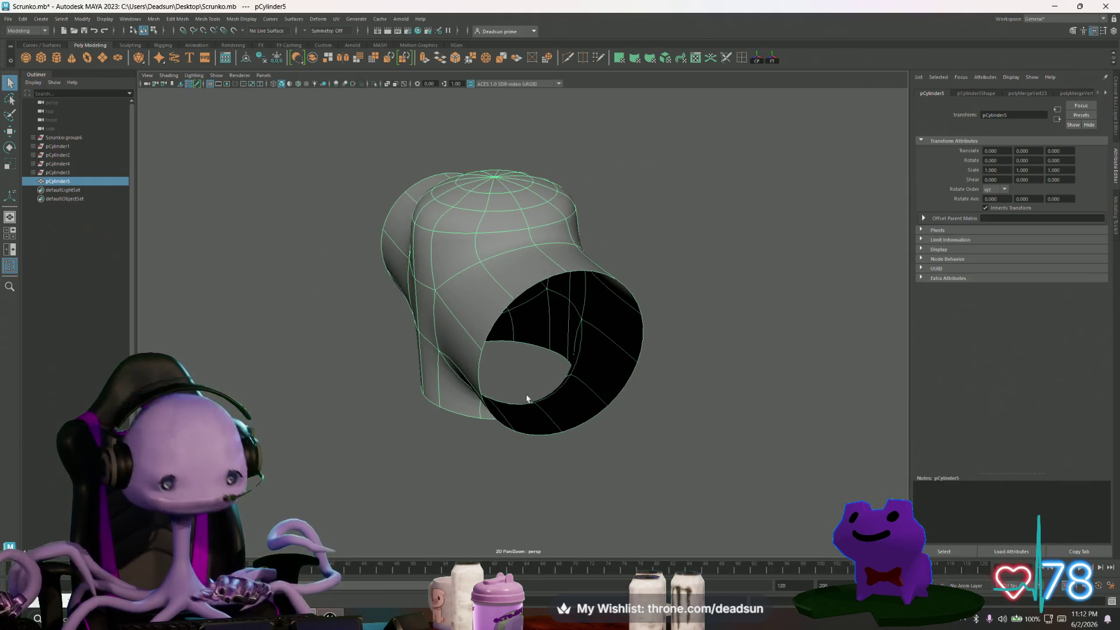
key(1)
click(366, 428)
mouse_move(367, 428)
alt+mouse_down()
mouse_move(364, 391)
mouse_move(464, 236)
mouse_move(527, 303)
mouse_move(495, 290)
mouse_move(504, 264)
mouse_move(452, 298)
mouse_move(457, 309)
mouse_move(411, 303)
alt+mouse_up()
right_drag(412, 303, 412, 280)
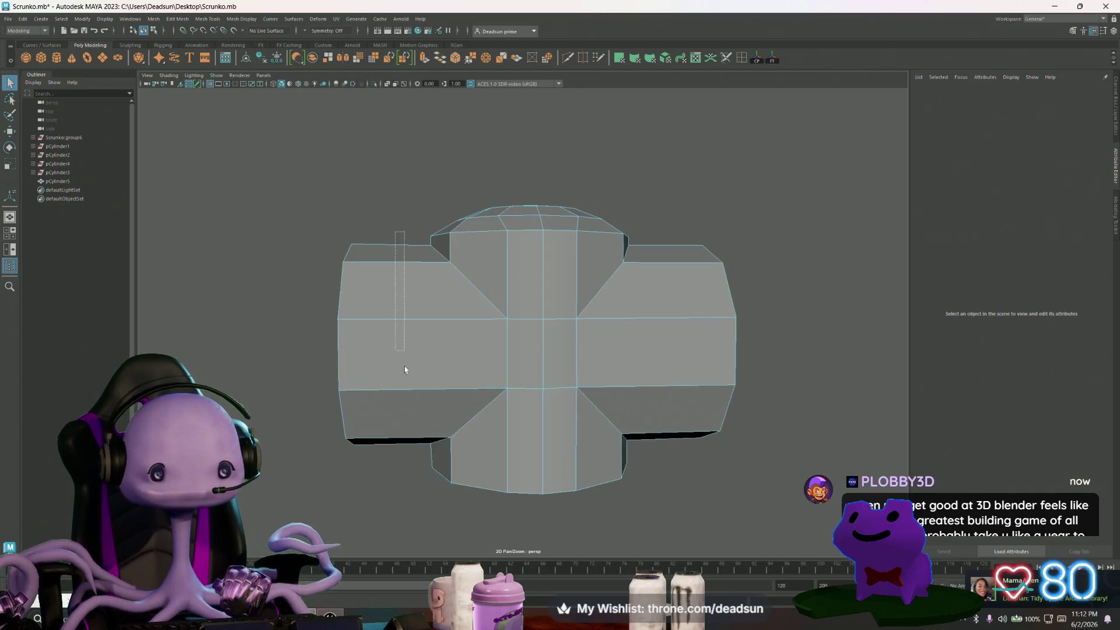
double_click(407, 473)
mouse_move(407, 472)
alt+mouse_down()
mouse_move(456, 418)
mouse_move(476, 371)
alt+mouse_up()
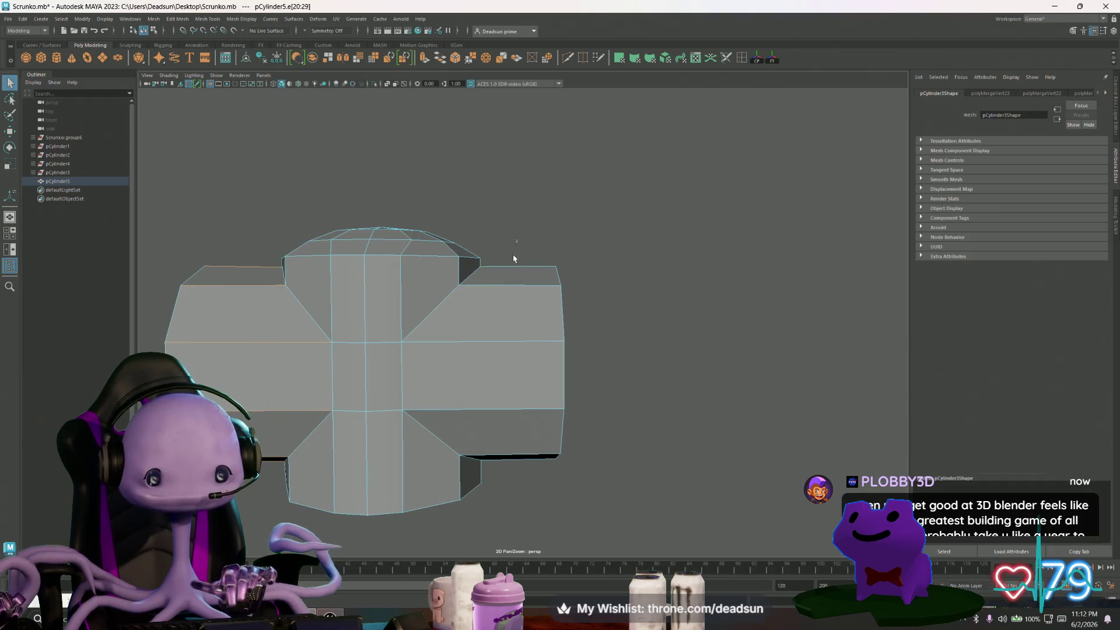
mouse_move(518, 475)
alt+mouse_down()
mouse_move(488, 395)
mouse_move(507, 443)
mouse_move(514, 398)
mouse_move(499, 393)
alt+mouse_up()
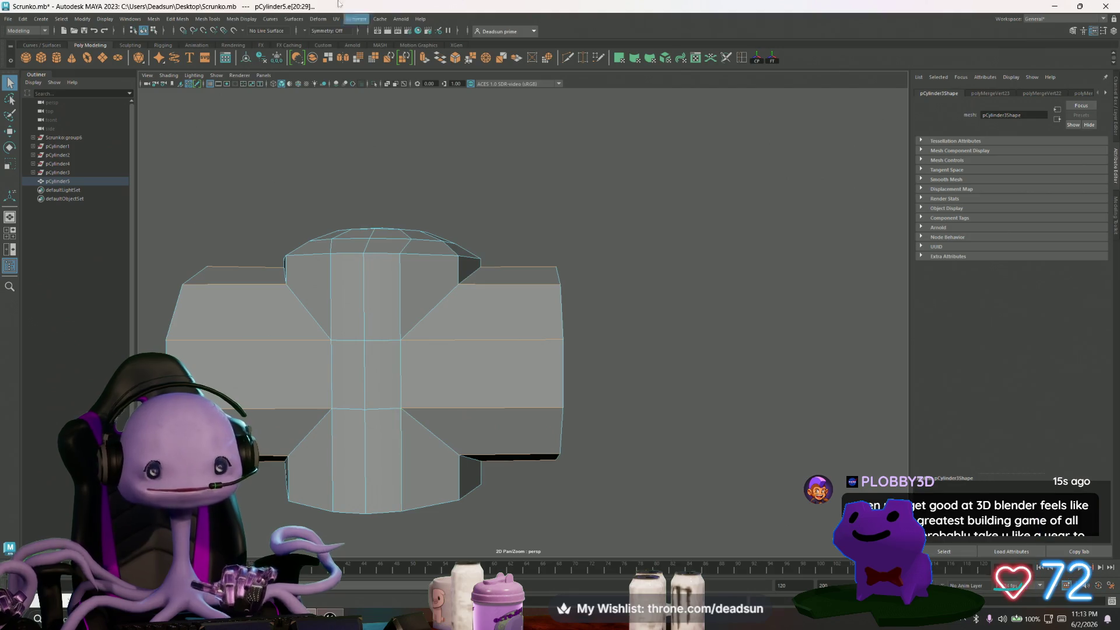
Apply Soften Edge to the selected edge loop.
click(208, 19)
mouse_move(240, 18)
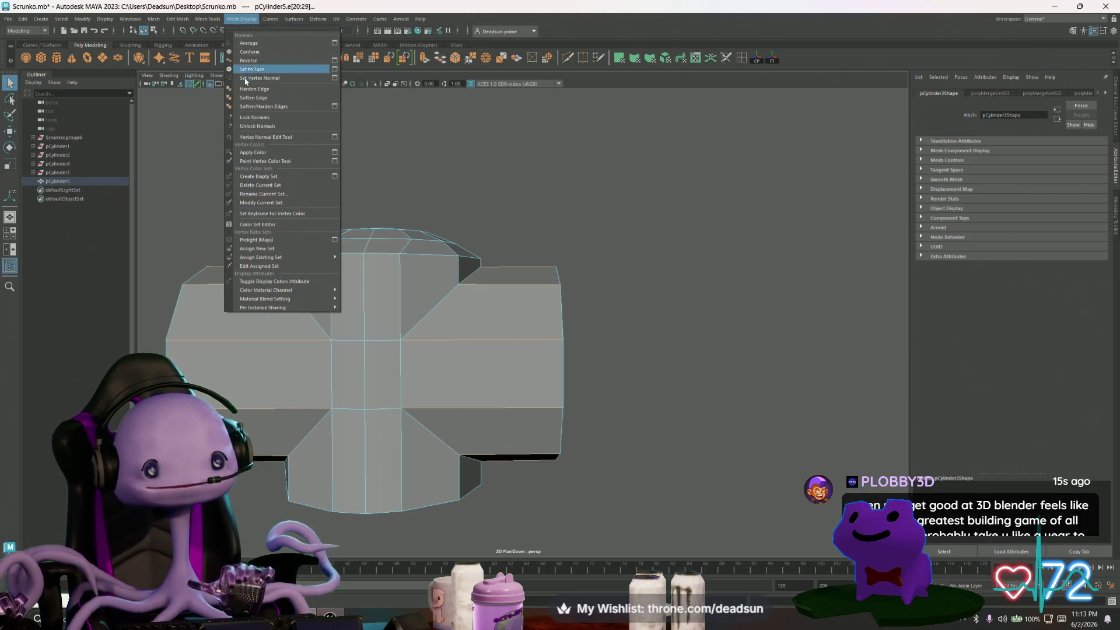
click(263, 102)
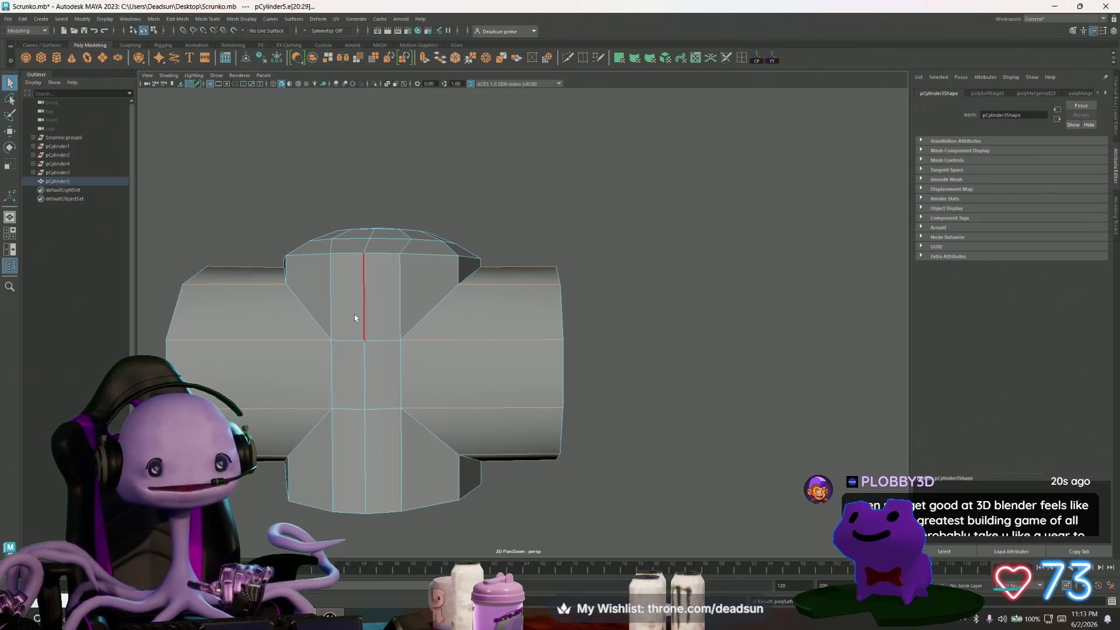
Select additional vertical tube edges and soften them as well.
click(331, 286)
shift+click(363, 280)
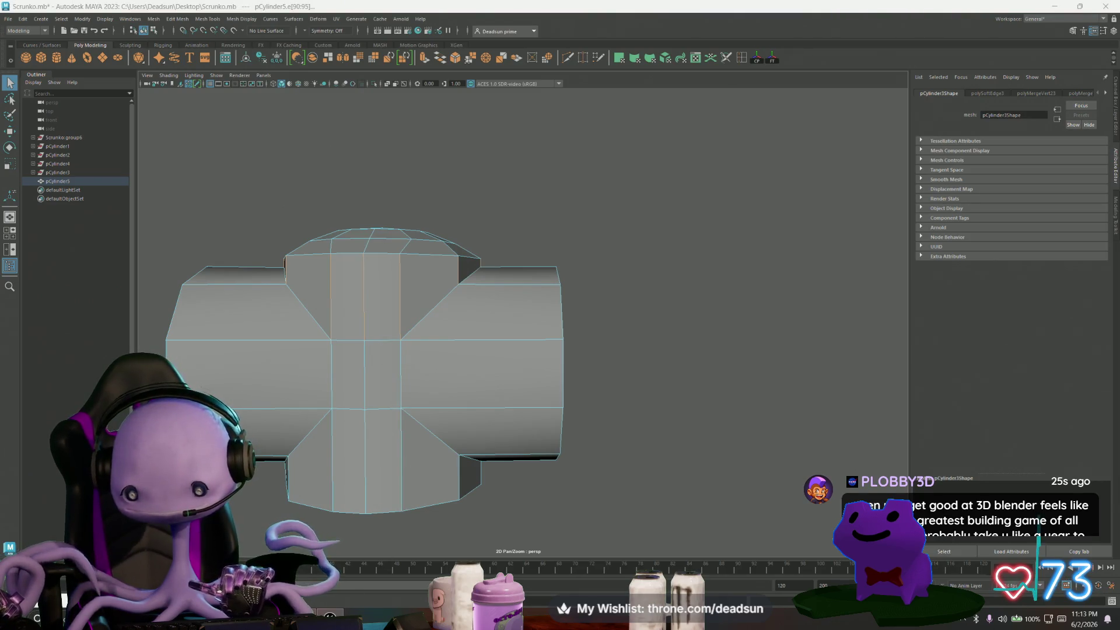
key(alt+Tab)
key(alt+Tab)
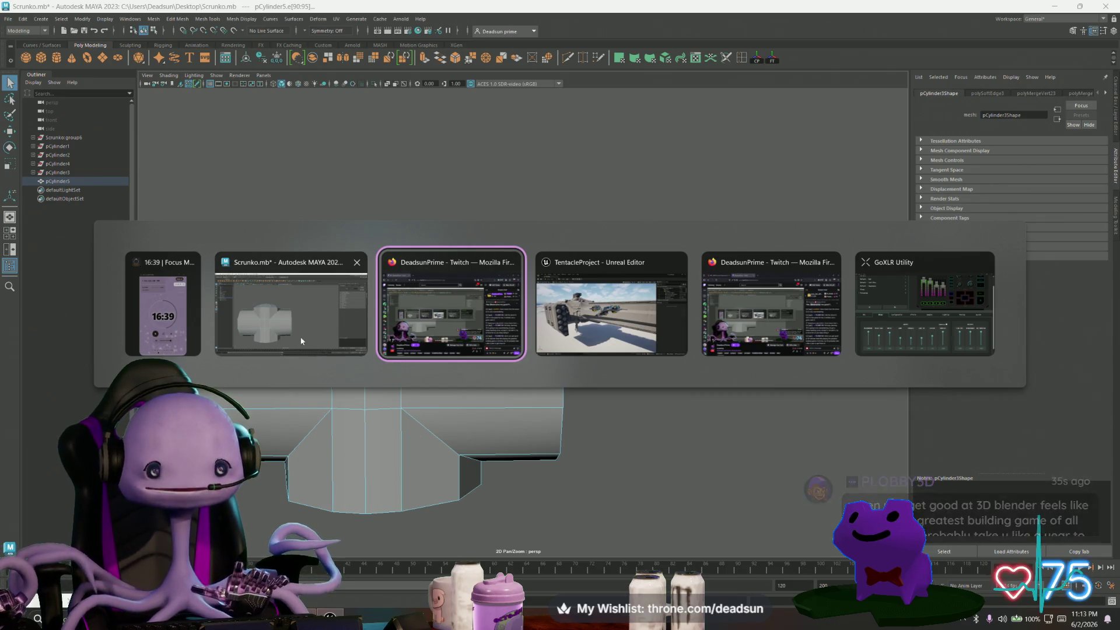
key(Escape)
shift+click(344, 474)
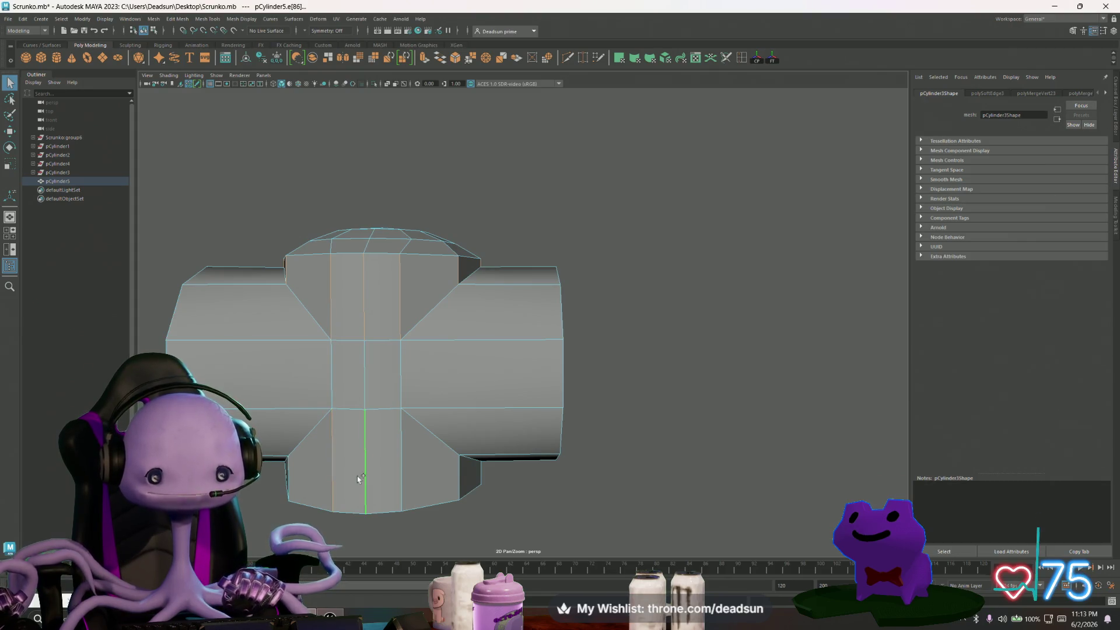
mouse_move(358, 479)
alt+mouse_down()
mouse_move(348, 470)
mouse_move(413, 442)
mouse_move(430, 475)
mouse_move(420, 445)
alt+mouse_up()
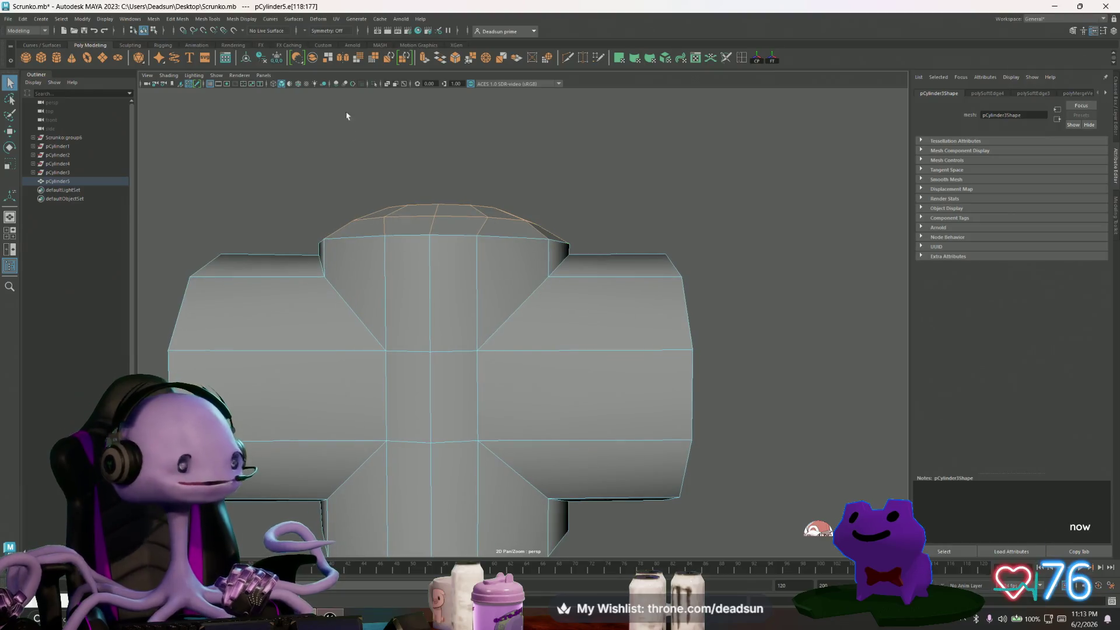
click(240, 19)
click(268, 95)
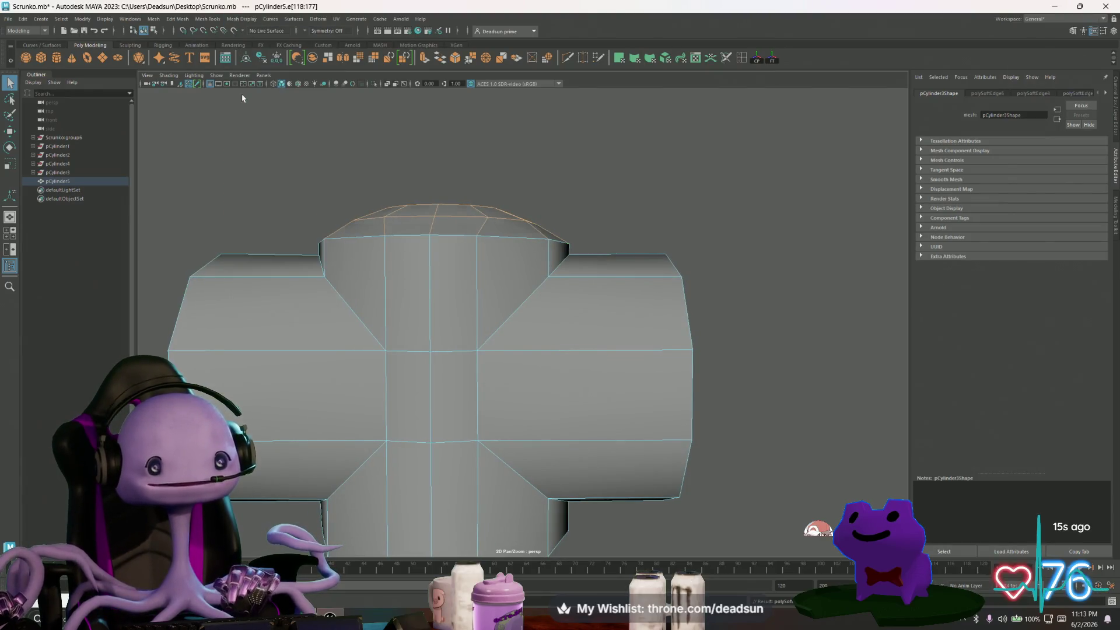
Leave edge mode and reselect the whole cylinder mesh for edge-loop insertion.
alt+drag(379, 216, 407, 224)
right_drag(407, 224, 408, 193)
mouse_move(470, 145)
alt+mouse_down()
mouse_move(508, 289)
mouse_move(428, 282)
mouse_move(430, 238)
mouse_move(411, 244)
alt+mouse_up()
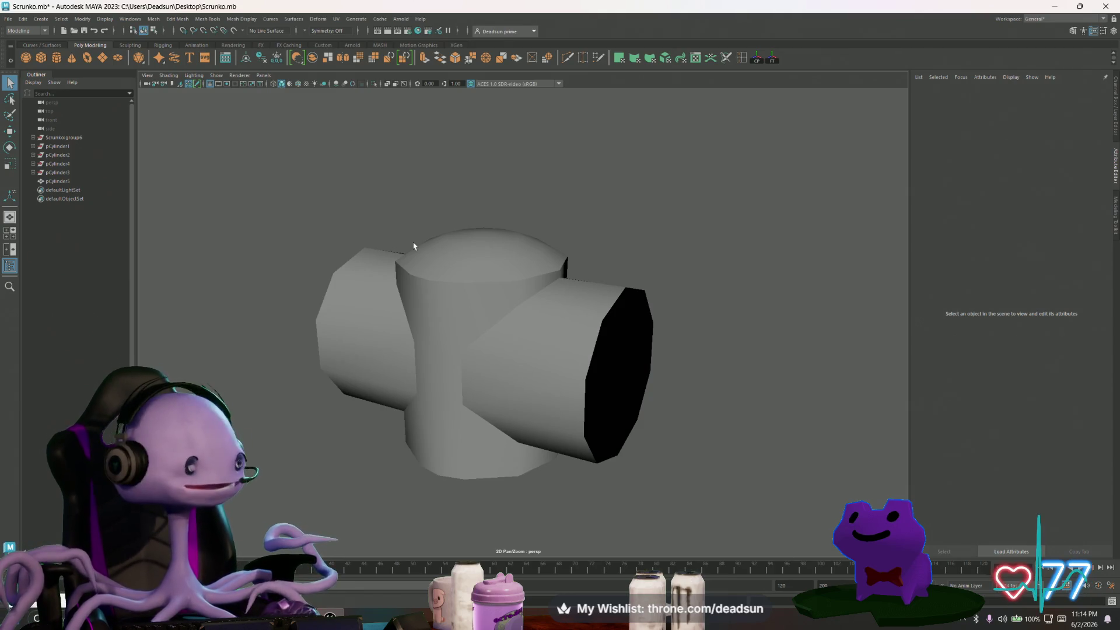
mouse_move(468, 458)
alt+mouse_down()
mouse_move(482, 370)
mouse_move(502, 341)
mouse_move(470, 345)
mouse_move(574, 349)
mouse_move(395, 359)
mouse_move(528, 348)
alt+mouse_up()
click(472, 311)
click(573, 349)
click(554, 392)
scroll(560, 392, up, 5)
mouse_move(563, 392)
alt+mouse_down()
mouse_move(610, 392)
mouse_move(507, 402)
alt+mouse_up()
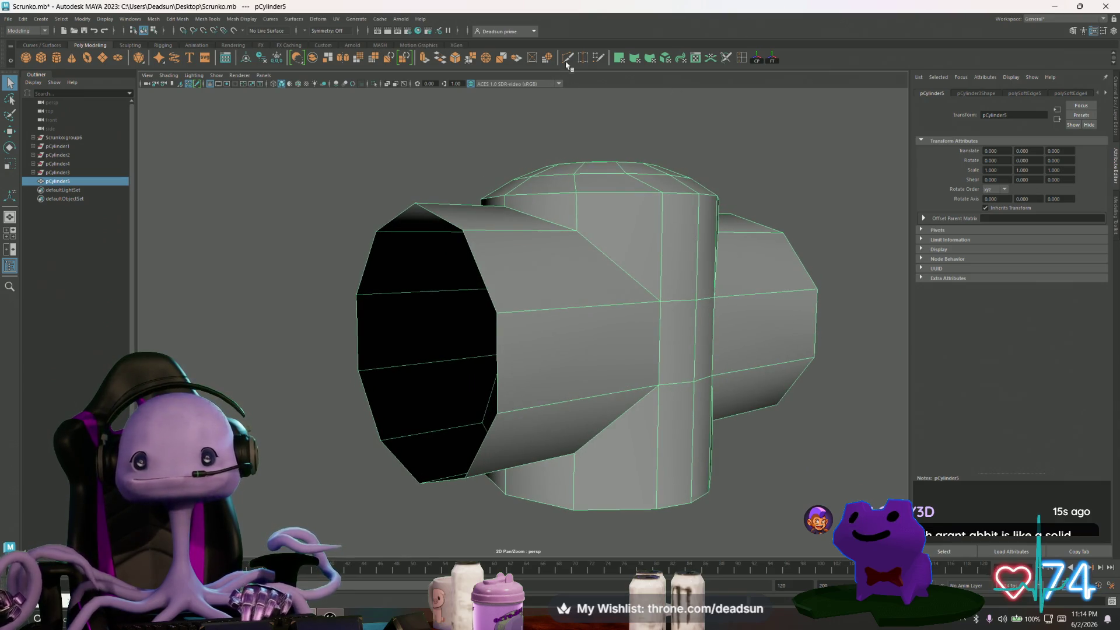
click(742, 58)
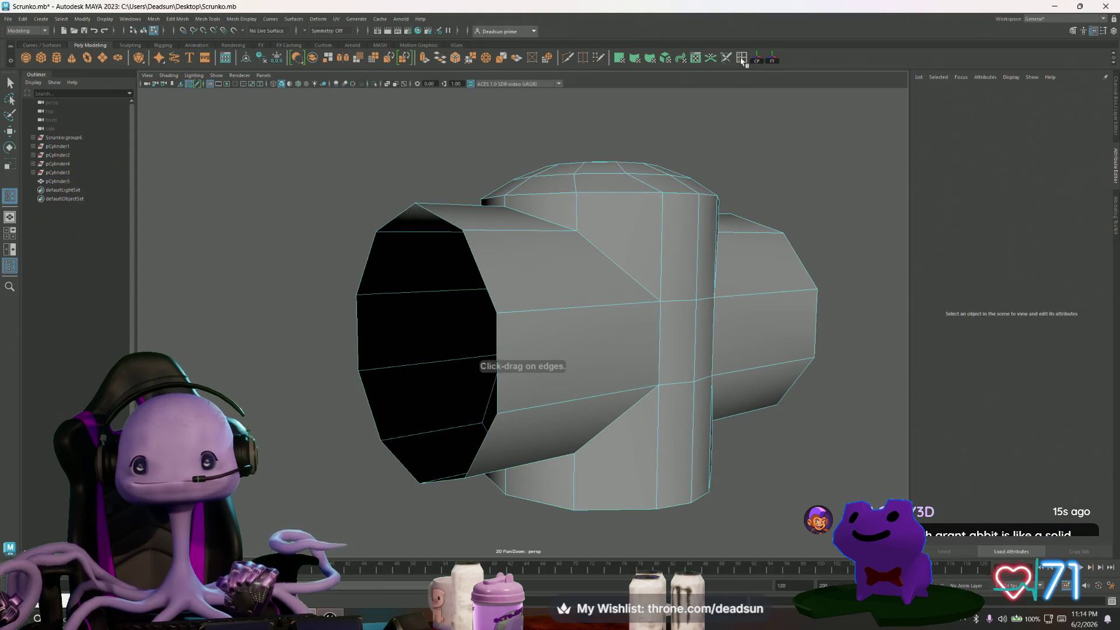
Insert an edge loop on the cylinder arm and scale one arm loop slightly outward.
click(661, 345)
alt+drag(585, 375, 668, 375)
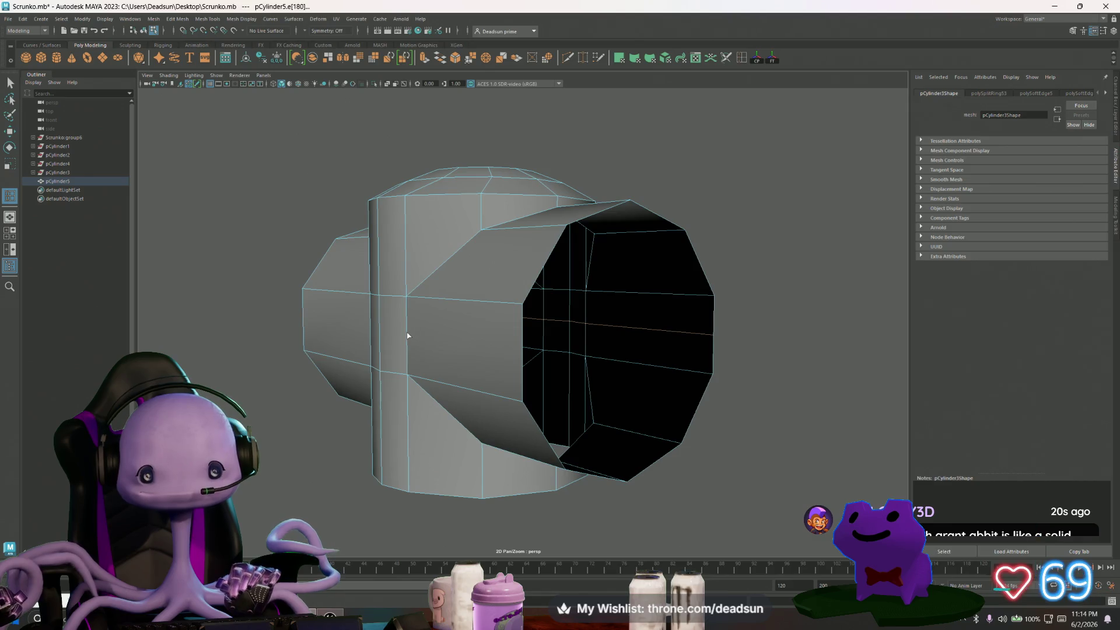
key(q)
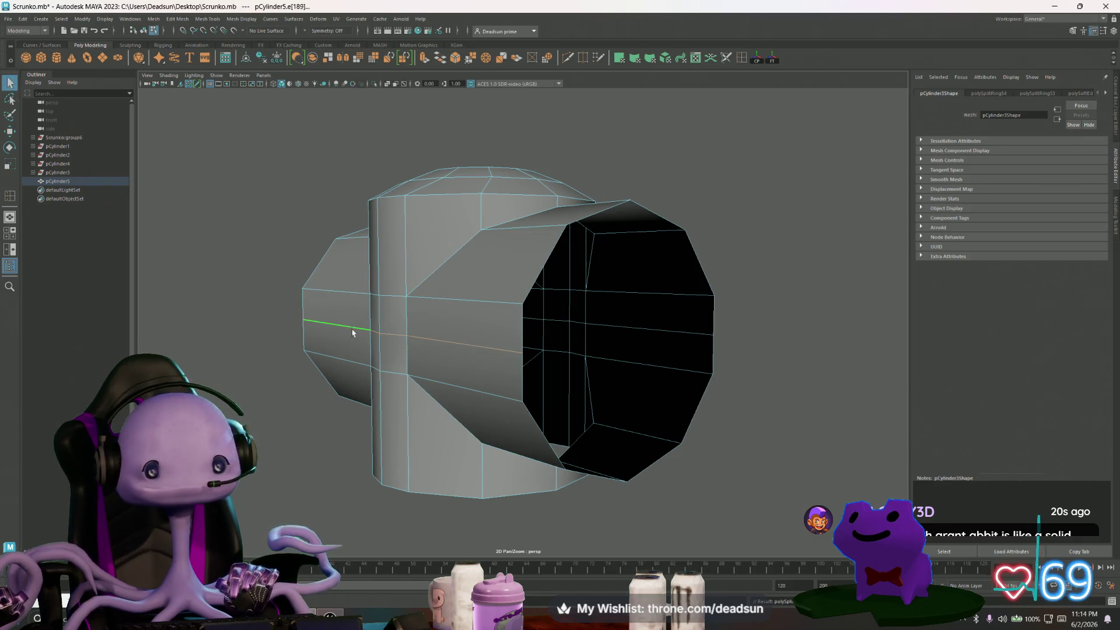
mouse_move(618, 338)
alt+mouse_down()
mouse_move(532, 332)
mouse_move(666, 343)
alt+mouse_up()
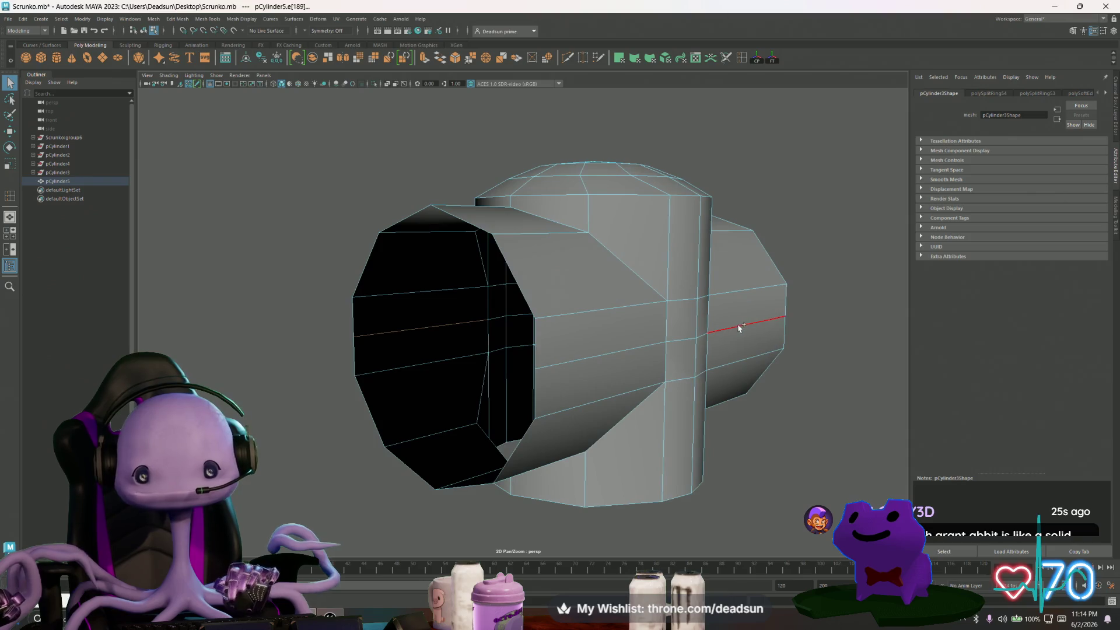
double_click(667, 343)
alt+drag(595, 359, 601, 332)
key(r)
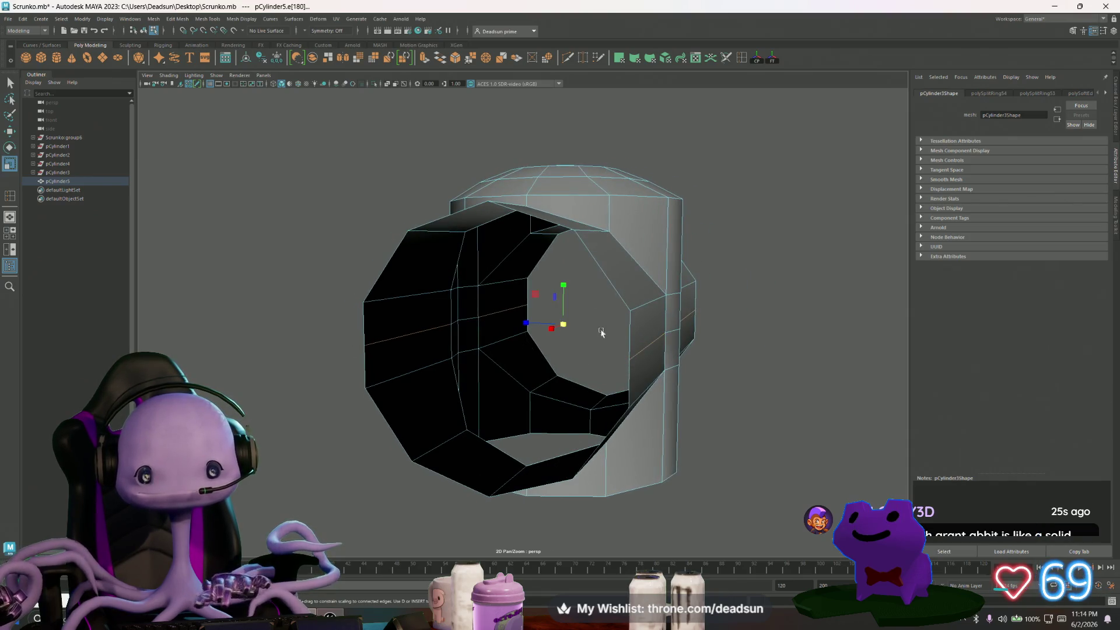
mouse_move(526, 324)
mouse_down()
mouse_move(547, 301)
mouse_move(536, 298)
mouse_move(594, 319)
mouse_up()
mouse_move(640, 340)
alt+mouse_down()
mouse_move(613, 358)
mouse_move(498, 331)
mouse_move(516, 309)
alt+mouse_up()
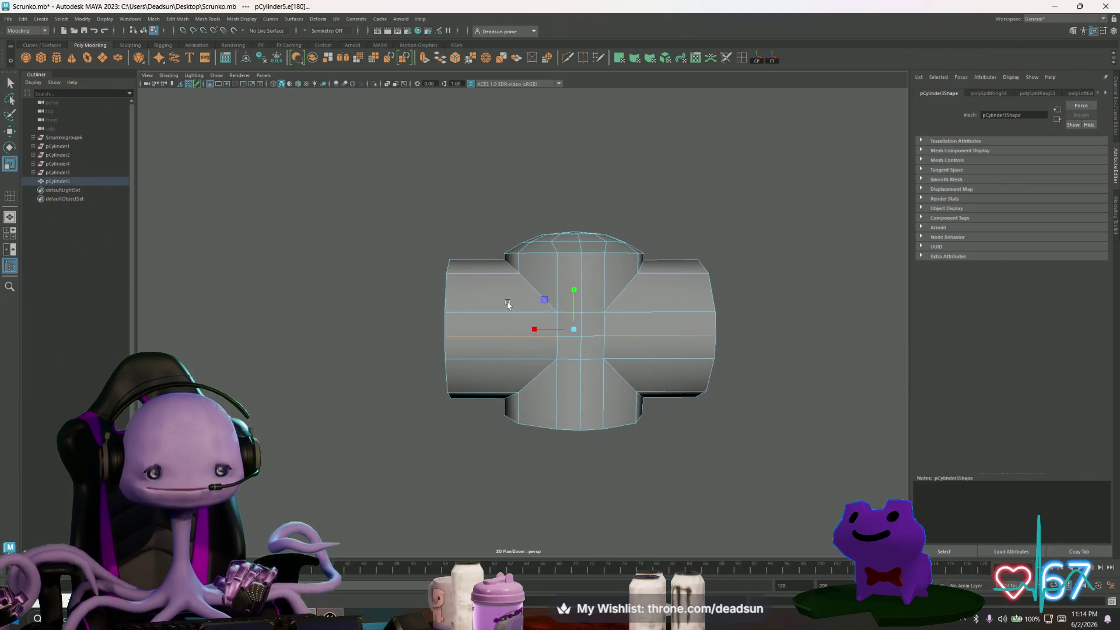
scroll(525, 318, up, 3)
mouse_move(593, 345)
alt+mouse_down()
mouse_move(582, 345)
mouse_move(589, 382)
mouse_move(560, 332)
mouse_move(524, 344)
mouse_move(478, 281)
alt+mouse_up()
right_drag(478, 281, 455, 315)
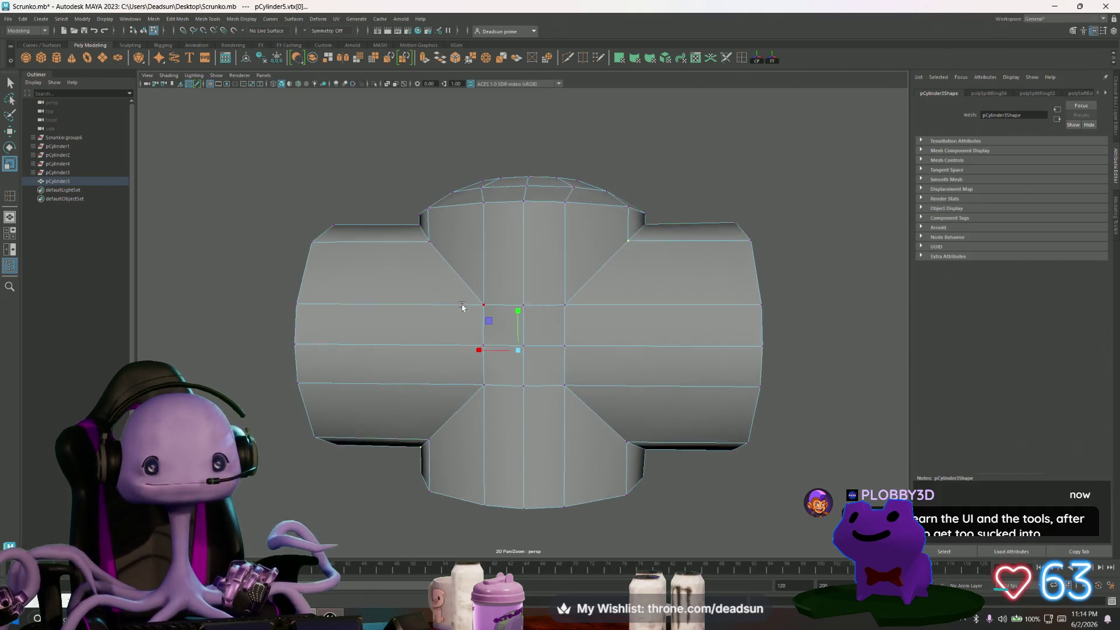
mouse_move(608, 358)
mouse_down()
mouse_move(702, 369)
mouse_move(543, 362)
mouse_up()
scroll(543, 362, up, 5)
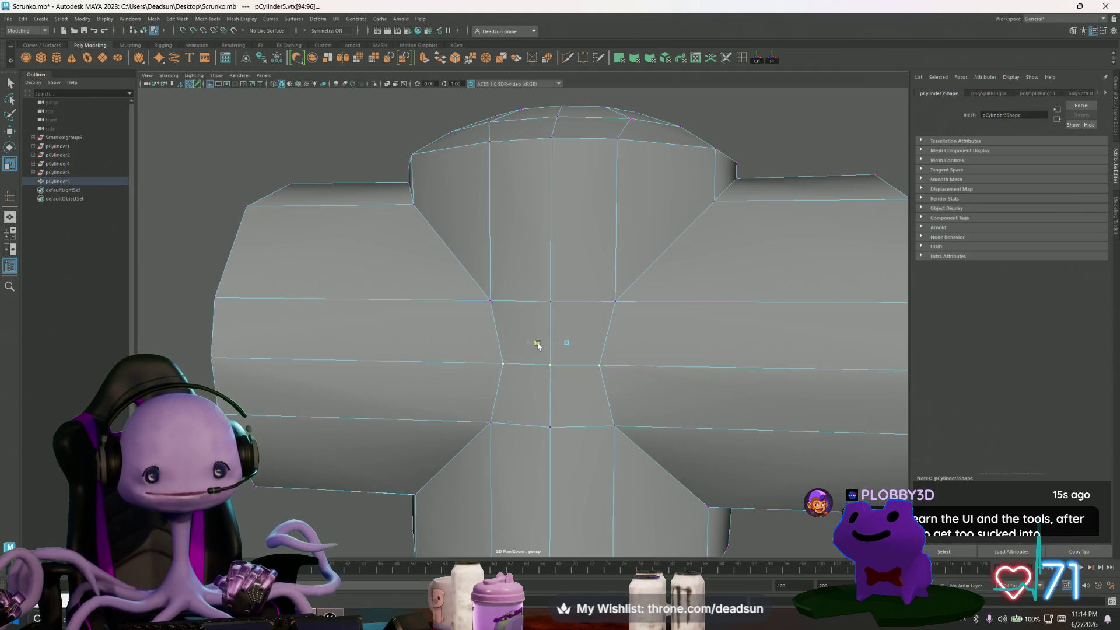
scroll(539, 345, down, 3)
mouse_move(539, 344)
alt+mouse_down()
mouse_move(553, 390)
mouse_move(537, 275)
alt+mouse_up()
right_drag(547, 233, 539, 210)
right_drag(515, 306, 509, 157)
mouse_move(530, 400)
alt+mouse_down()
mouse_move(490, 383)
mouse_move(575, 353)
mouse_move(523, 424)
mouse_move(499, 405)
mouse_move(531, 381)
mouse_move(542, 393)
mouse_move(482, 401)
mouse_move(382, 377)
mouse_move(517, 394)
mouse_move(497, 391)
alt+mouse_up()
click(574, 353)
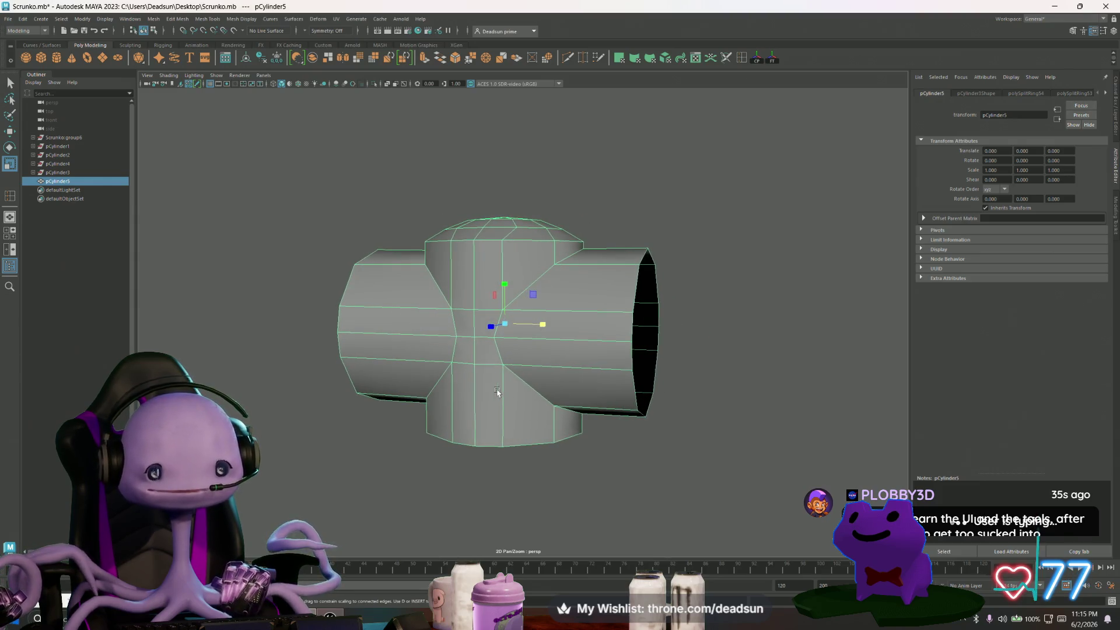
Select the vertical tube's lower and upper face bands plus one extra face.
right_click(474, 408)
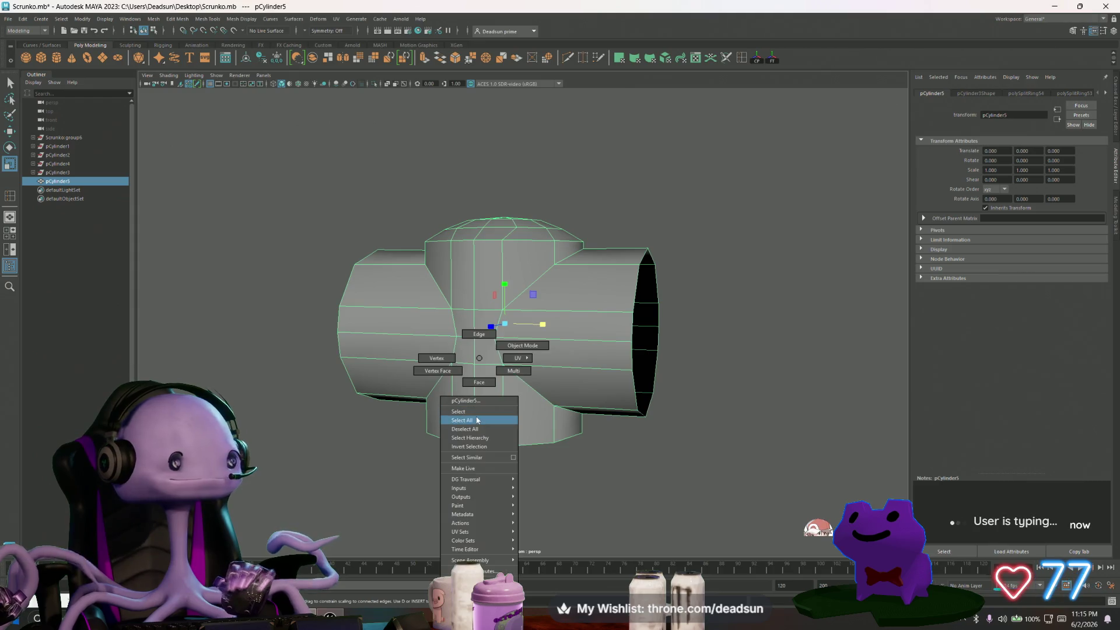
click(479, 382)
double_click(488, 408)
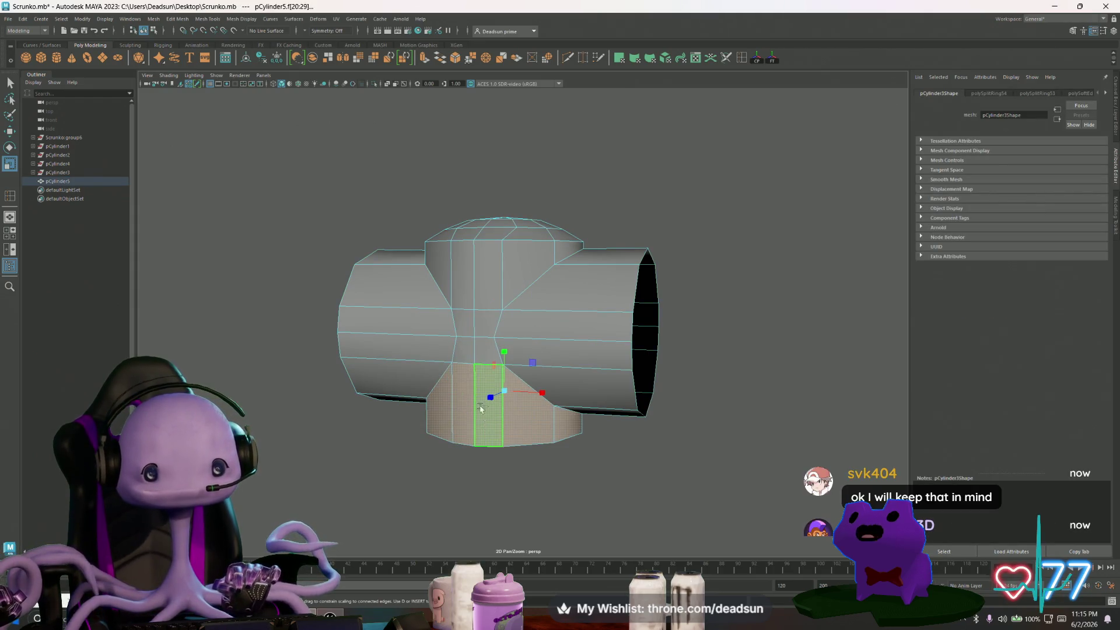
shift+double_click(476, 284)
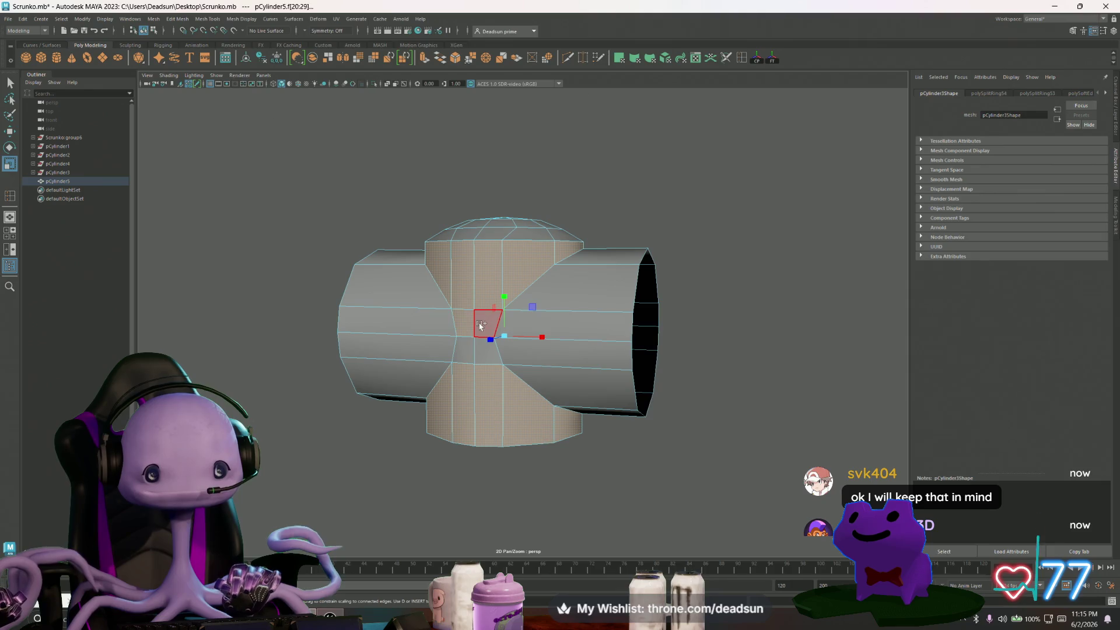
mouse_move(513, 350)
alt+mouse_down()
mouse_move(559, 333)
mouse_move(525, 333)
mouse_move(551, 337)
alt+mouse_up()
shift+click(595, 325)
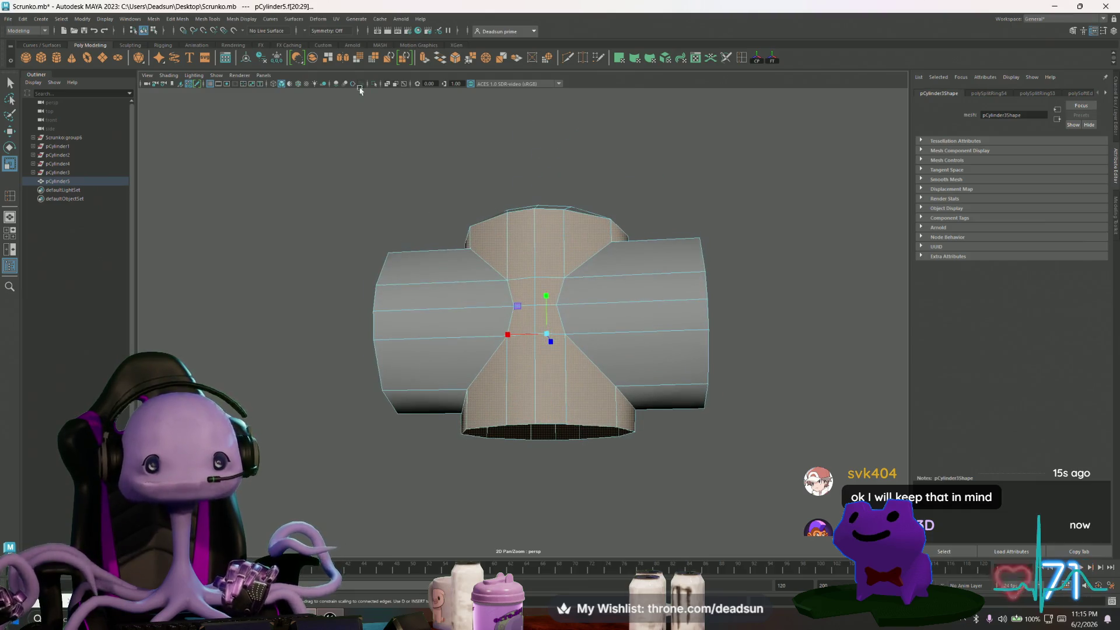
click(325, 19)
mouse_move(337, 21)
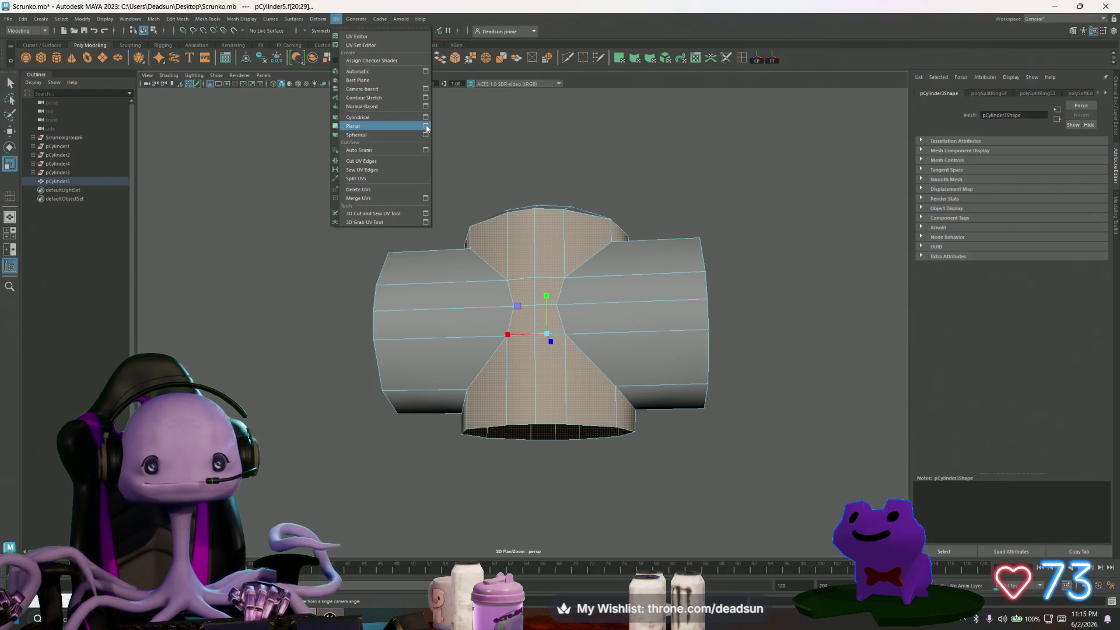
click(427, 135)
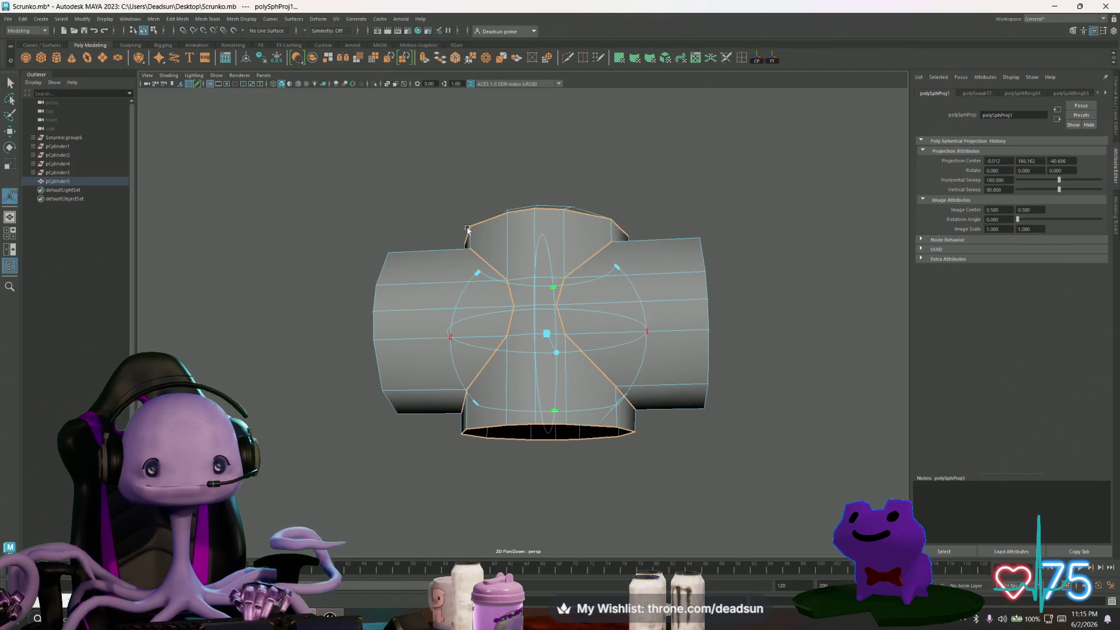
key(q)
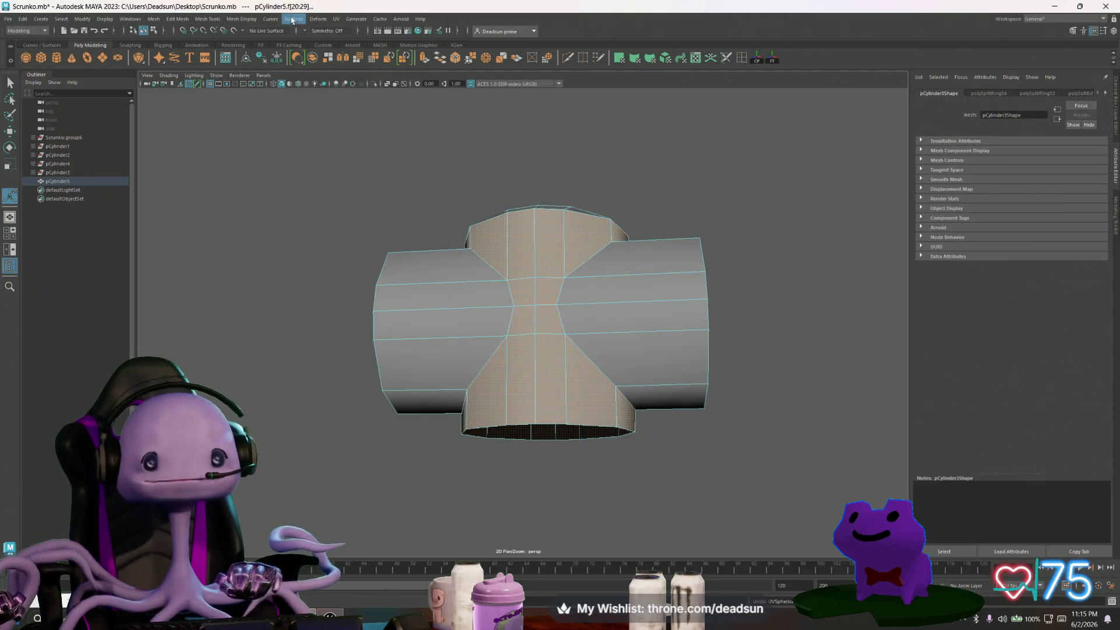
click(318, 19)
mouse_move(336, 19)
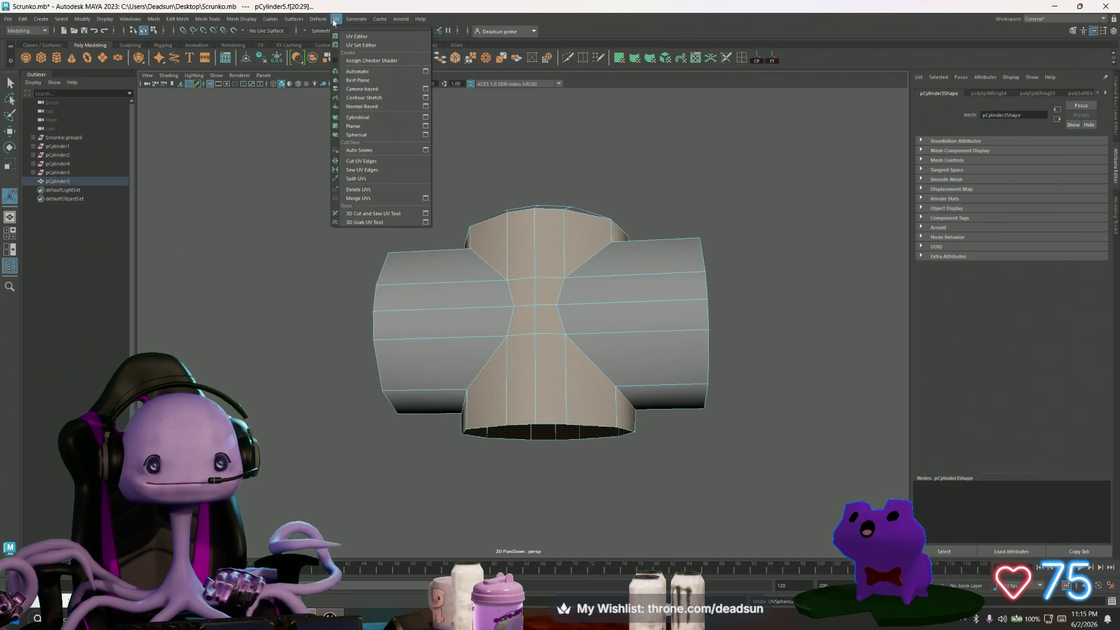
click(353, 119)
alt+drag(376, 215, 408, 218)
right_drag(495, 239, 533, 234)
key(e)
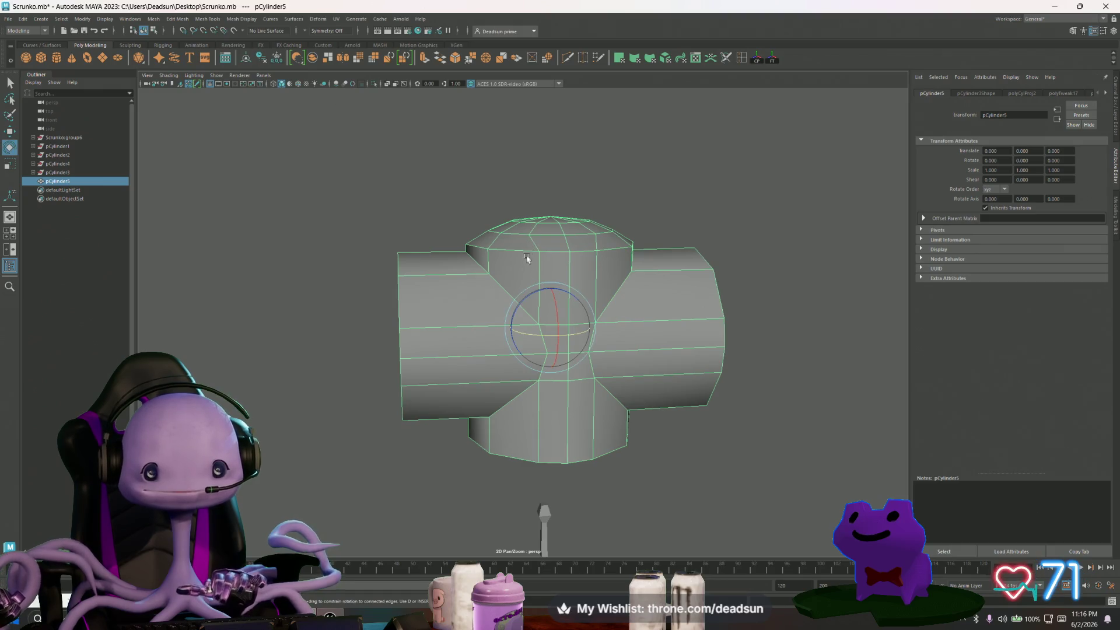
mouse_move(523, 296)
mouse_down()
mouse_move(548, 245)
mouse_move(533, 227)
mouse_up()
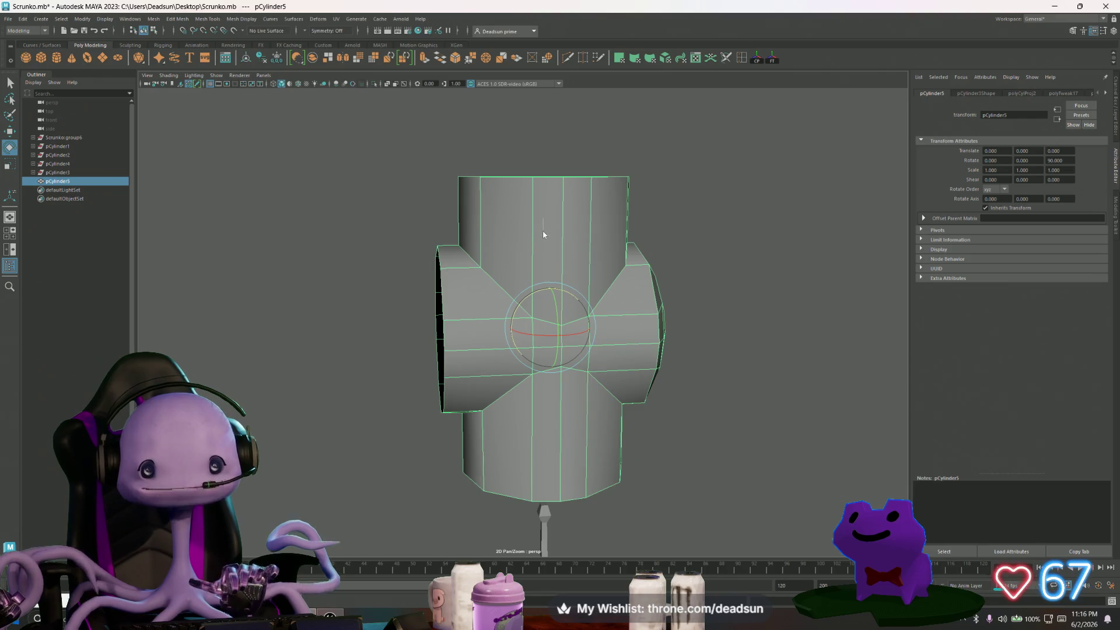
key(F11)
double_click(506, 205)
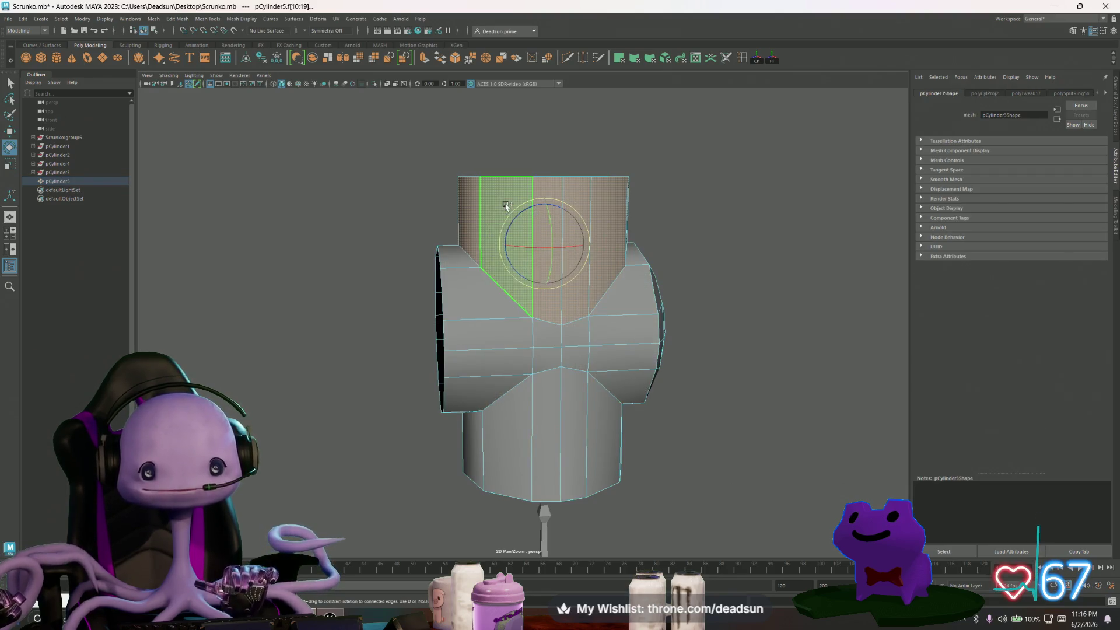
shift+double_click(513, 449)
shift+double_click(548, 437)
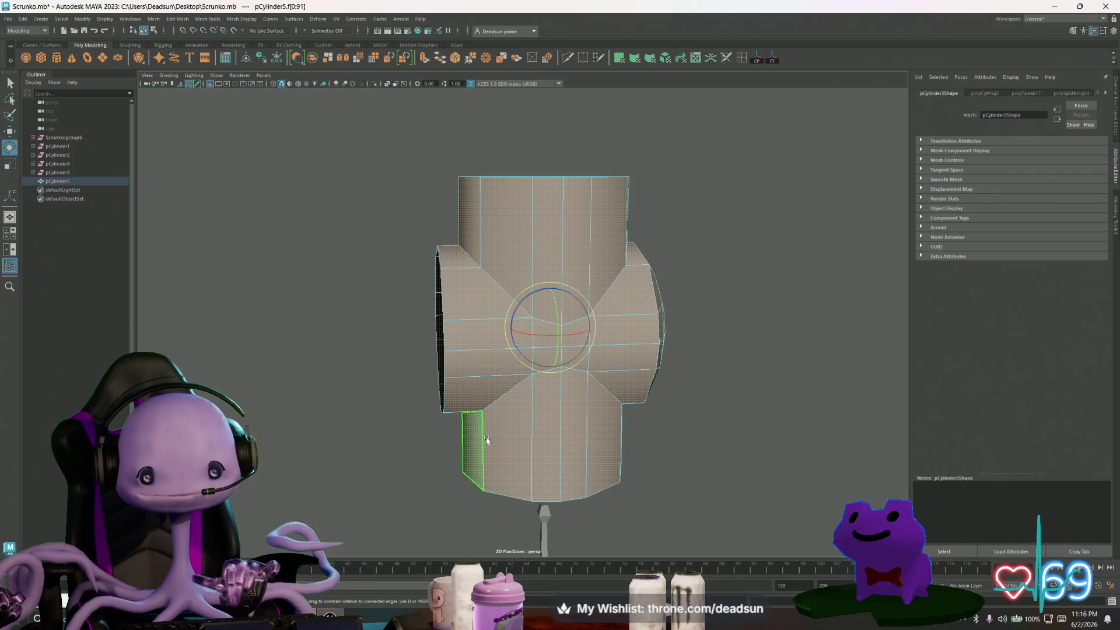
click(502, 446)
double_click(537, 460)
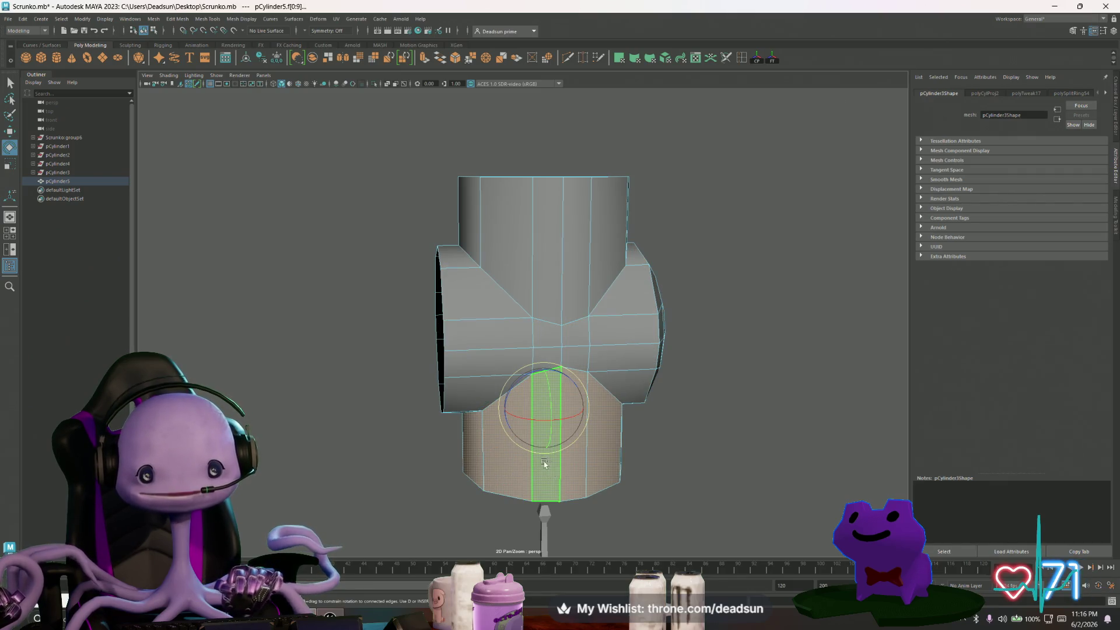
shift+click(513, 222)
shift+drag(420, 132, 659, 188)
double_click(472, 205)
mouse_move(472, 204)
alt+mouse_down()
mouse_move(545, 315)
mouse_move(570, 280)
mouse_move(464, 292)
mouse_move(408, 120)
alt+mouse_up()
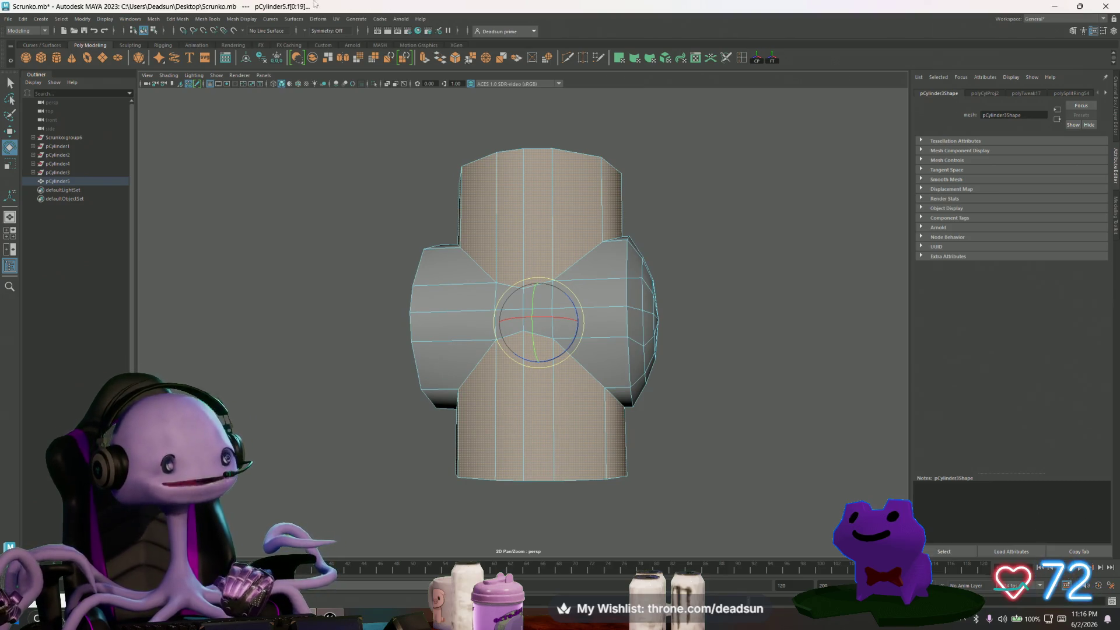
click(253, 18)
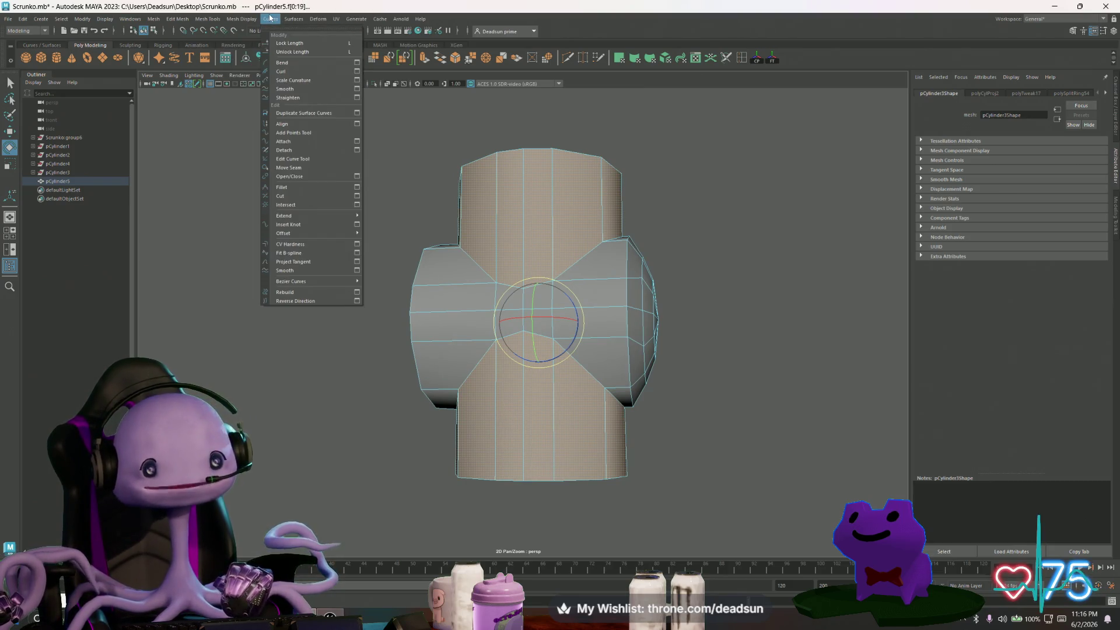
Apply a cylindrical UV projection (polyCylProj3) to the selected tube faces.
mouse_move(257, 20)
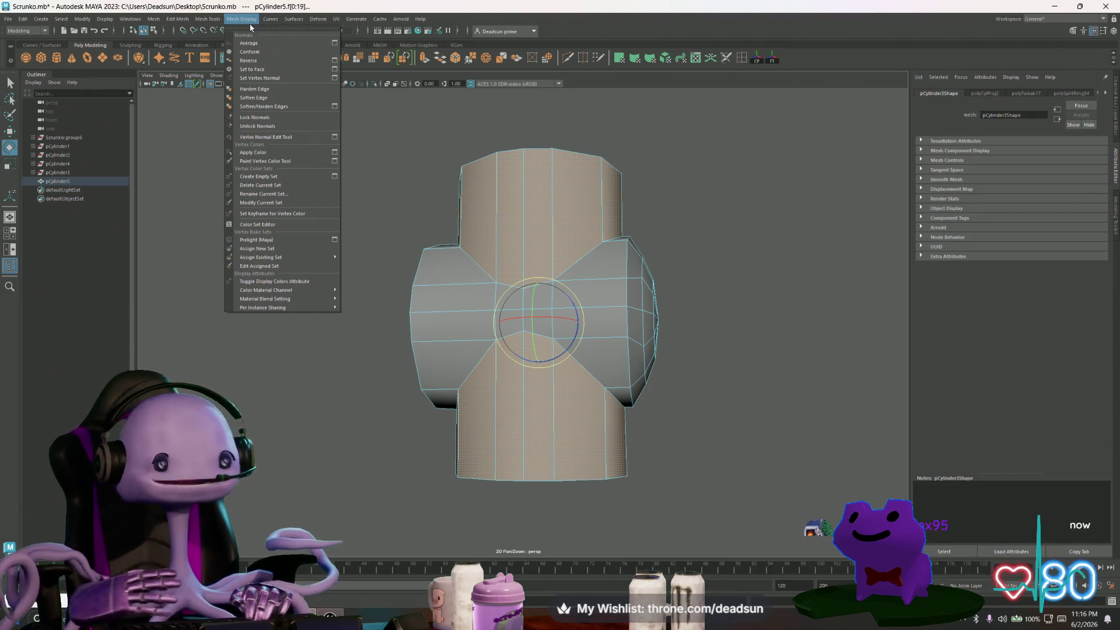
click(343, 4)
click(241, 18)
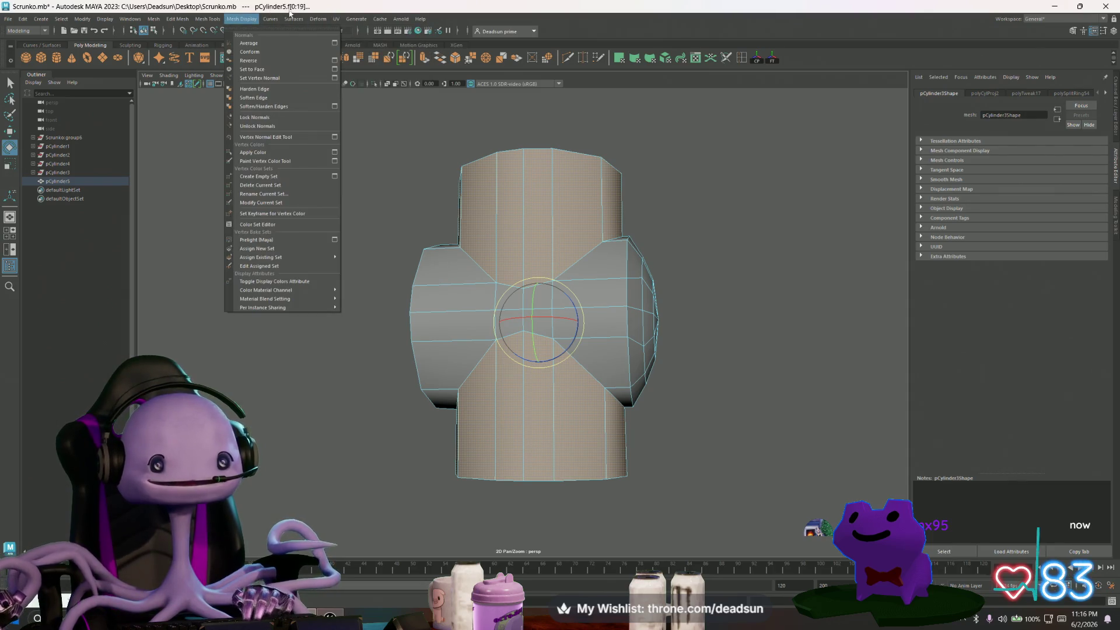
mouse_move(287, 20)
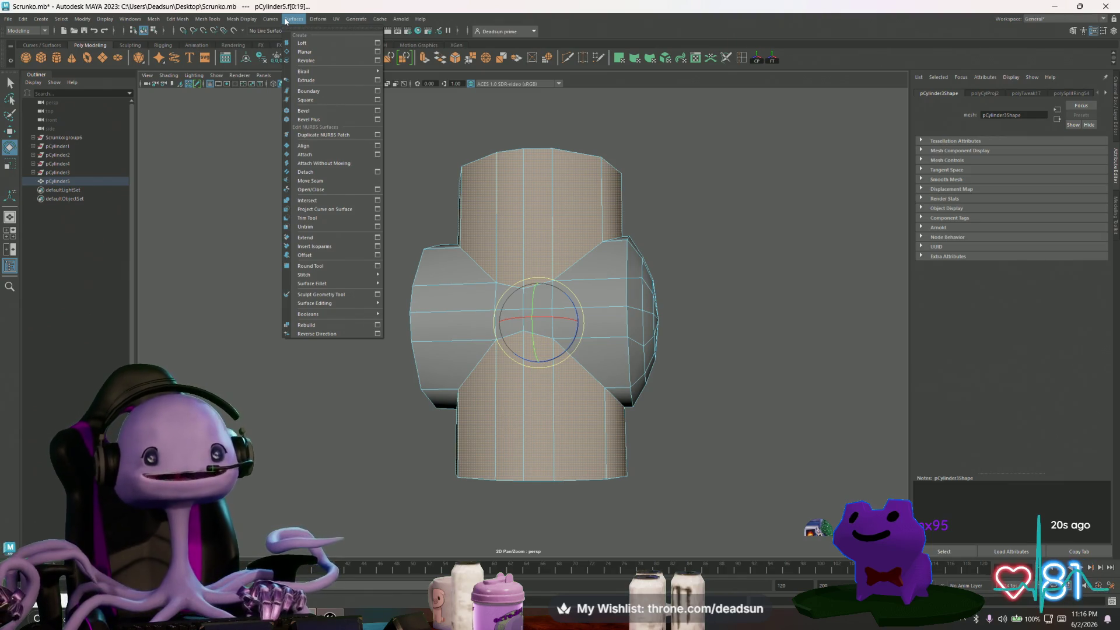
mouse_move(249, 23)
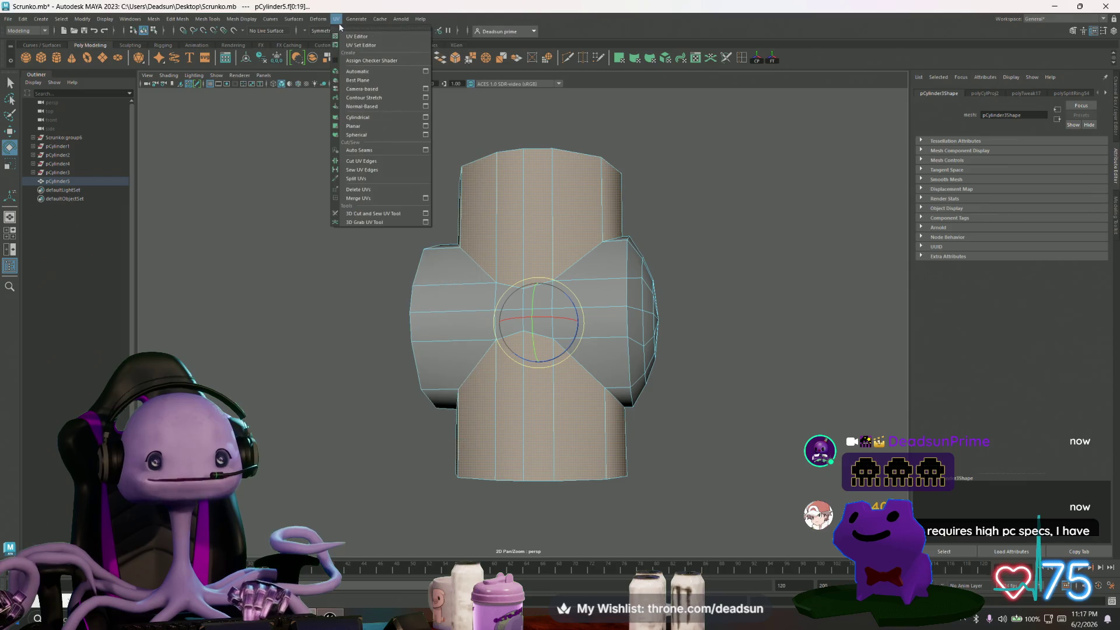
click(358, 117)
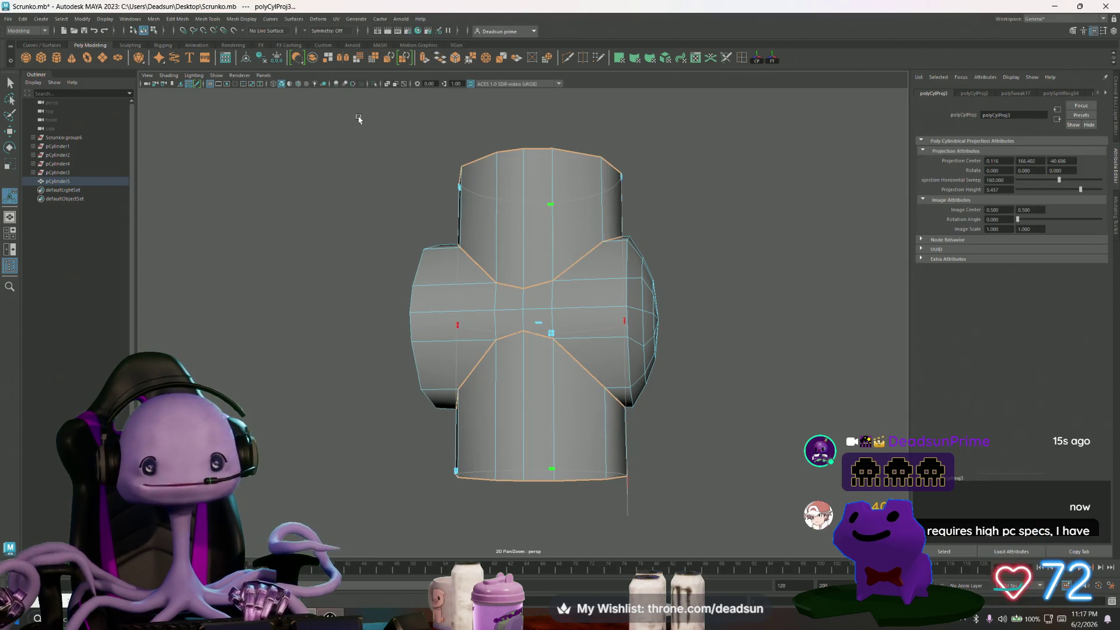
scroll(538, 297, down, 3)
alt+drag(538, 297, 630, 266)
Try rotating the cylinder piece sideways, undo it, and view the whole robot.
key(q)
key(e)
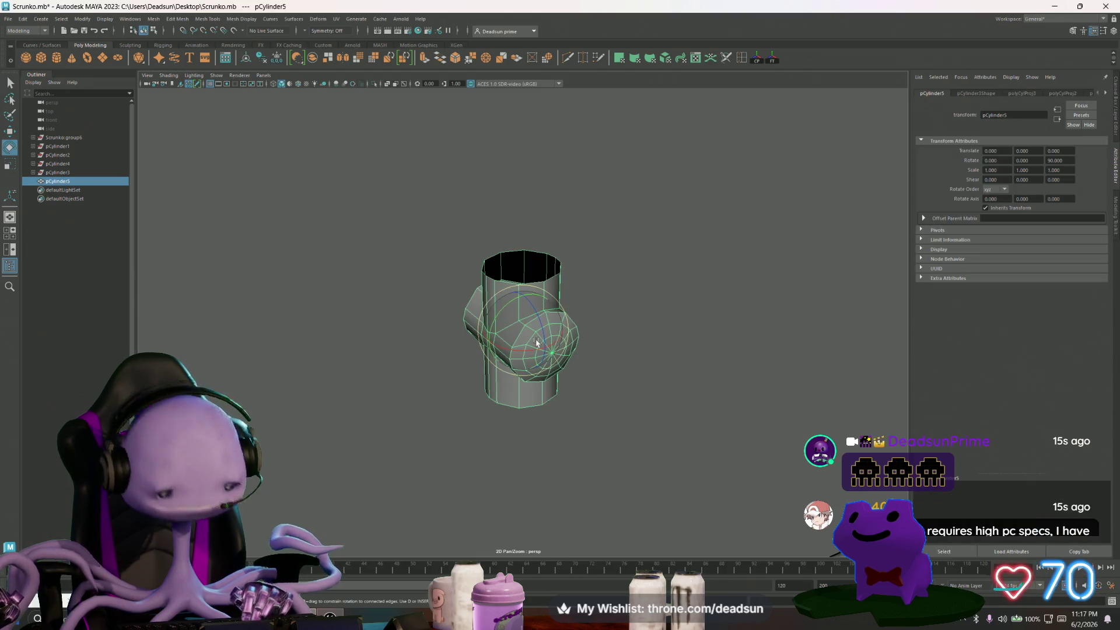
drag(539, 339, 501, 282)
key(ctrl+z)
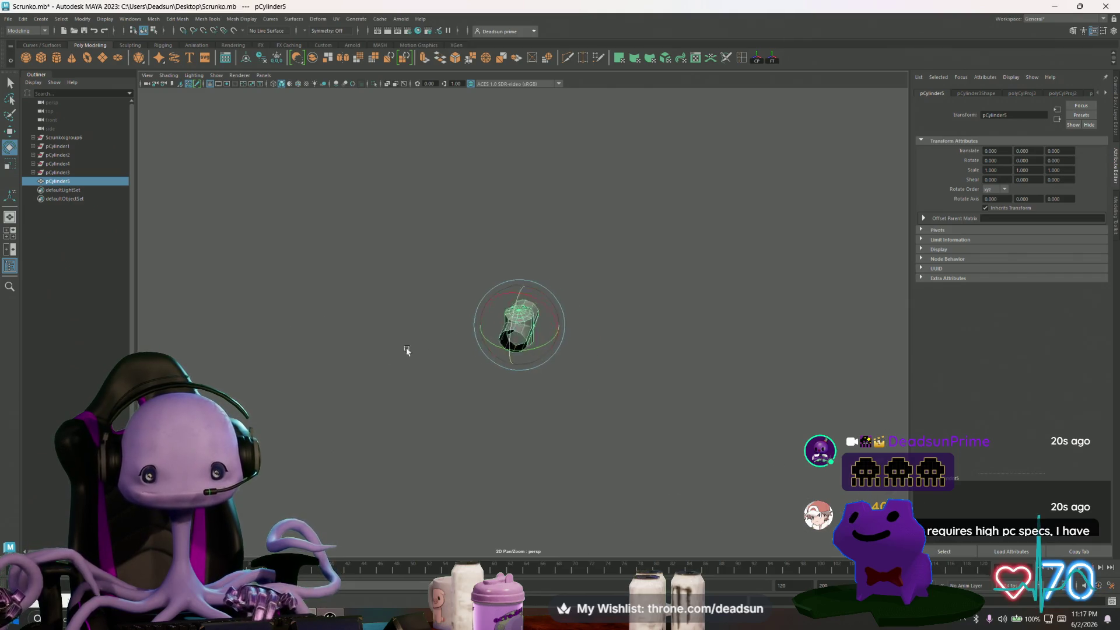
mouse_move(400, 366)
alt+mouse_down()
mouse_move(445, 332)
mouse_move(387, 300)
mouse_move(594, 295)
mouse_move(575, 257)
alt+mouse_up()
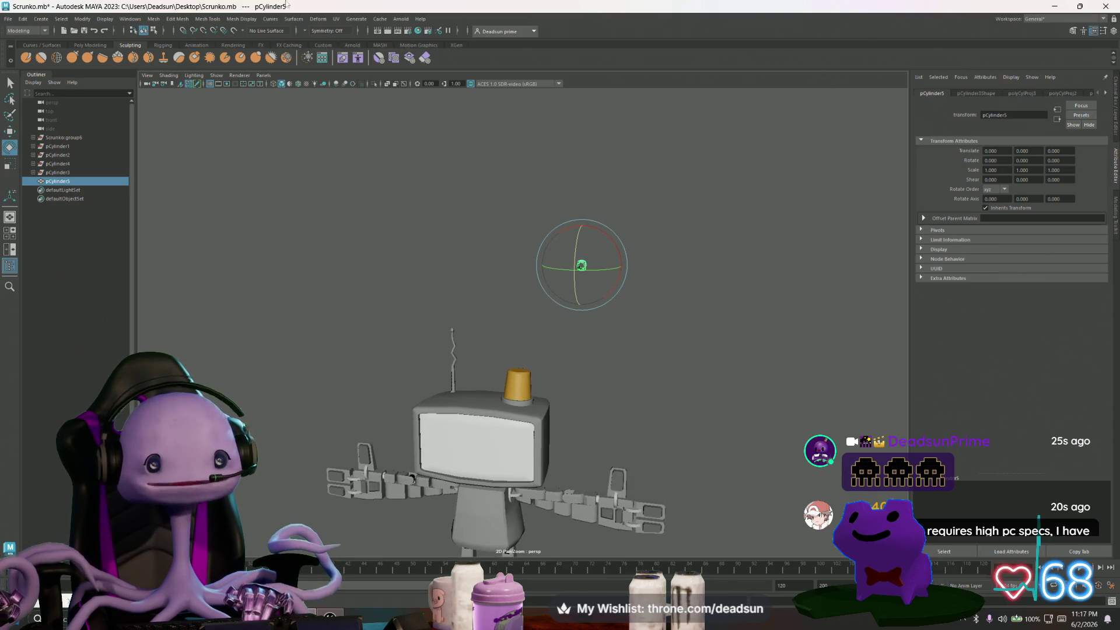
Open the UV Editor beside the robot and centre the cylinder's shells in it.
click(336, 19)
click(356, 36)
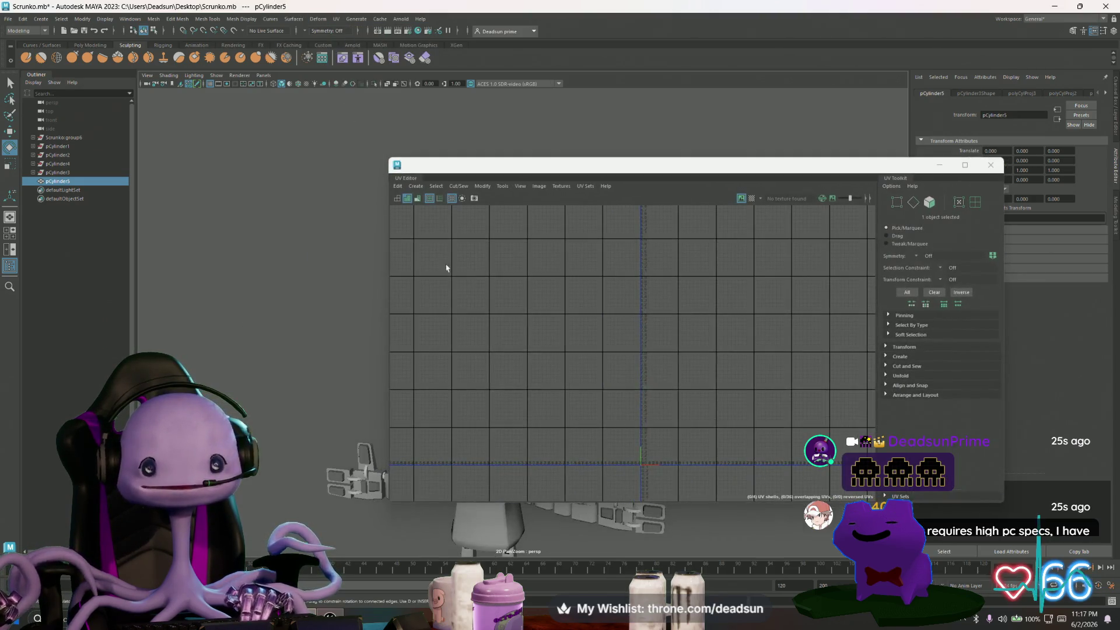
mouse_move(495, 173)
mouse_down()
mouse_move(843, 179)
mouse_move(776, 179)
mouse_up()
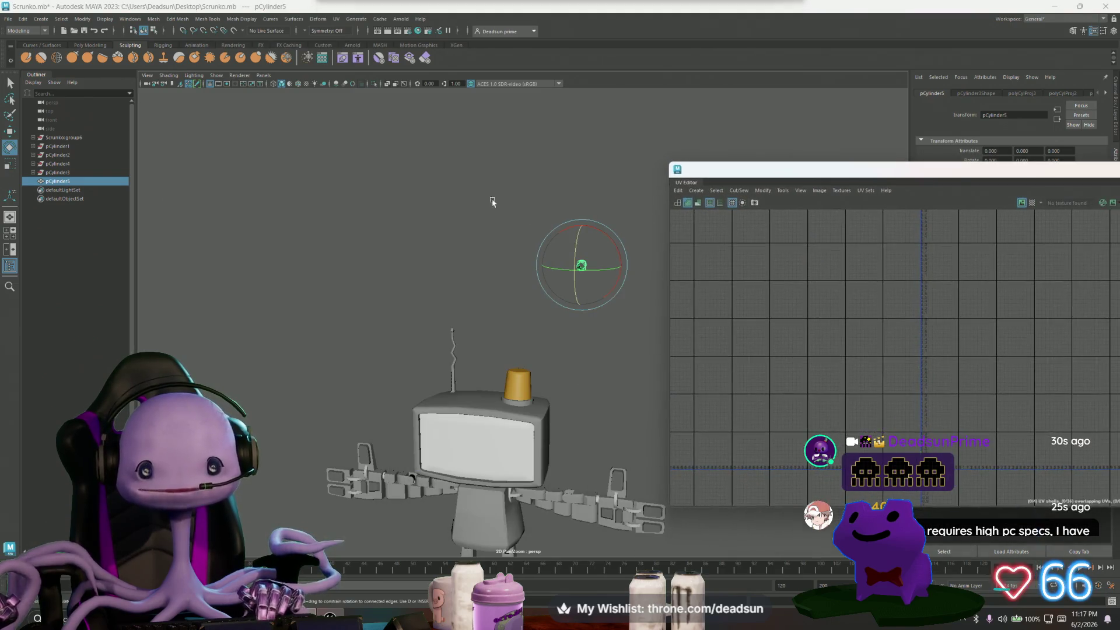
alt+middle_drag(847, 353, 707, 258)
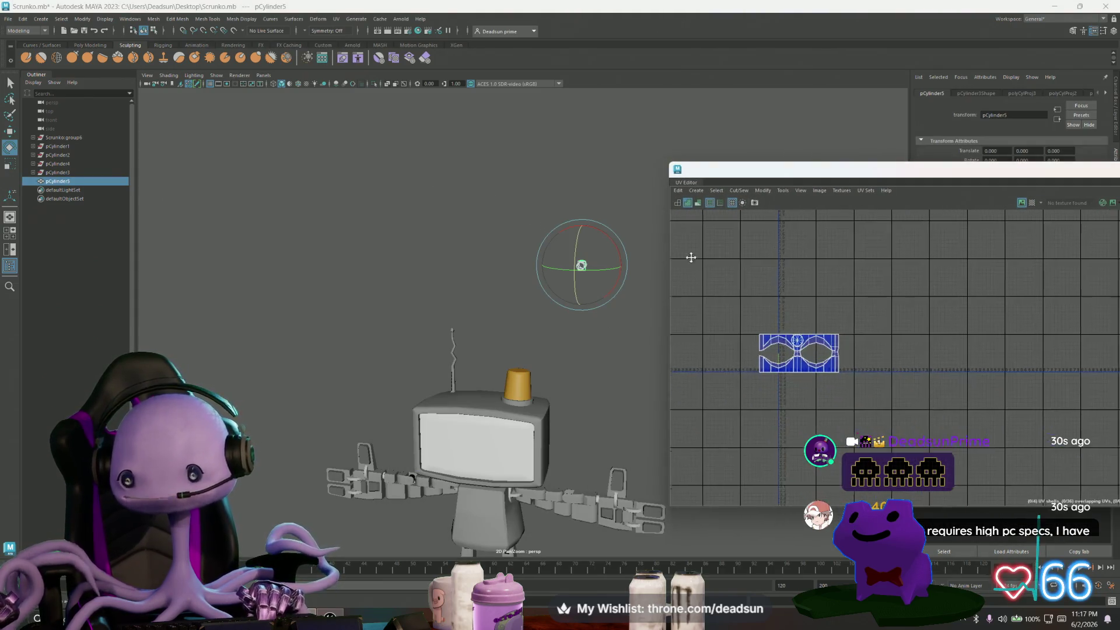
scroll(767, 354, up, 5)
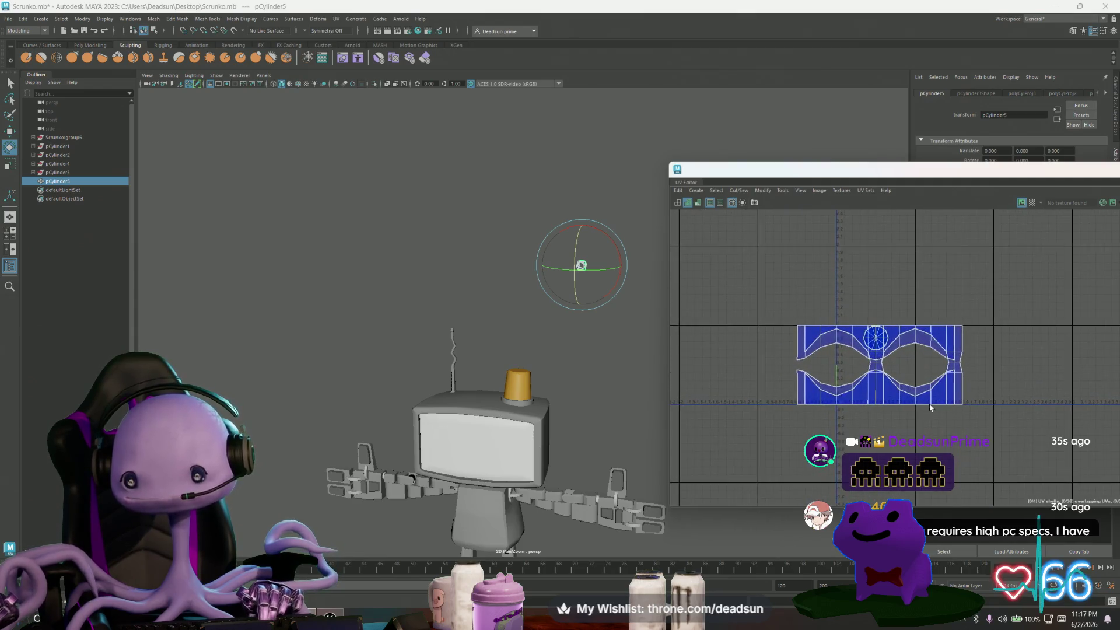
Move the selected UV shell up in V and slightly left.
right_drag(817, 337, 803, 347)
click(879, 338)
key(w)
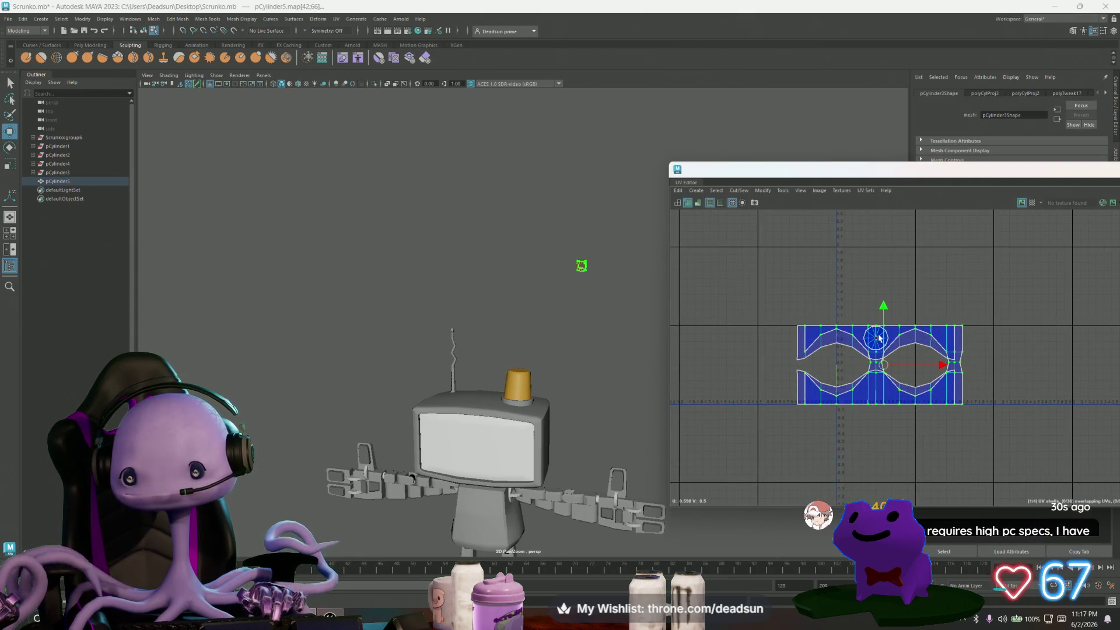
drag(878, 315, 880, 231)
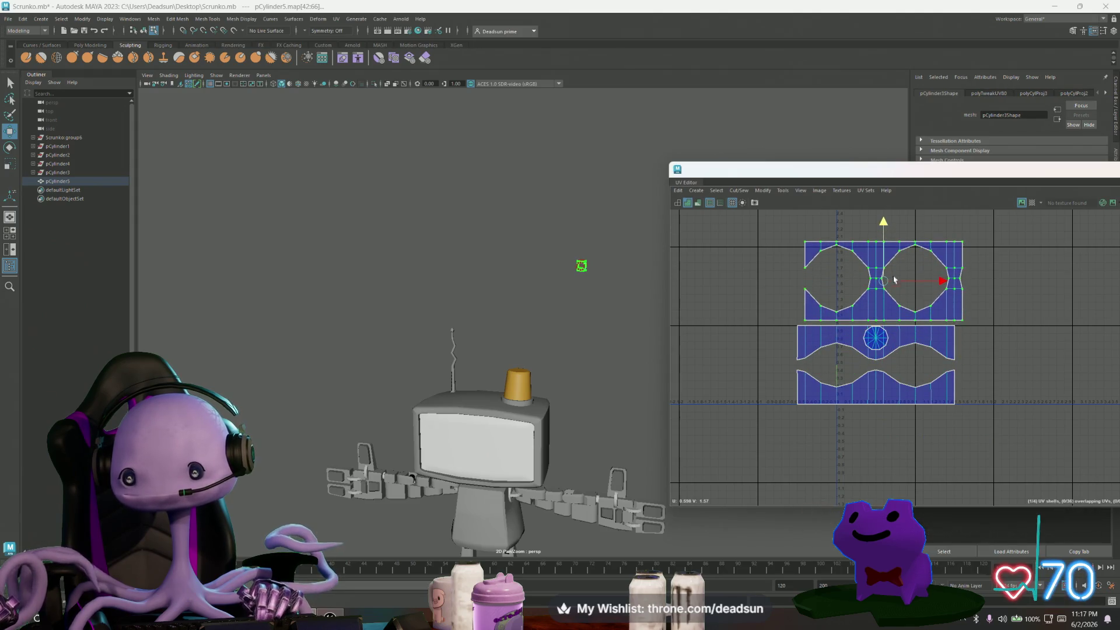
drag(881, 282, 875, 283)
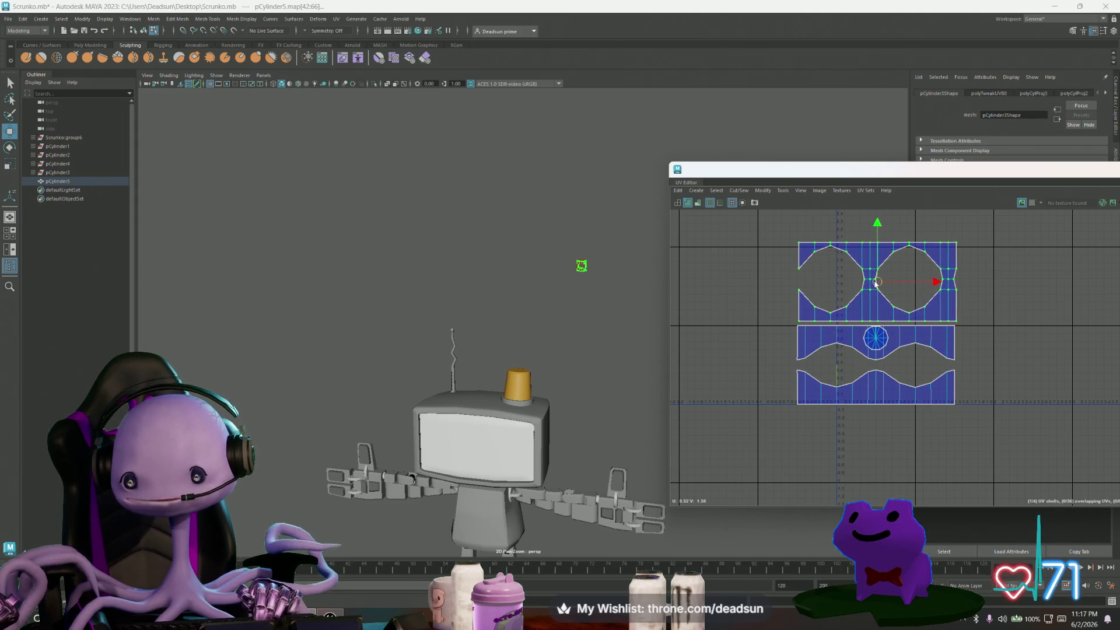
Scale the circular cap shell to about double and move it into the upper-right hole.
click(865, 343)
key(r)
drag(875, 337, 953, 334)
key(w)
drag(875, 337, 911, 279)
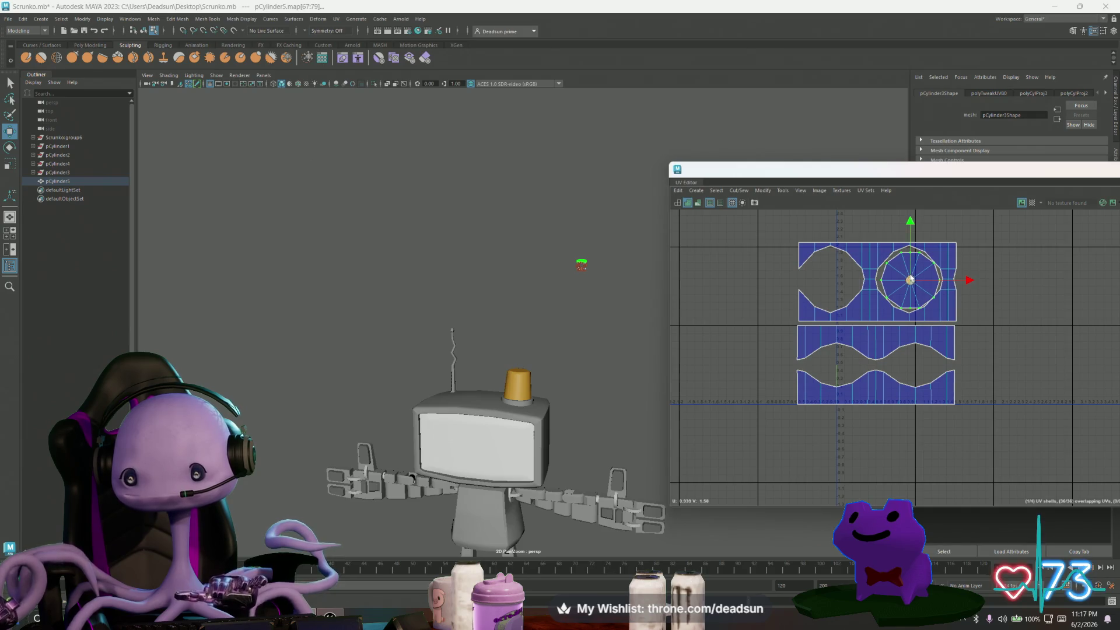
Shrink the circular cap shell slightly so it fits the hole.
scroll(914, 279, up, 2)
key(r)
drag(904, 282, 908, 282)
key(w)
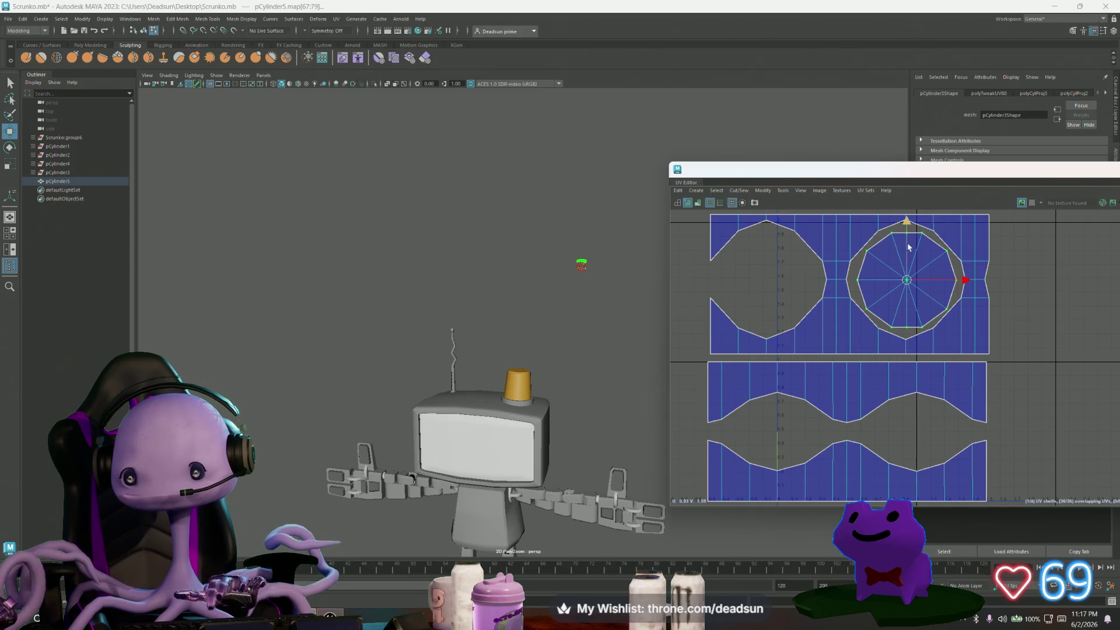
Try stretching the circle shell vertically from a bottom UV, then undo it.
scroll(905, 236, up, 2)
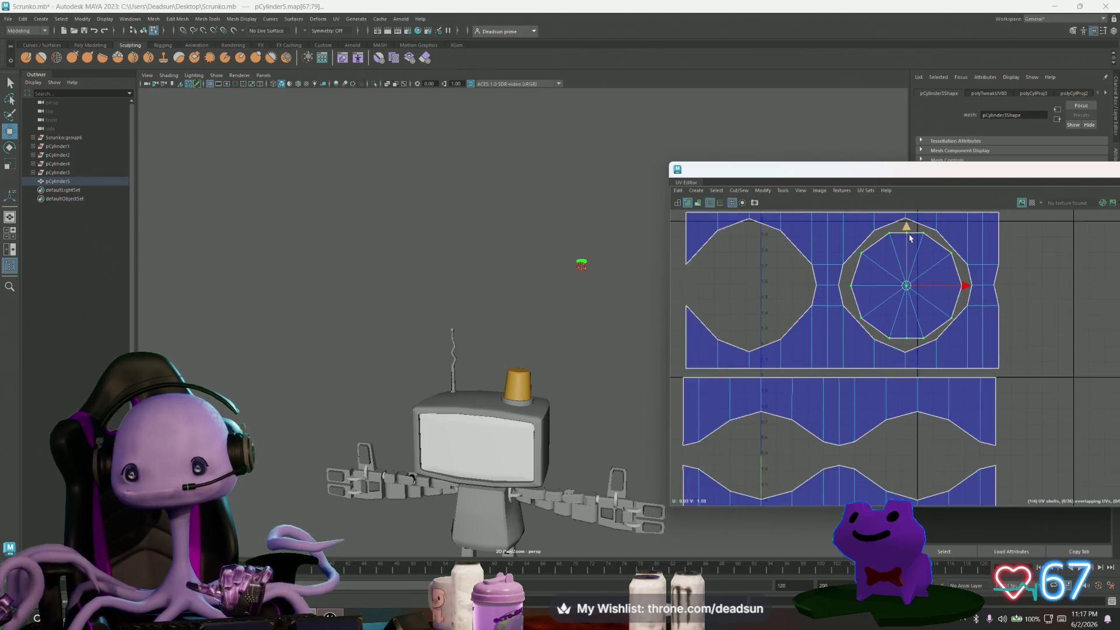
click(902, 374)
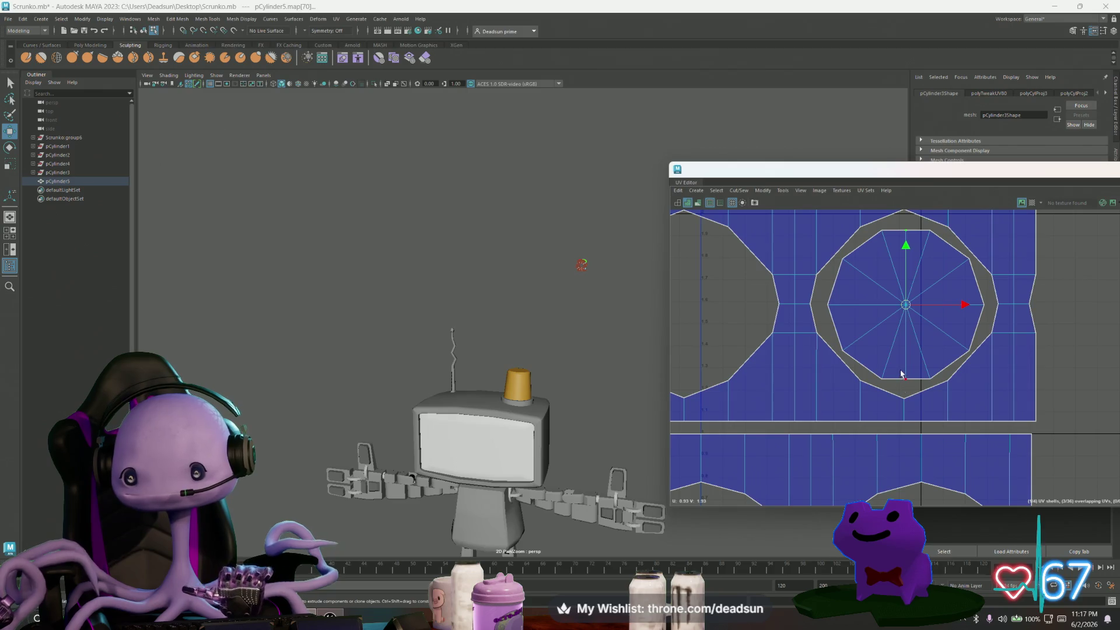
key(r)
drag(908, 249, 907, 245)
key(ctrl+z)
scroll(874, 292, down, 2)
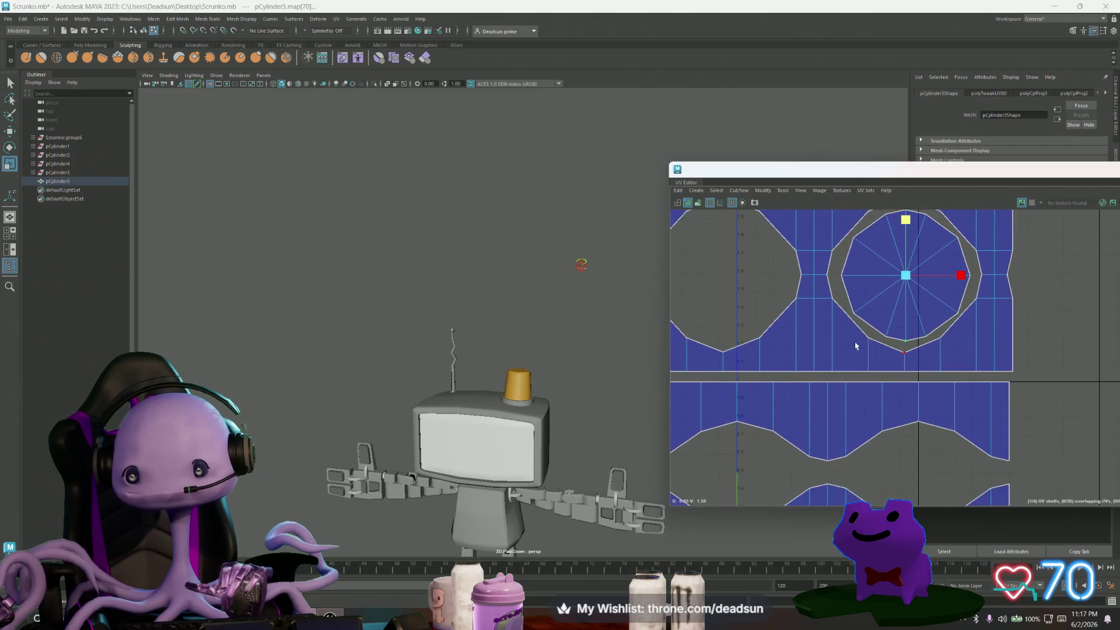
key(w)
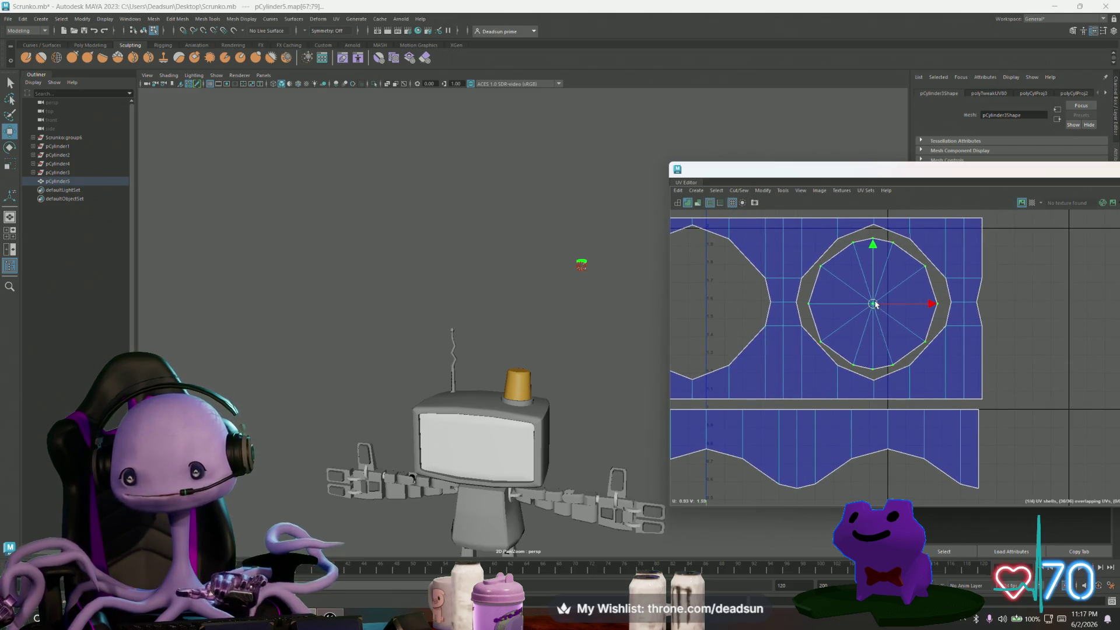
key(r)
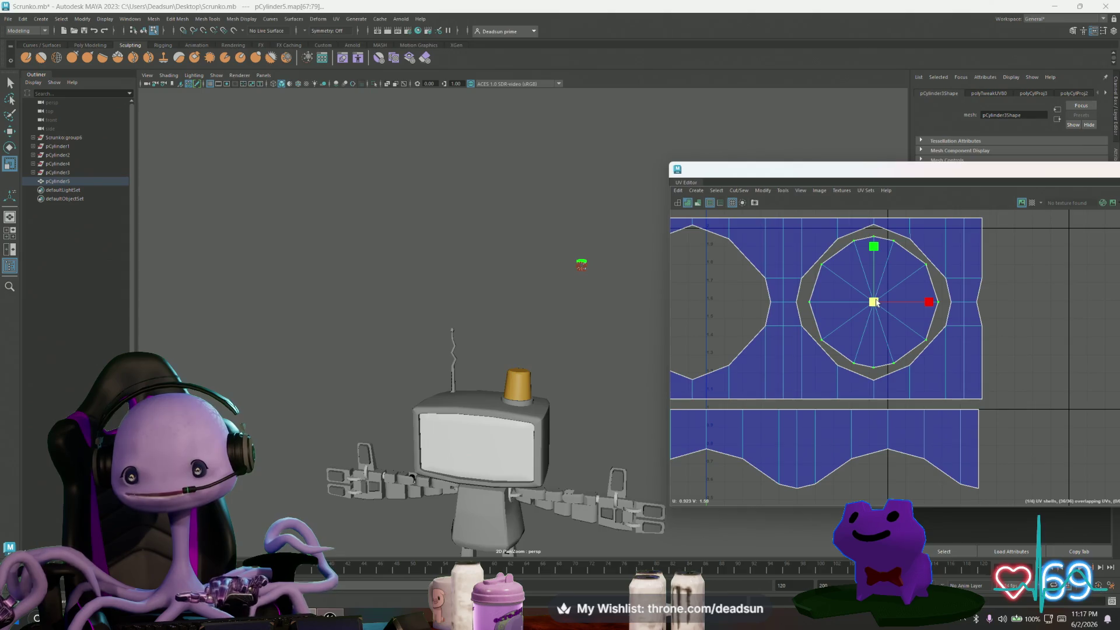
scroll(865, 363, down, 2)
Shift the middle strip's UVs slightly up and to the right.
alt+middle_drag(864, 363, 861, 251)
drag(679, 308, 944, 373)
key(w)
drag(813, 340, 814, 337)
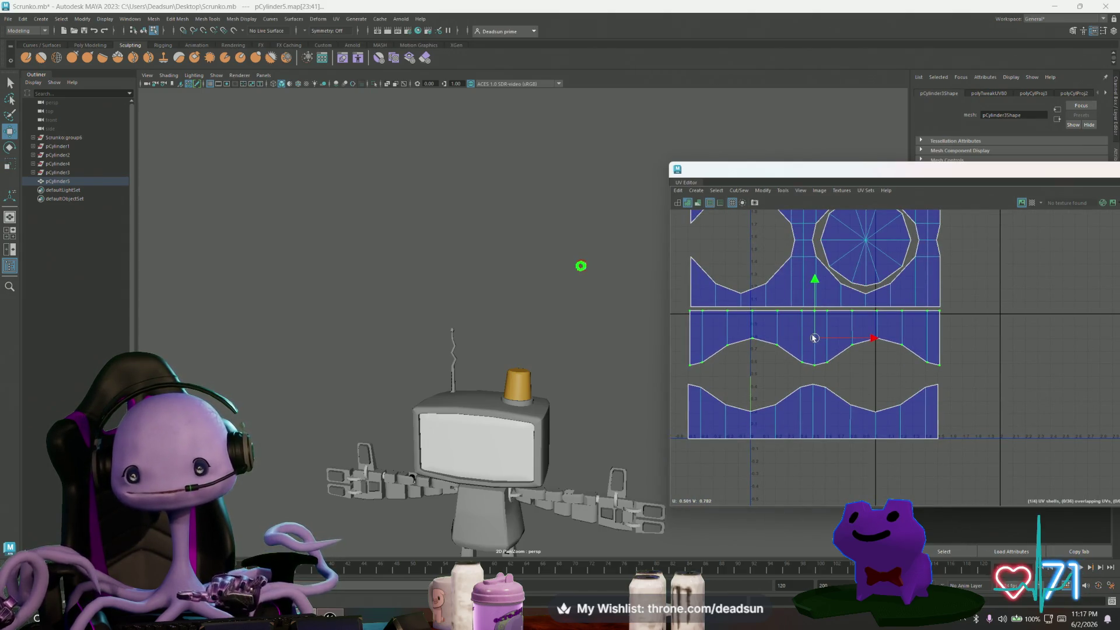
Move the bottom strip up above the others and select all the UV shells.
scroll(814, 408, down, 2)
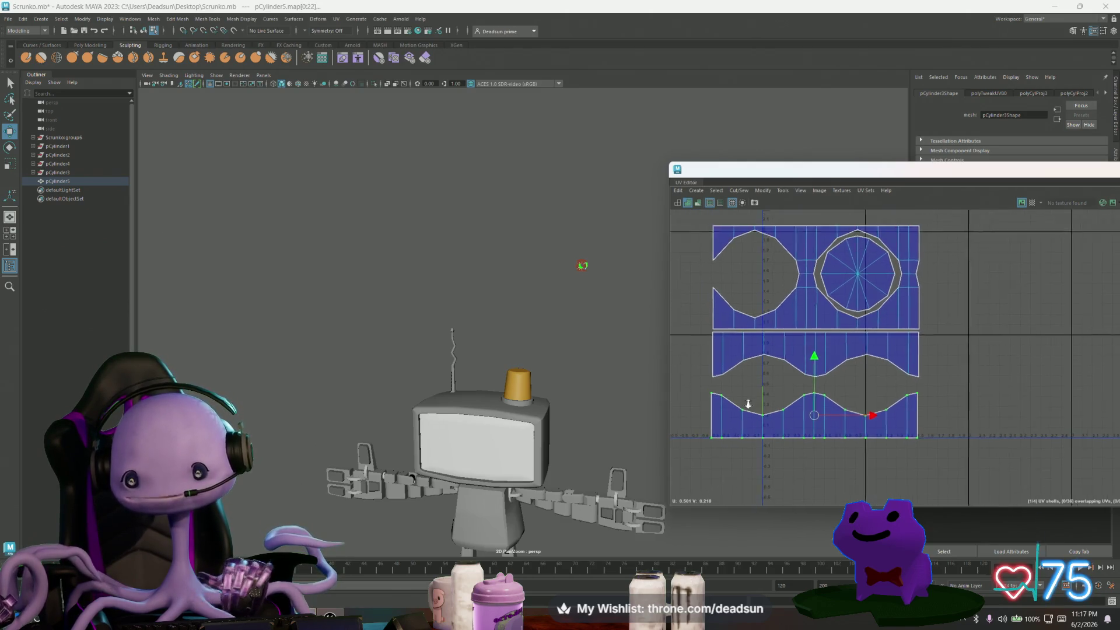
drag(822, 371, 818, 148)
scroll(861, 350, down, 2)
drag(722, 233, 971, 408)
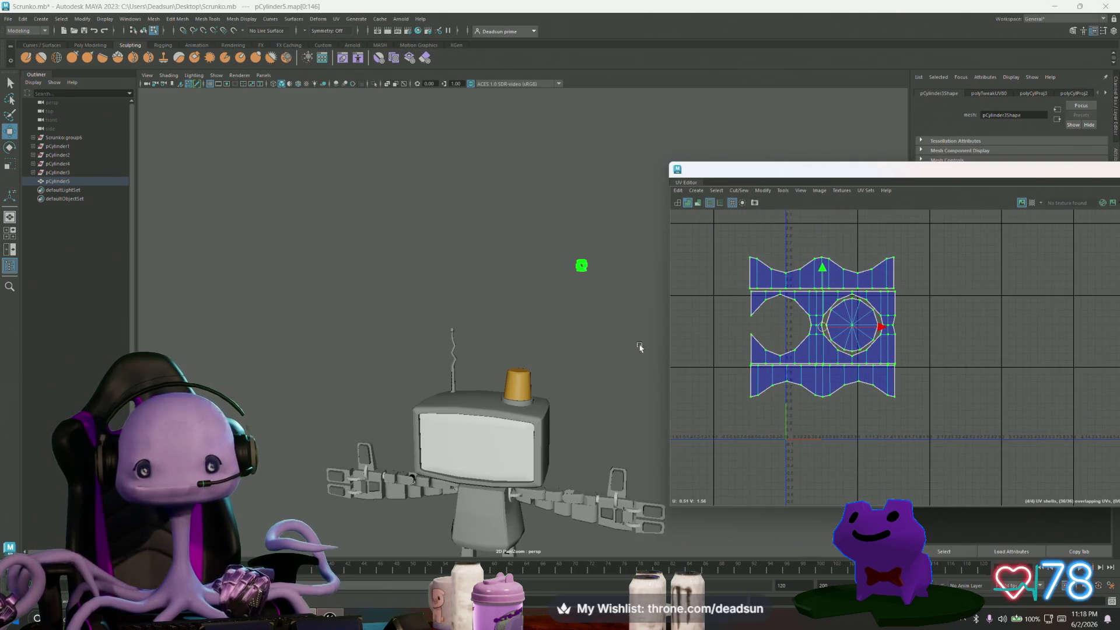
right_drag(581, 274, 582, 257)
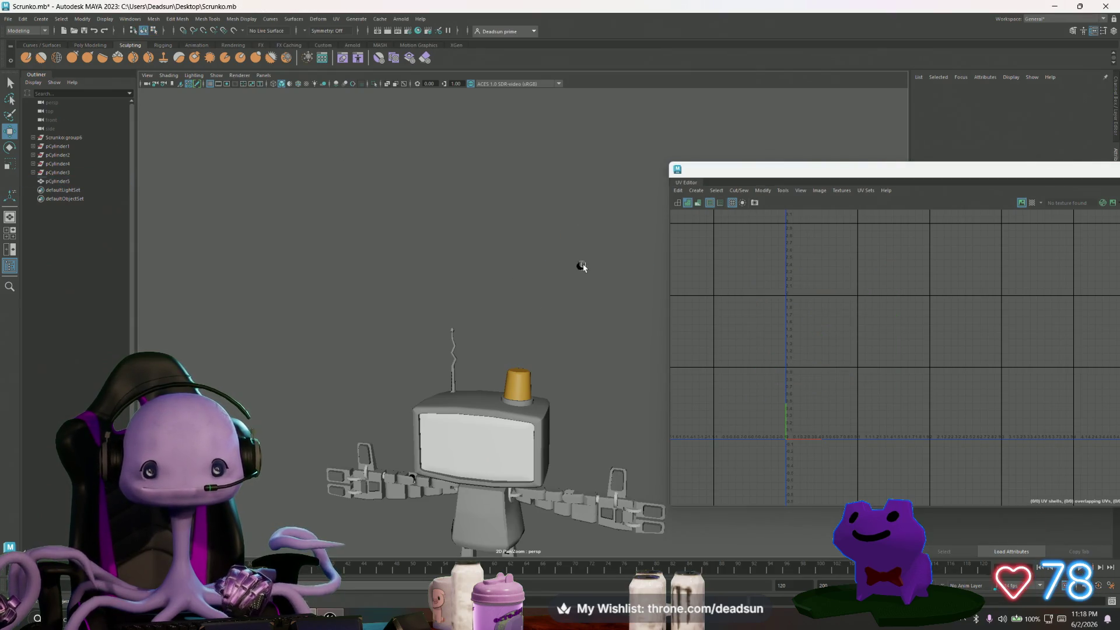
Reposition the cylinder piece: lower it along Y, slide it along Z, shrink slightly.
drag(582, 227, 581, 459)
key(f)
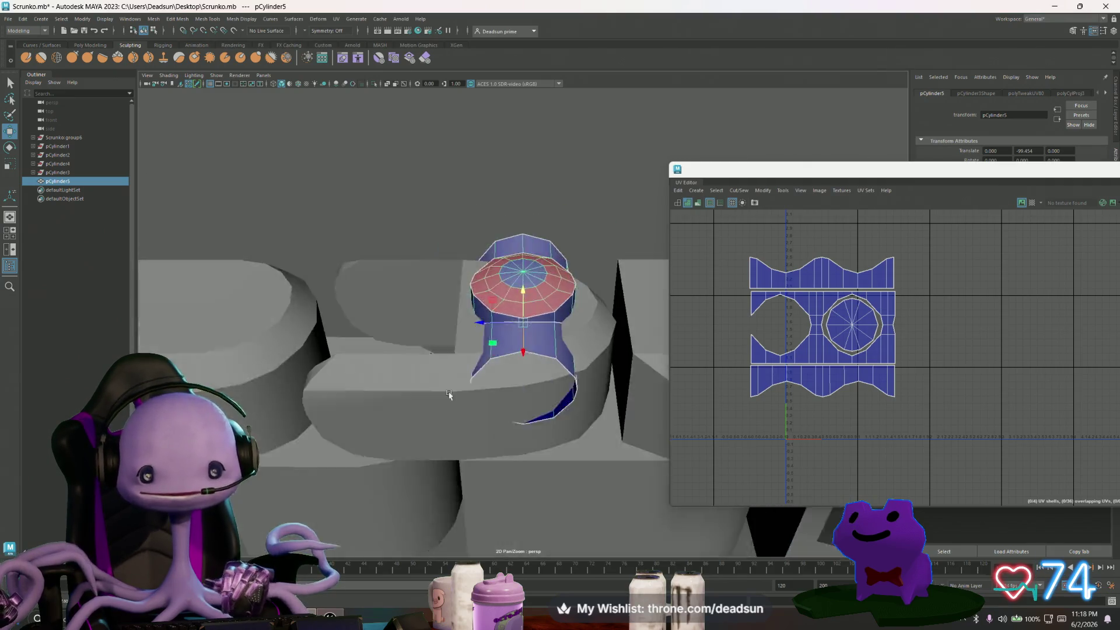
drag(479, 324, 344, 373)
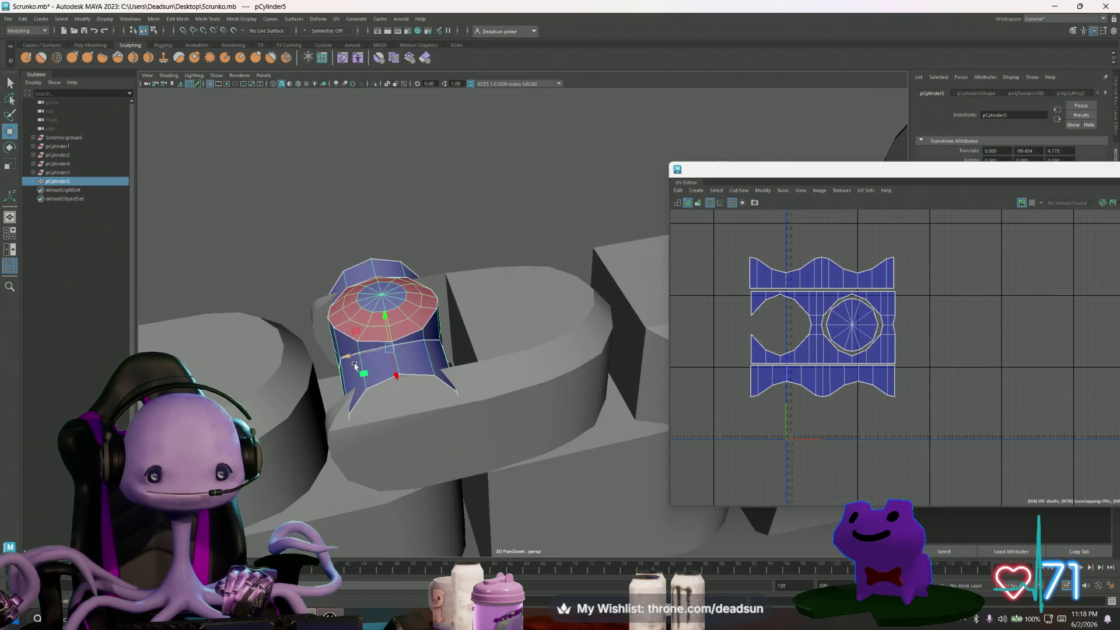
key(f)
mouse_move(479, 365)
alt+mouse_down()
mouse_move(354, 411)
mouse_move(362, 391)
mouse_move(396, 379)
alt+mouse_up()
key(r)
mouse_move(525, 319)
mouse_down()
mouse_move(487, 328)
mouse_move(523, 285)
mouse_move(518, 306)
mouse_up()
key(w)
mouse_move(499, 344)
alt+mouse_down()
mouse_move(501, 373)
mouse_move(525, 320)
mouse_move(570, 327)
mouse_move(521, 312)
mouse_move(523, 325)
alt+mouse_up()
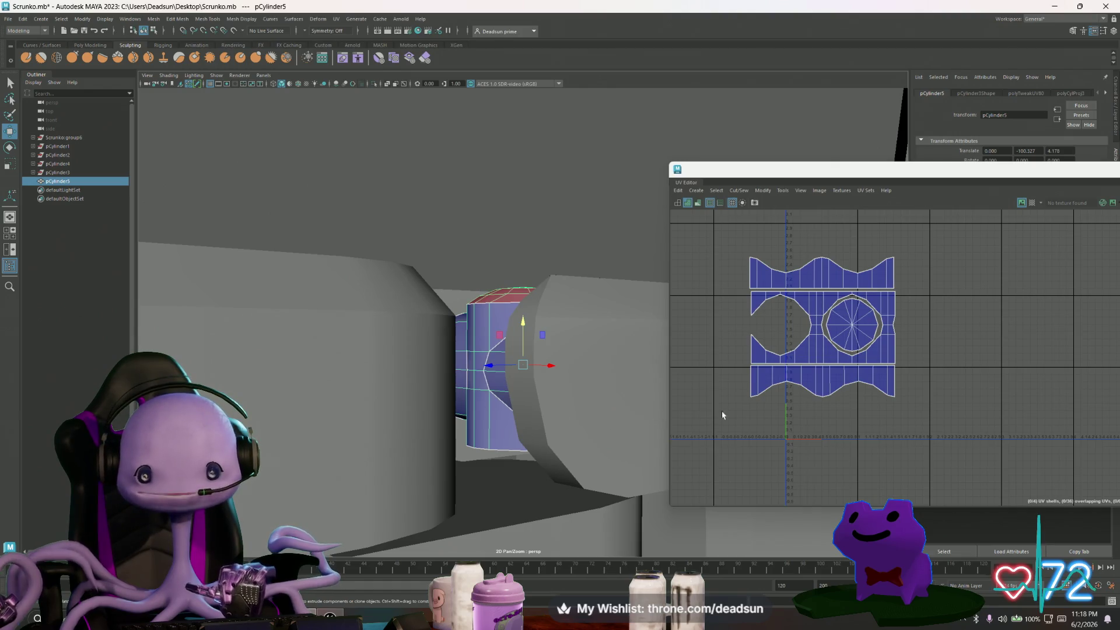
Move the bottom UV strip further down and the top UV strip upward.
right_drag(807, 382, 807, 432)
click(813, 376)
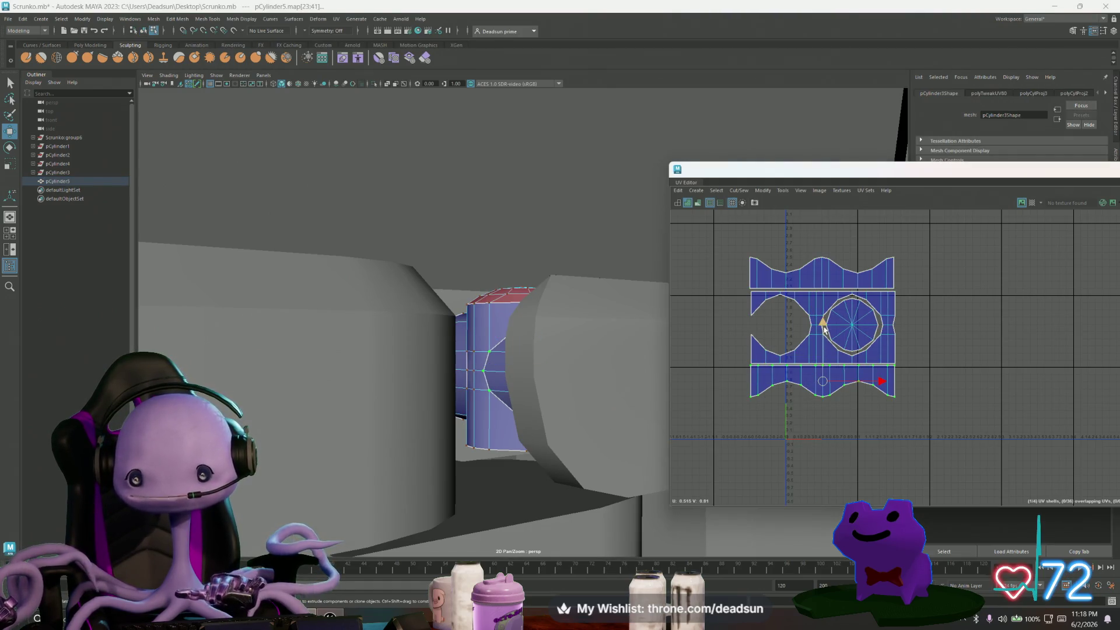
middle_drag(824, 330, 824, 383)
click(823, 265)
middle_drag(825, 229, 826, 204)
drag(739, 280, 902, 297)
Convert the selection to the cylinder's top cap faces.
mouse_move(502, 355)
alt+mouse_down()
mouse_move(496, 377)
mouse_move(530, 344)
alt+mouse_up()
key(F11)
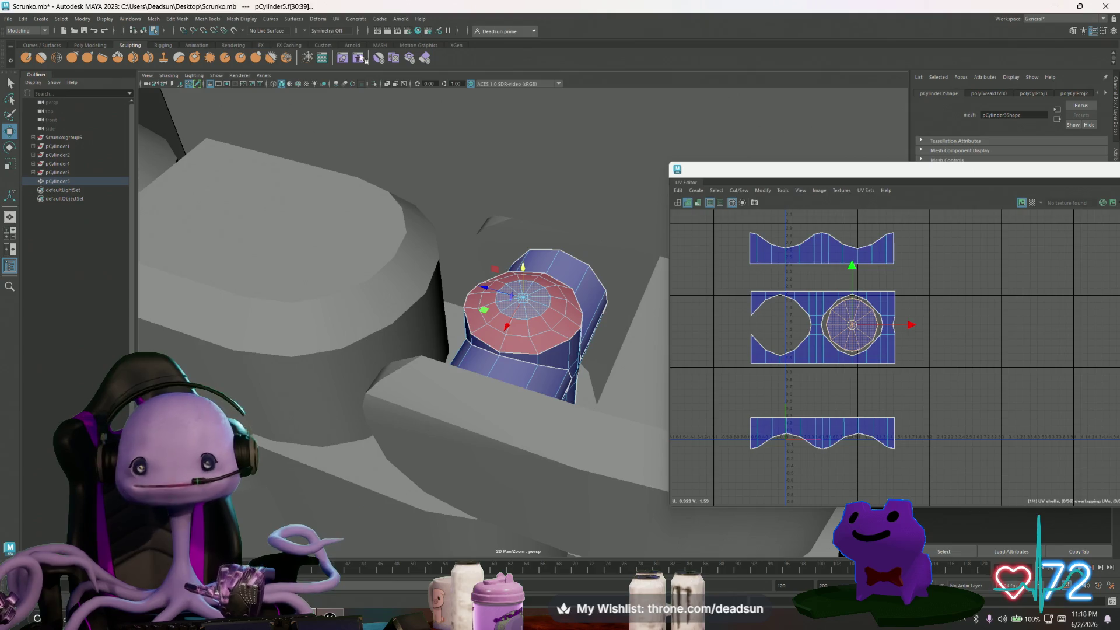
click(207, 19)
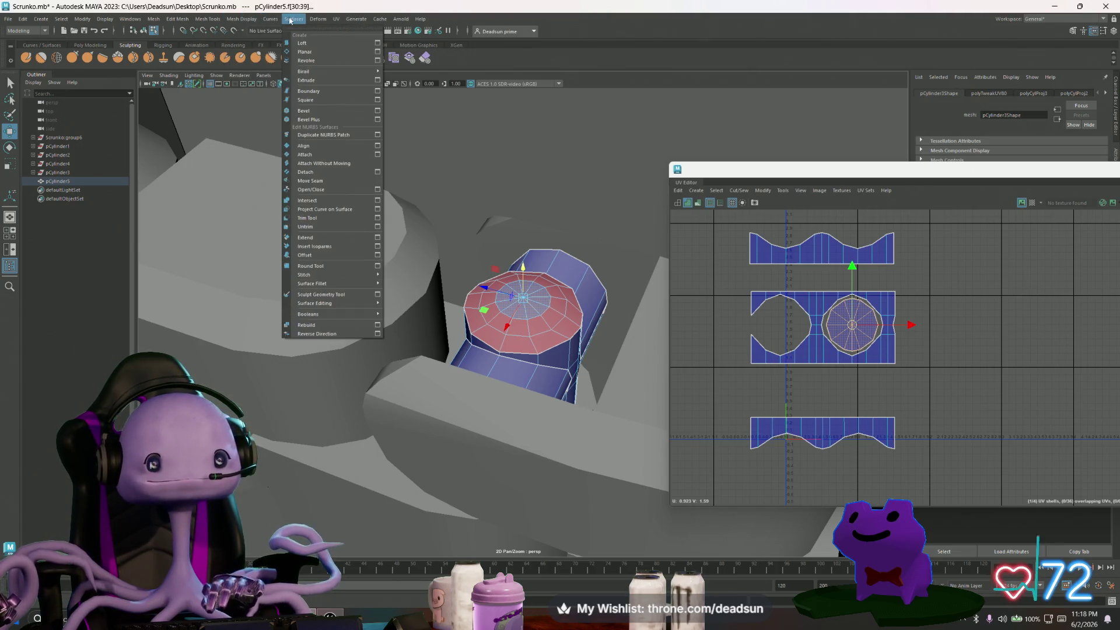
Planar-project the cap faces and move the new circular shell to empty grid space.
mouse_move(334, 21)
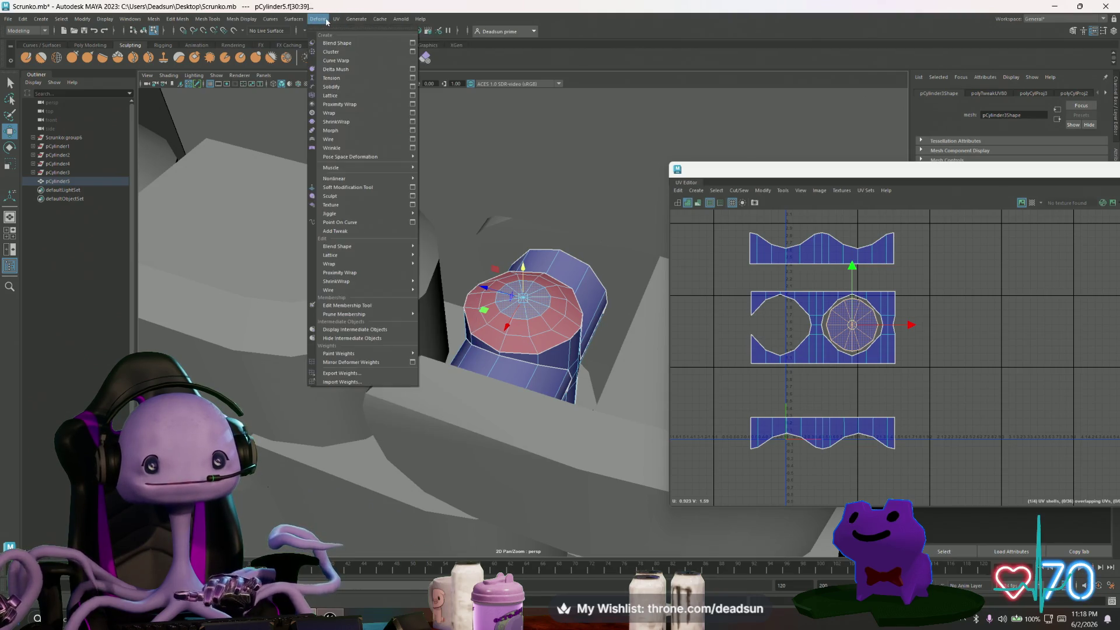
click(425, 125)
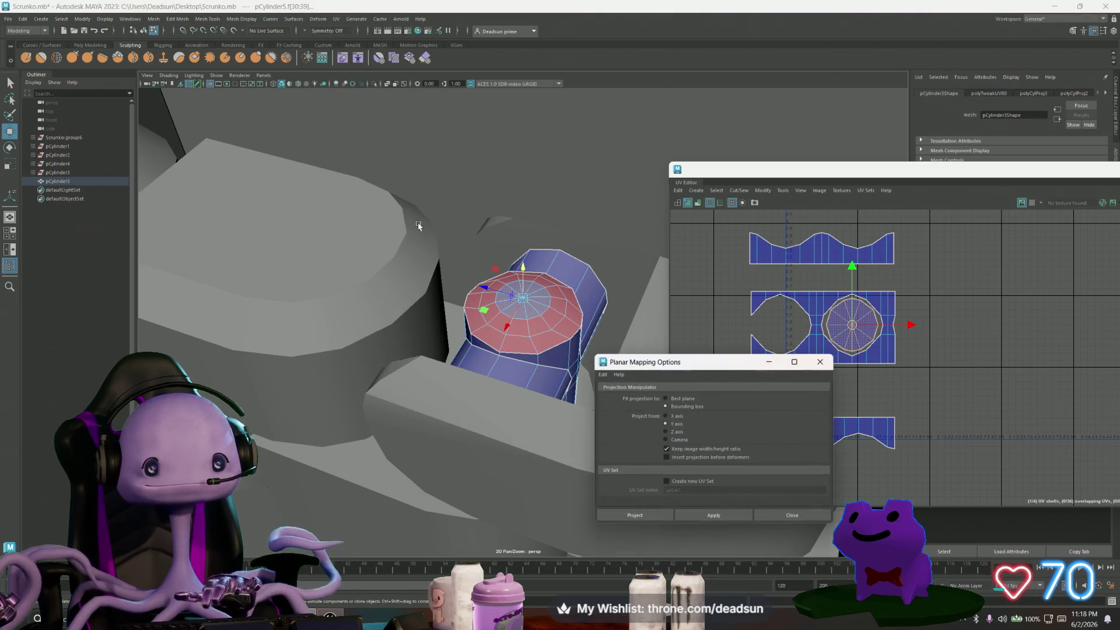
click(715, 513)
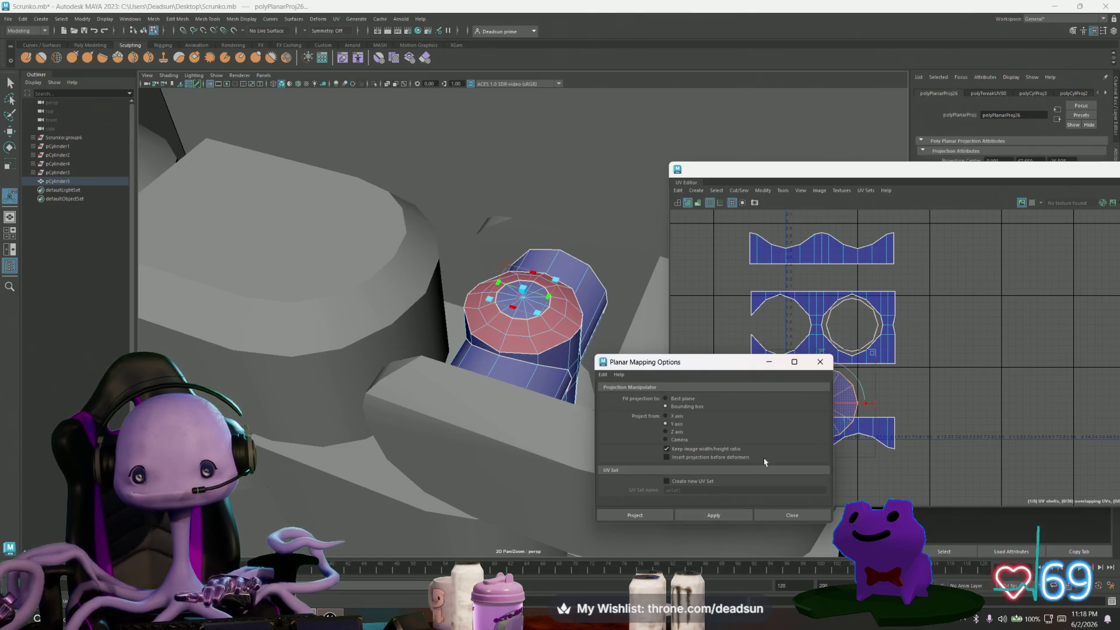
click(906, 396)
right_click(822, 396)
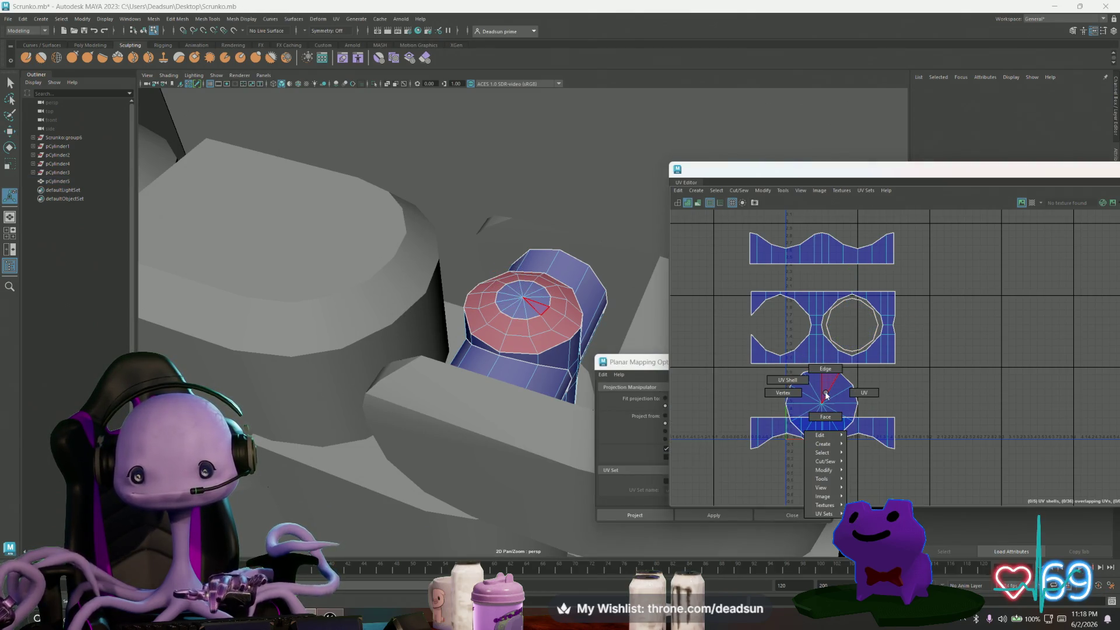
click(823, 397)
key(w)
mouse_move(822, 396)
mouse_down()
mouse_move(918, 361)
mouse_move(956, 317)
mouse_up()
Select the ring-shaped UV shell and move it above and right of the disc.
right_click(843, 325)
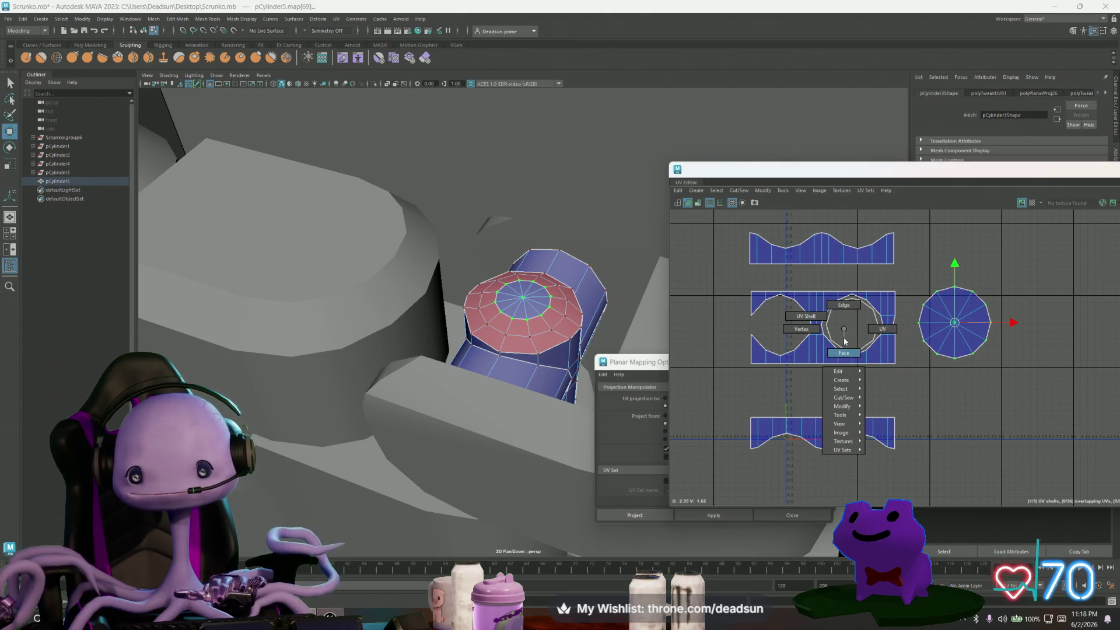
click(827, 330)
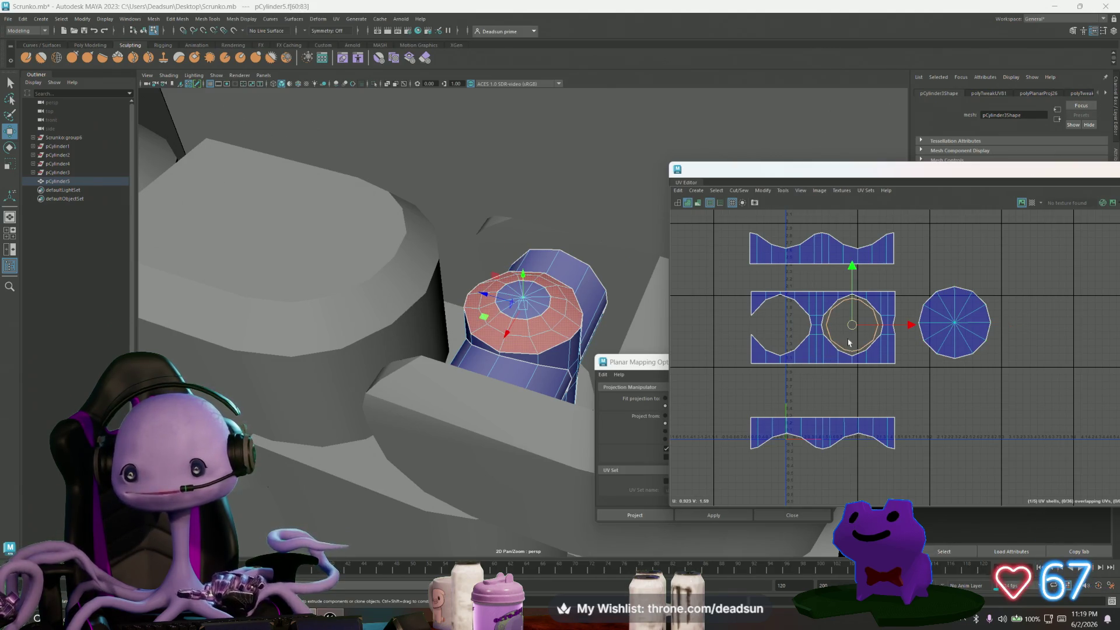
mouse_move(852, 325)
mouse_down()
mouse_move(964, 283)
mouse_move(978, 257)
mouse_up()
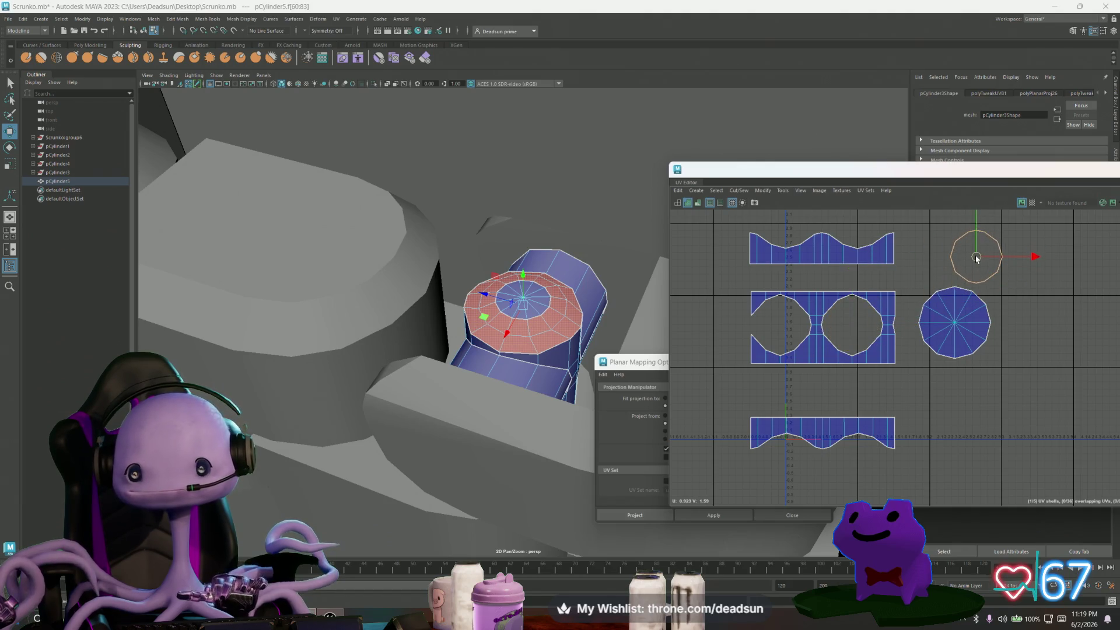
right_drag(938, 322, 942, 342)
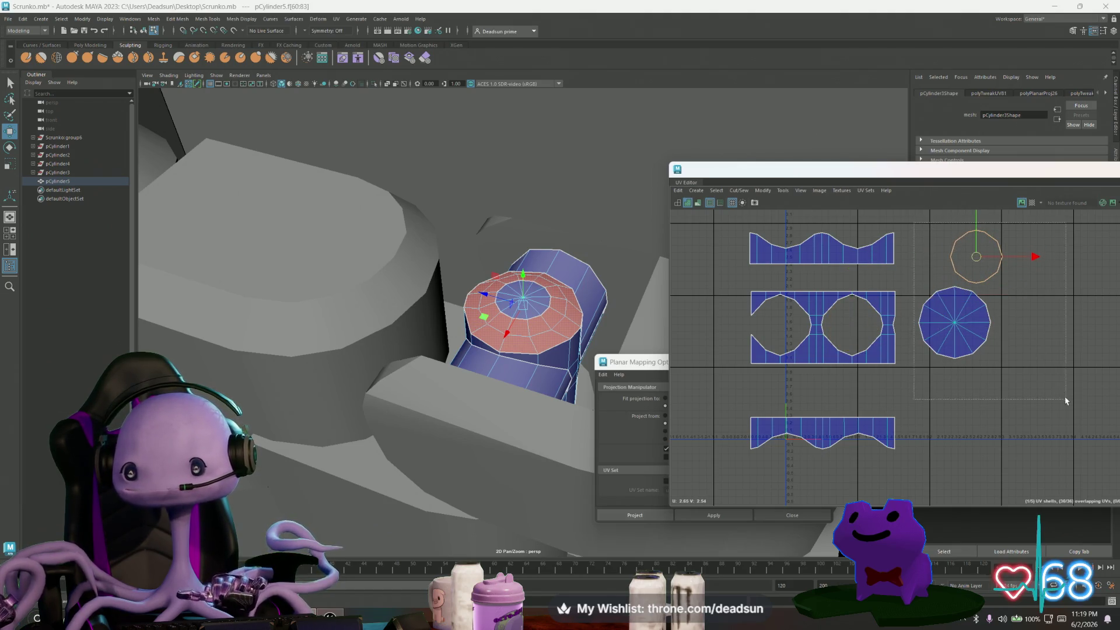
Reapply a planar projection to the disc shell's faces from the UV Editor's Create menu.
click(954, 324)
click(763, 192)
click(762, 192)
click(782, 190)
mouse_move(753, 192)
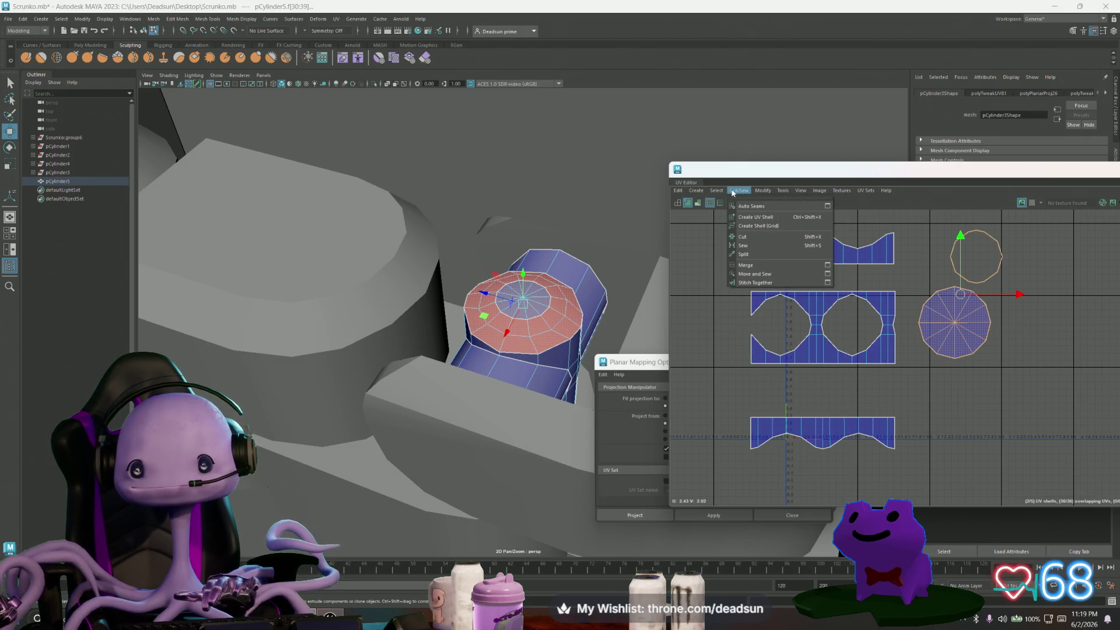
mouse_move(696, 191)
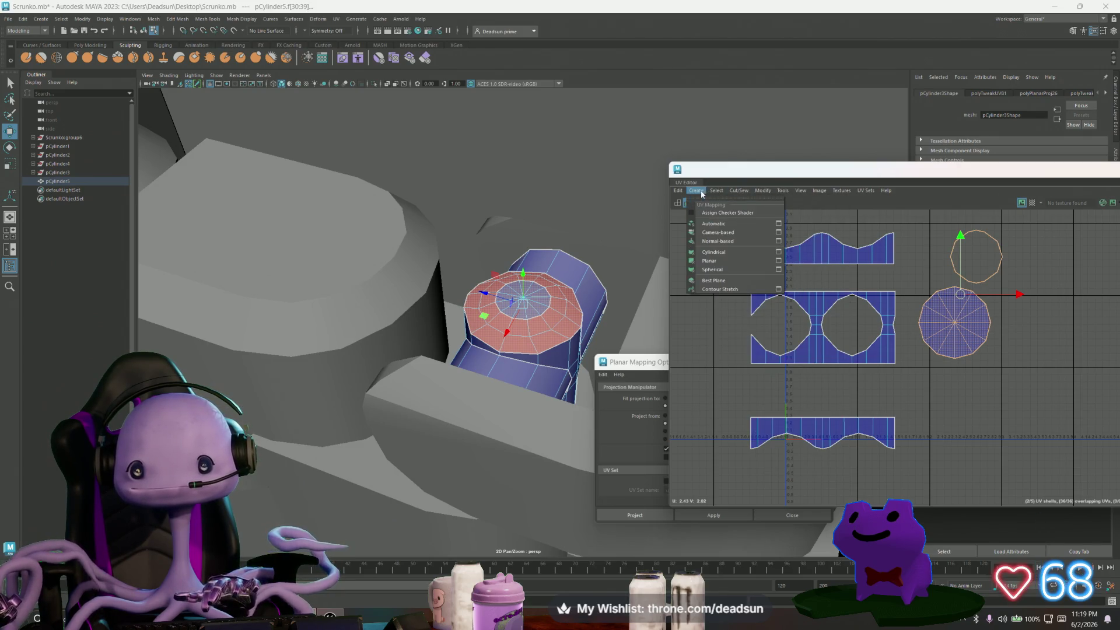
click(726, 267)
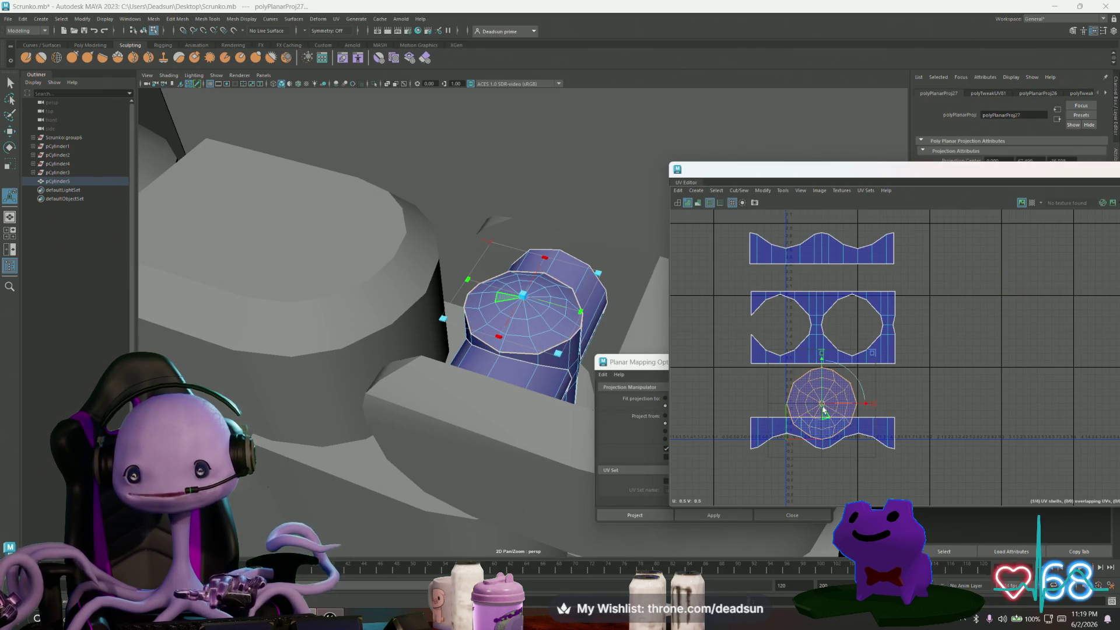
Move the circular cap shell into the middle shell's hole and scale it slightly larger.
key(r)
key(w)
drag(821, 402, 850, 325)
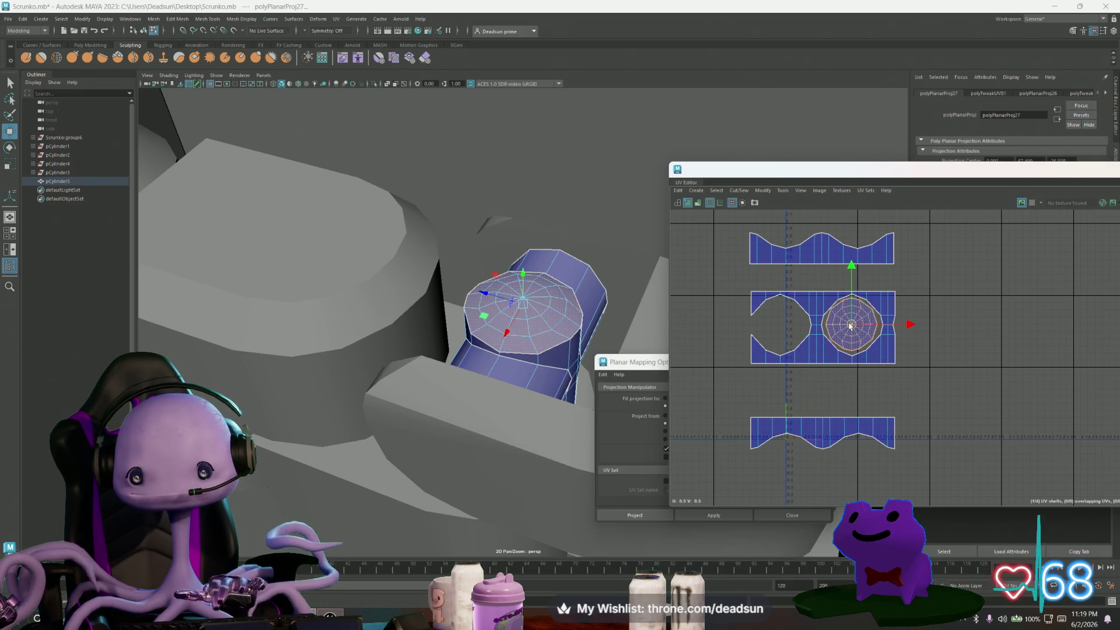
scroll(852, 328, up, 4)
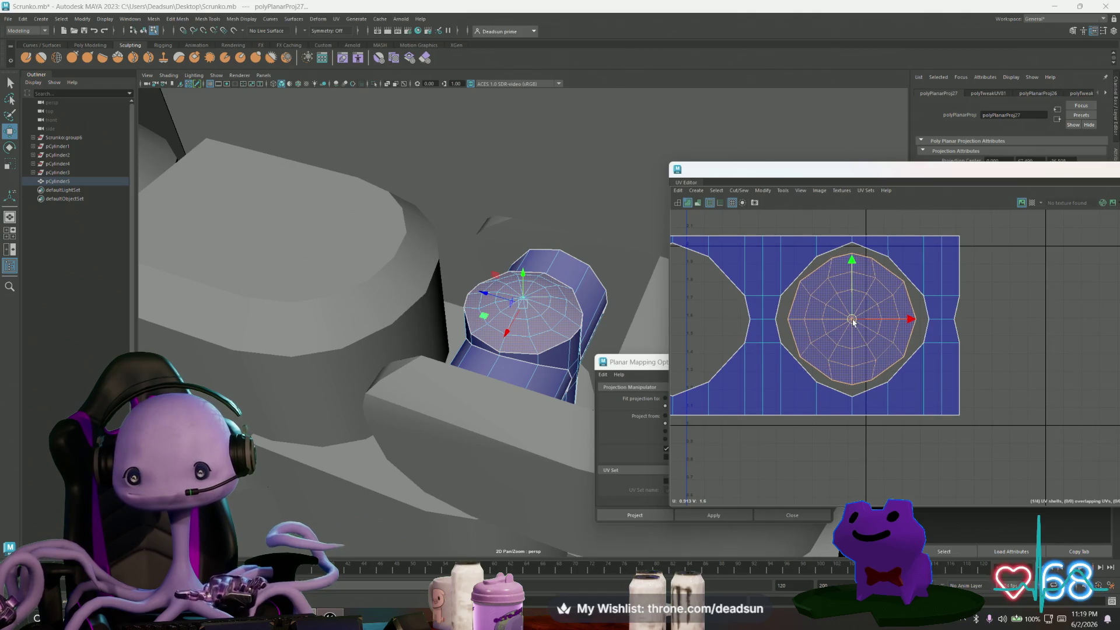
key(r)
mouse_move(852, 320)
mouse_down()
mouse_move(859, 326)
mouse_move(850, 321)
mouse_up()
key(w)
key(r)
Select the UVs along the middle shell's bottom edge.
click(862, 370)
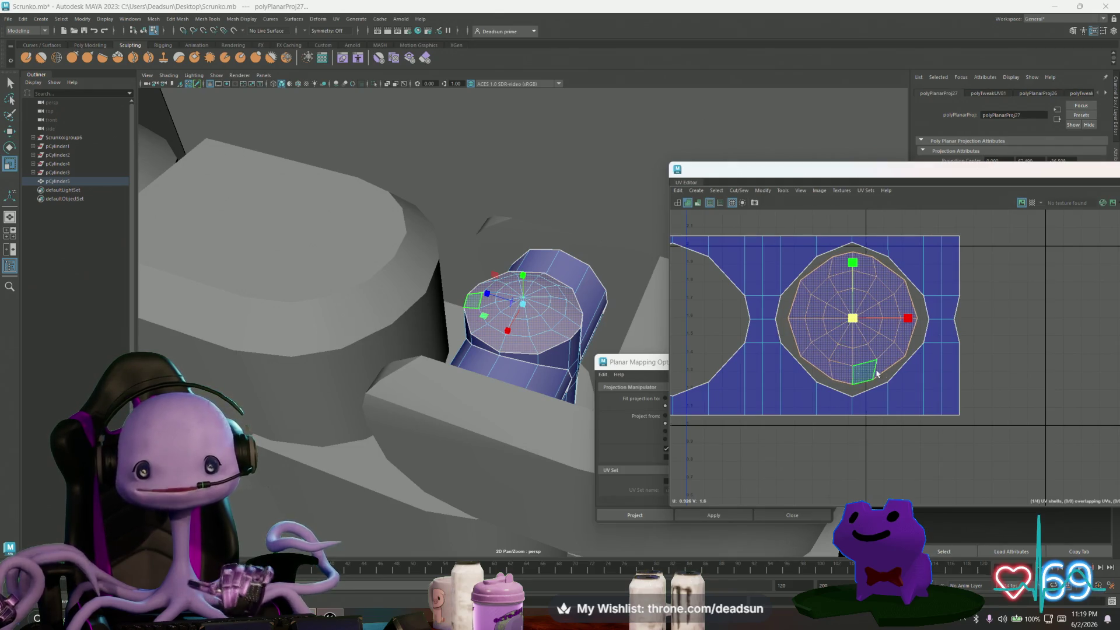
scroll(884, 309, down, 2)
scroll(884, 309, down, 4)
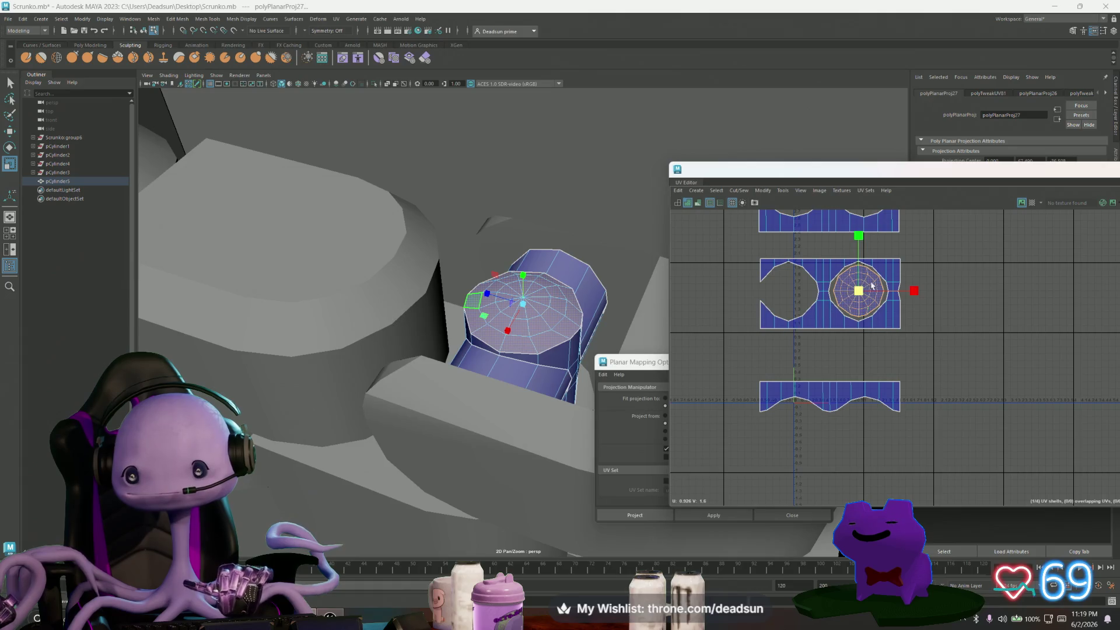
scroll(886, 285, up, 5)
scroll(894, 350, down, 4)
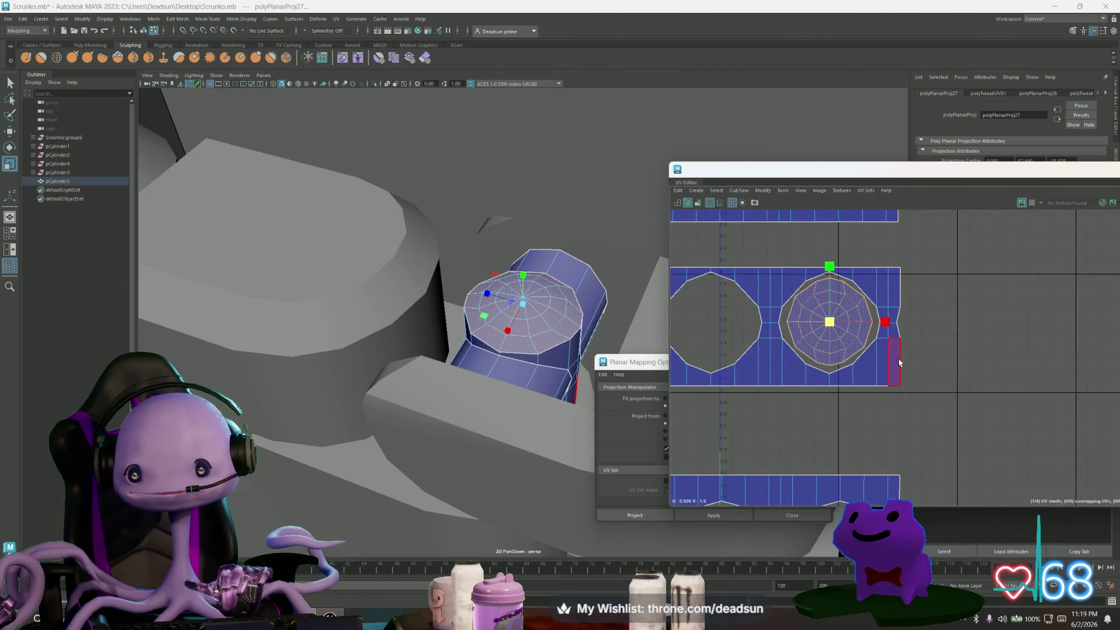
mouse_move(620, 362)
mouse_down()
mouse_move(633, 366)
mouse_move(320, 373)
mouse_move(346, 367)
mouse_up()
right_drag(815, 466, 814, 466)
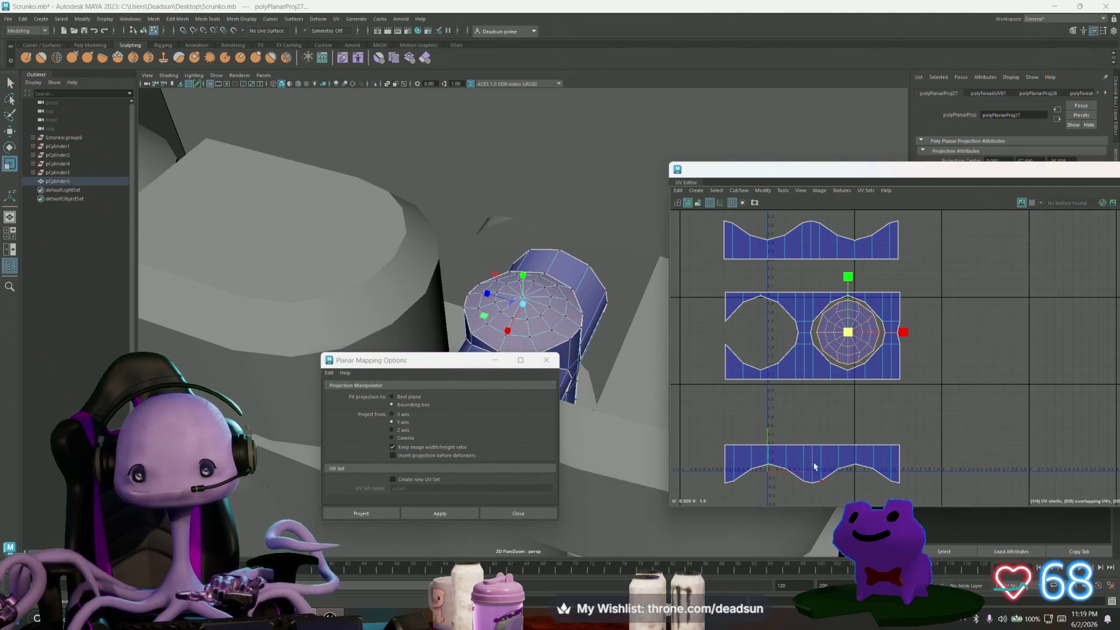
drag(775, 390, 852, 411)
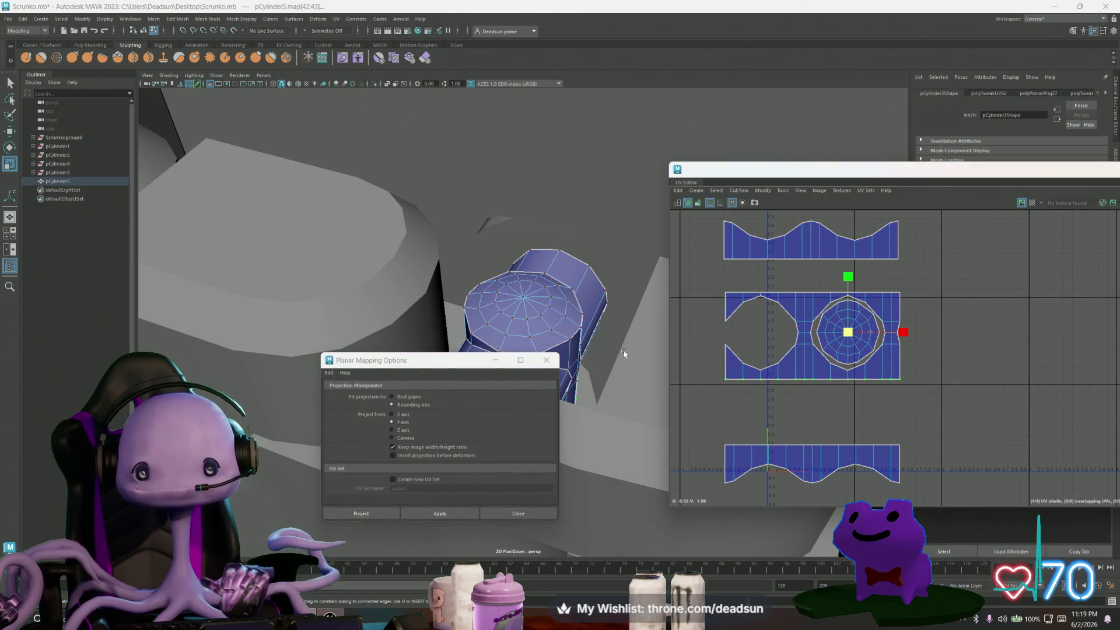
Pull the cylinder's bottom vertices down to lengthen it.
alt+drag(525, 315, 532, 292)
scroll(532, 292, down, 3)
alt+drag(548, 357, 481, 355)
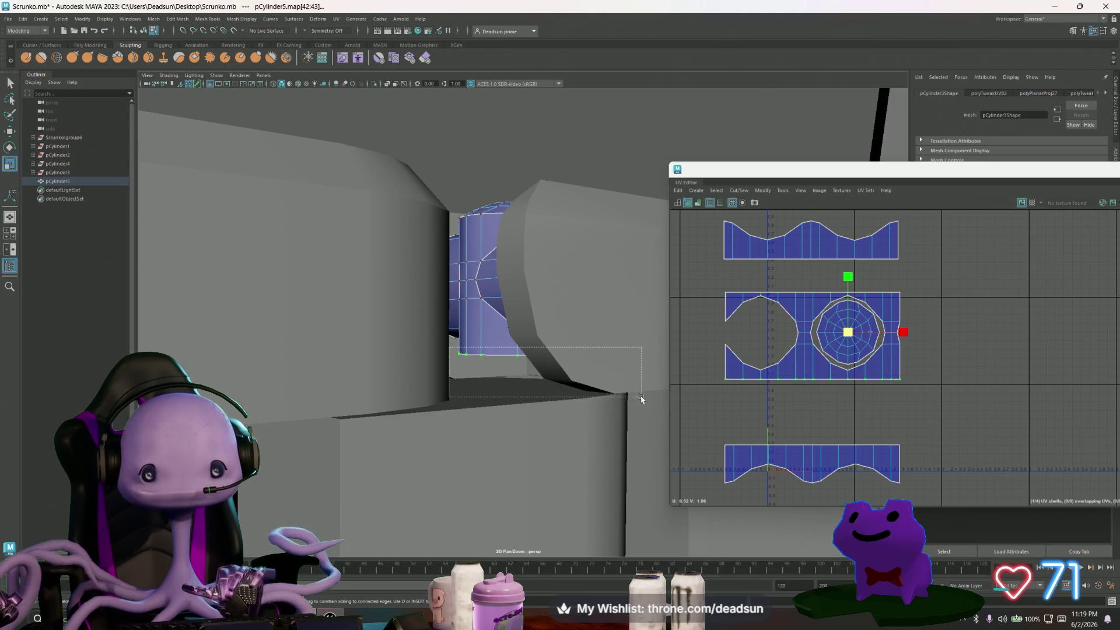
mouse_move(501, 337)
right_down()
mouse_move(461, 337)
mouse_move(525, 437)
mouse_move(523, 369)
right_up()
key(w)
drag(511, 317, 513, 343)
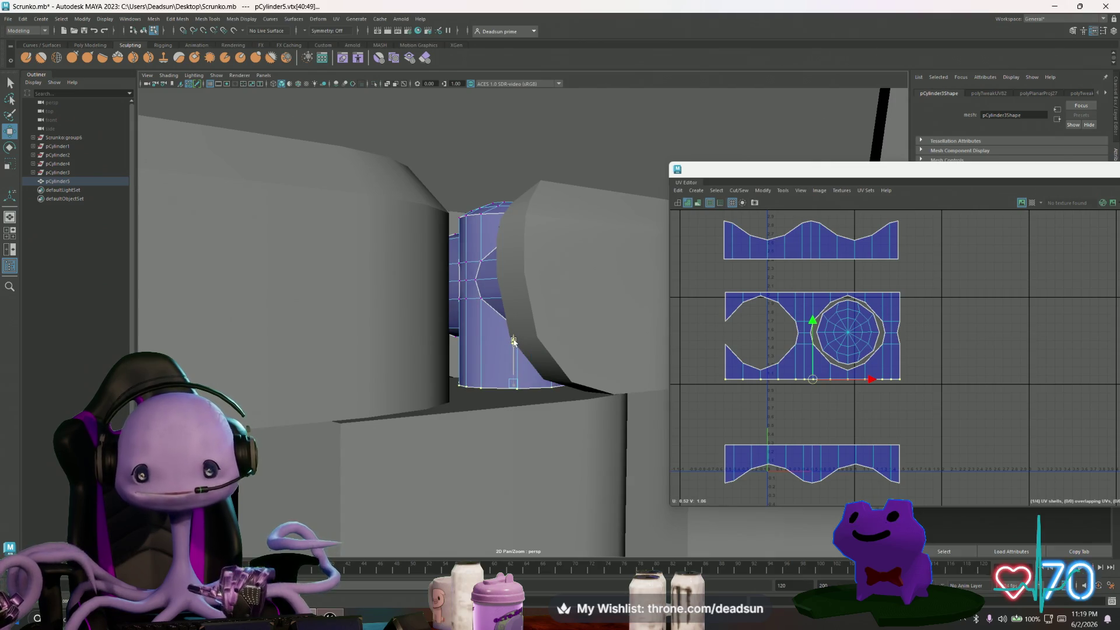
Switch UV shading to UV Distortion and nudge the middle shell's bottom UV row down.
click(797, 193)
mouse_move(818, 192)
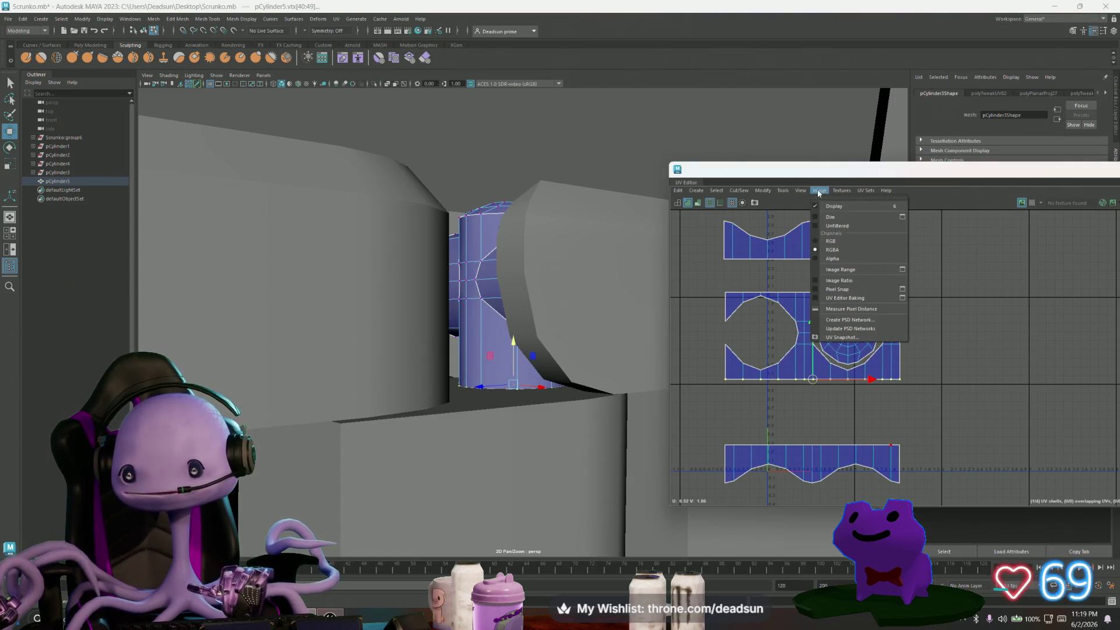
click(783, 192)
click(782, 193)
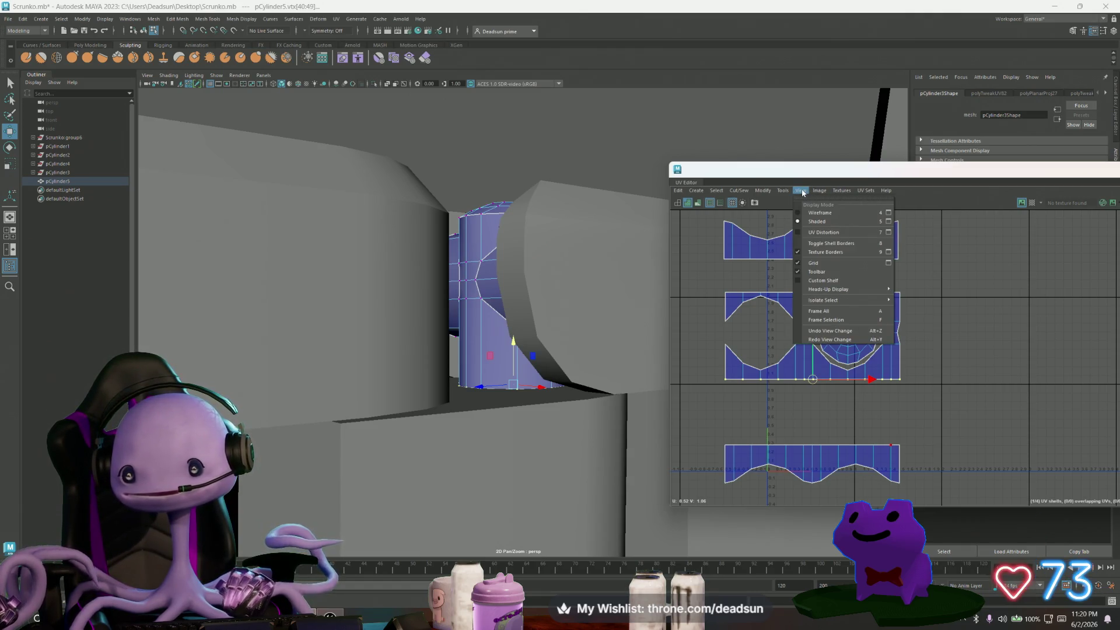
click(796, 229)
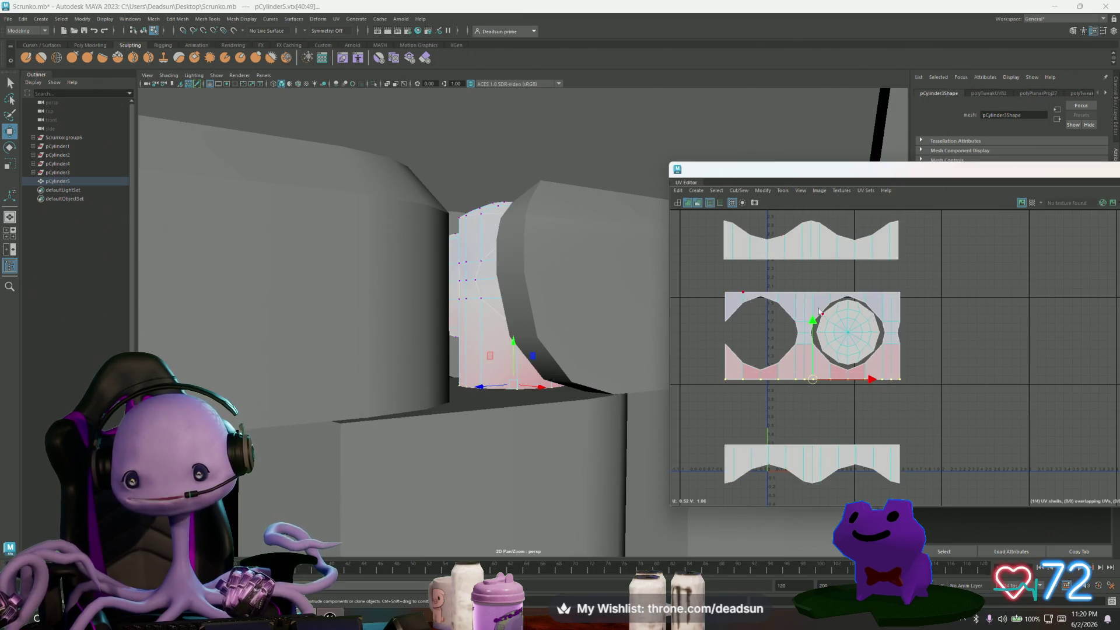
drag(812, 321, 813, 337)
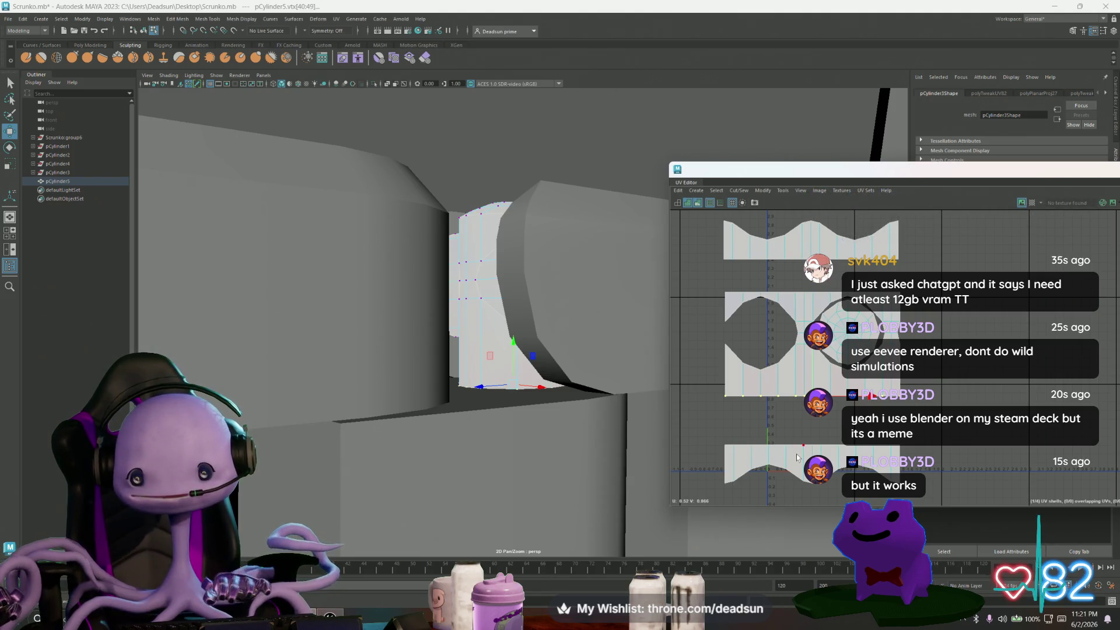
Convert to UVs, then move the bottom strip up and the top strip down.
key(ctrl+F12)
drag(813, 407, 813, 359)
double_click(792, 240)
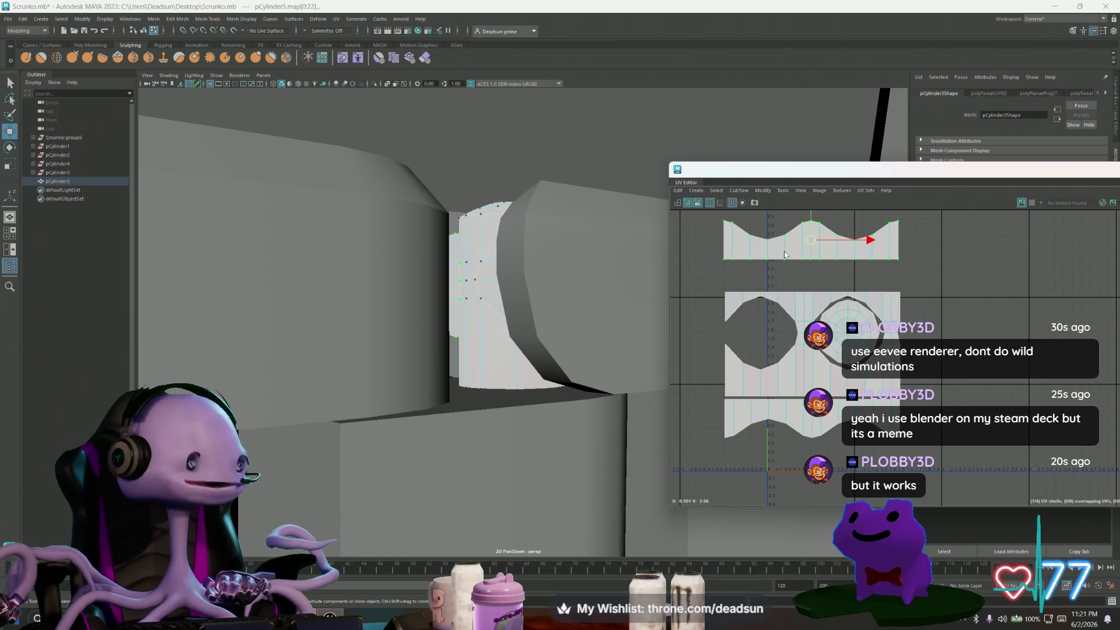
drag(809, 215, 808, 244)
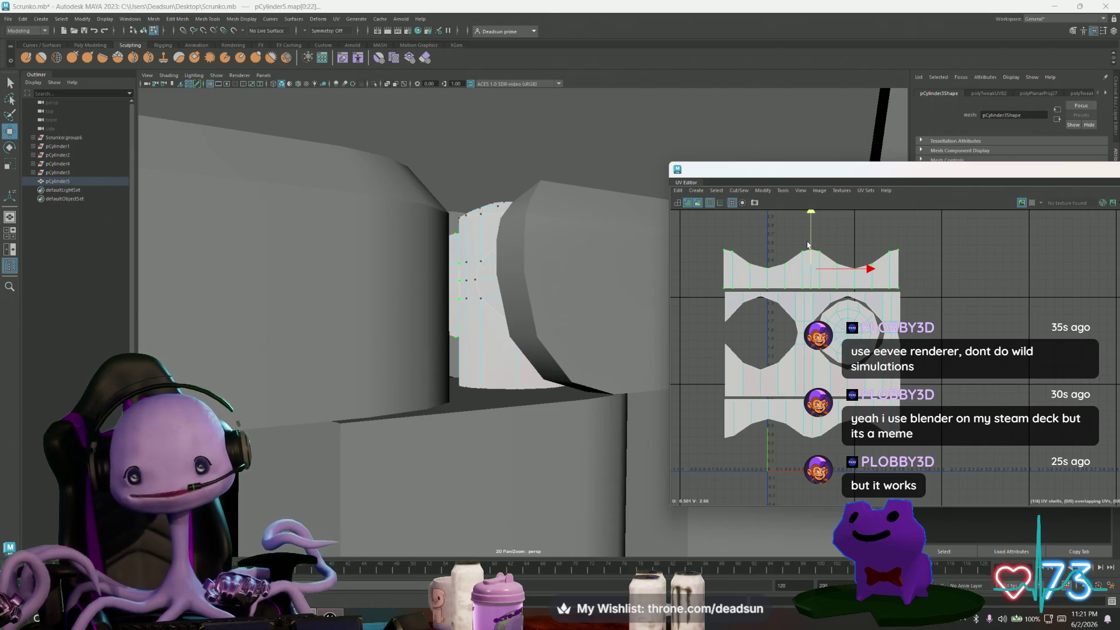
alt+drag(560, 327, 508, 353)
right_drag(507, 249, 479, 229)
Move the cylinder's whole UV layout down-left and shrink it into a tiny cluster.
scroll(862, 377, down, 6)
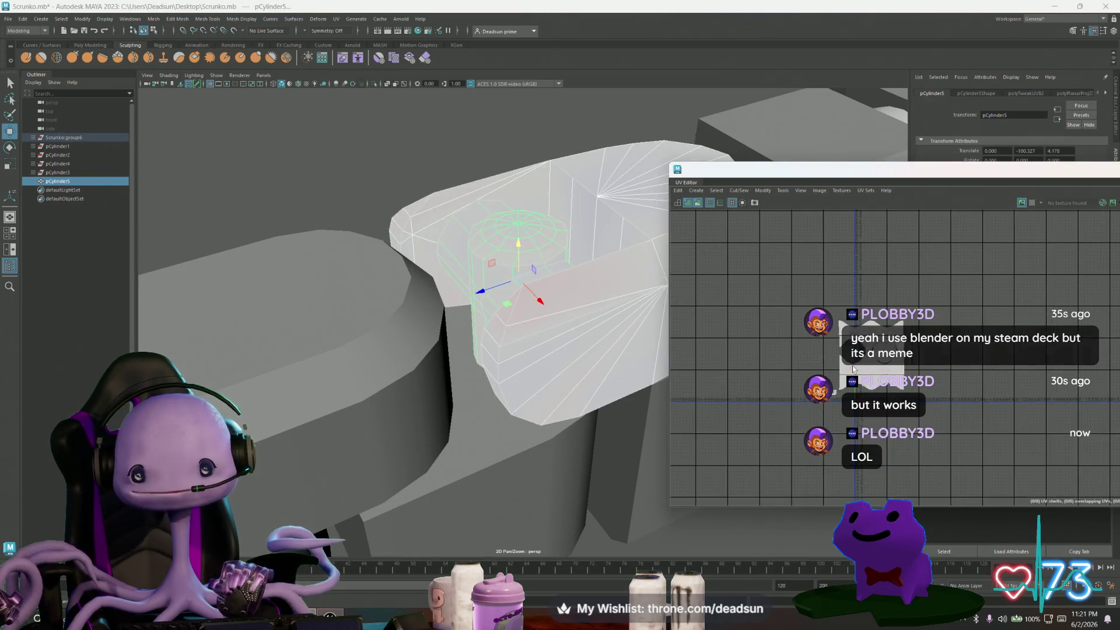
scroll(853, 369, up, 10)
scroll(816, 422, down, 3)
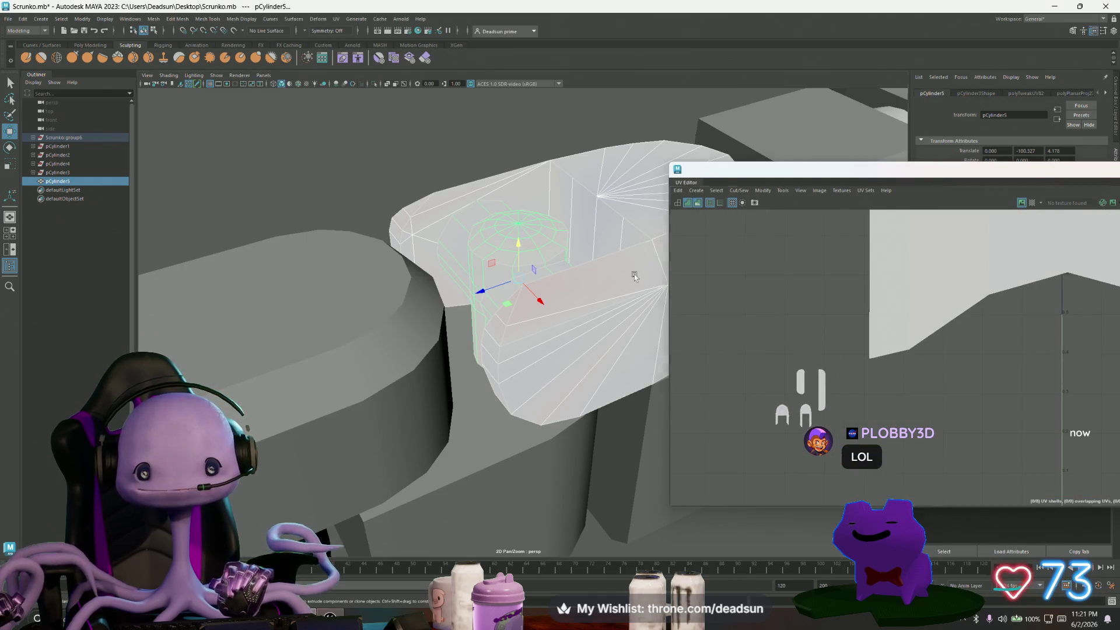
scroll(852, 273, down, 3)
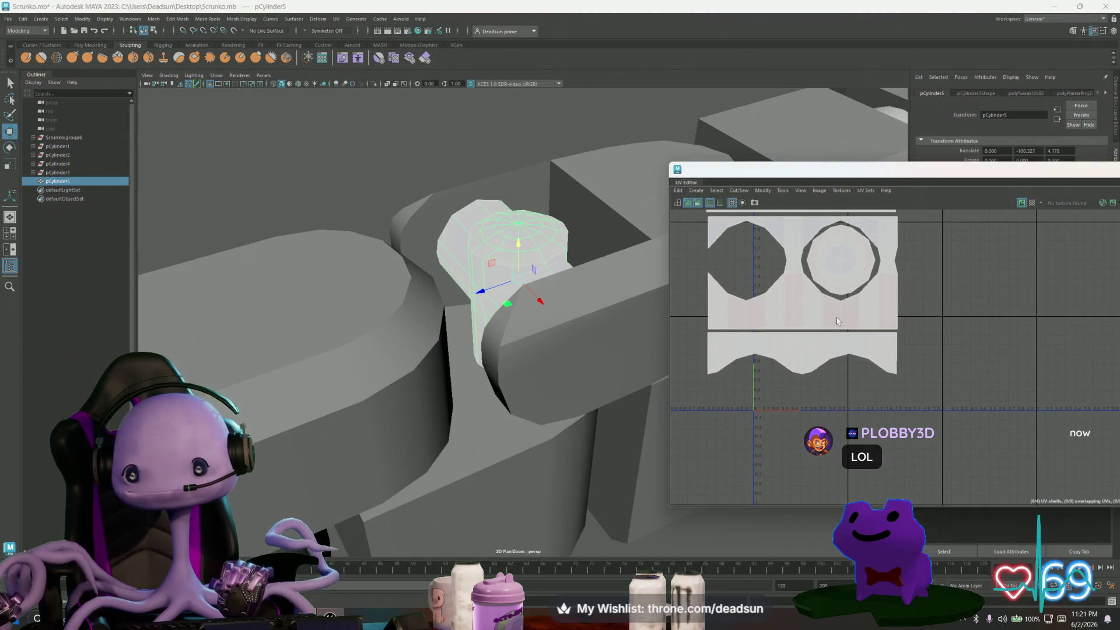
scroll(837, 320, down, 3)
mouse_move(813, 296)
mouse_down()
mouse_move(726, 221)
mouse_move(909, 391)
mouse_up()
mouse_move(804, 315)
middle_down()
mouse_move(767, 448)
mouse_move(728, 488)
mouse_move(754, 413)
middle_up()
scroll(727, 487, down, 2)
key(e)
key(r)
mouse_move(753, 413)
mouse_down()
mouse_move(707, 420)
mouse_move(796, 375)
mouse_up()
key(w)
Select pCylinder5 and inspect it as a pin in the robot's arm joint.
right_drag(517, 258, 500, 195)
click(519, 255)
key(f)
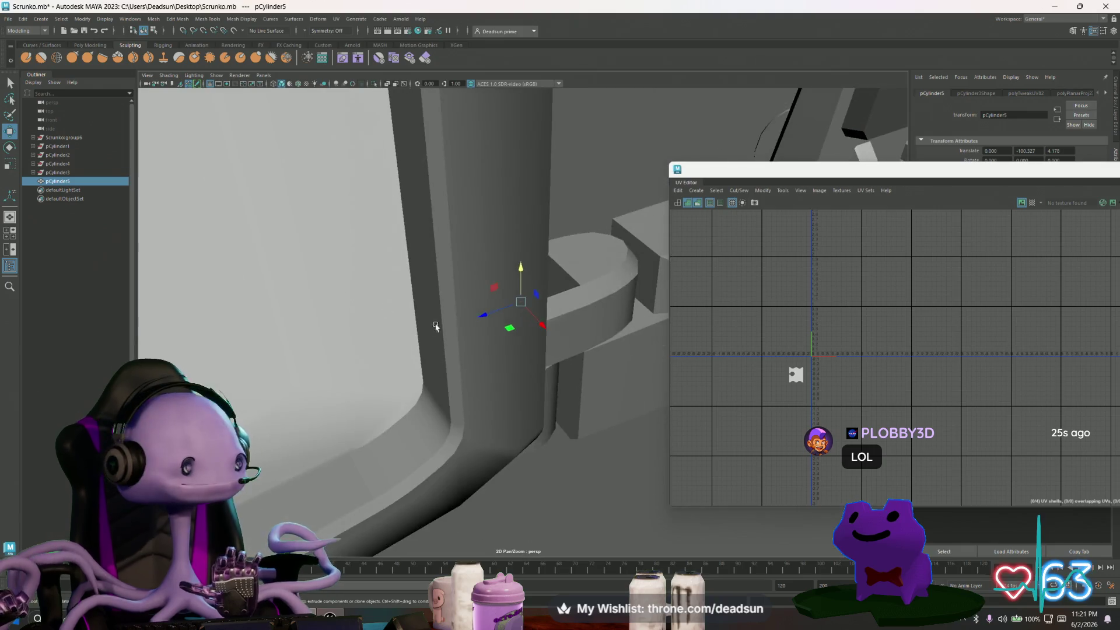
scroll(436, 327, down, 5)
alt+drag(443, 350, 452, 411)
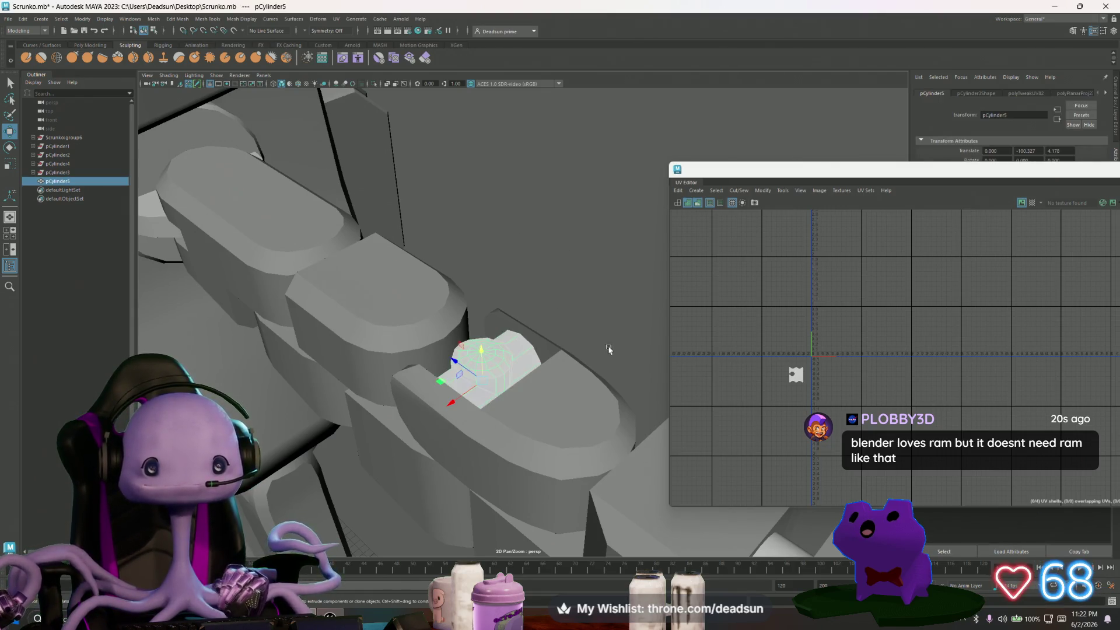
key(f)
mouse_move(379, 303)
alt+mouse_down()
mouse_move(466, 339)
mouse_move(439, 349)
mouse_move(565, 383)
mouse_move(545, 404)
mouse_move(564, 393)
mouse_move(531, 376)
mouse_move(517, 379)
mouse_move(545, 387)
mouse_move(426, 374)
mouse_move(452, 330)
alt+mouse_up()
click(466, 338)
click(454, 327)
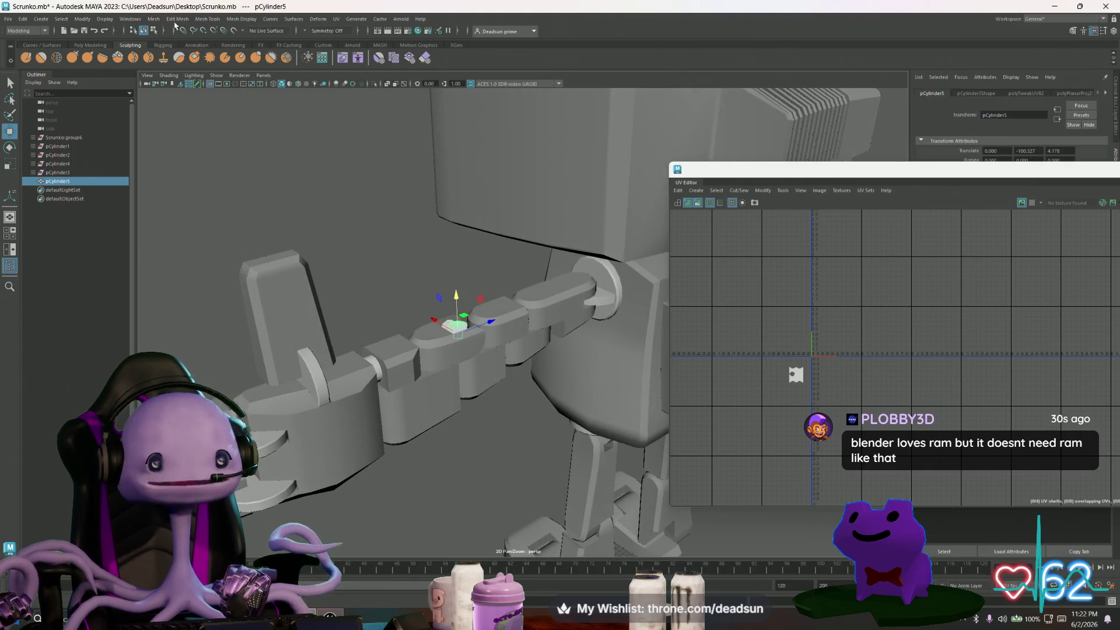
Mirror pCylinder5 with Mesh > Mirror options to copy the pin to the other arm.
click(153, 19)
mouse_move(129, 20)
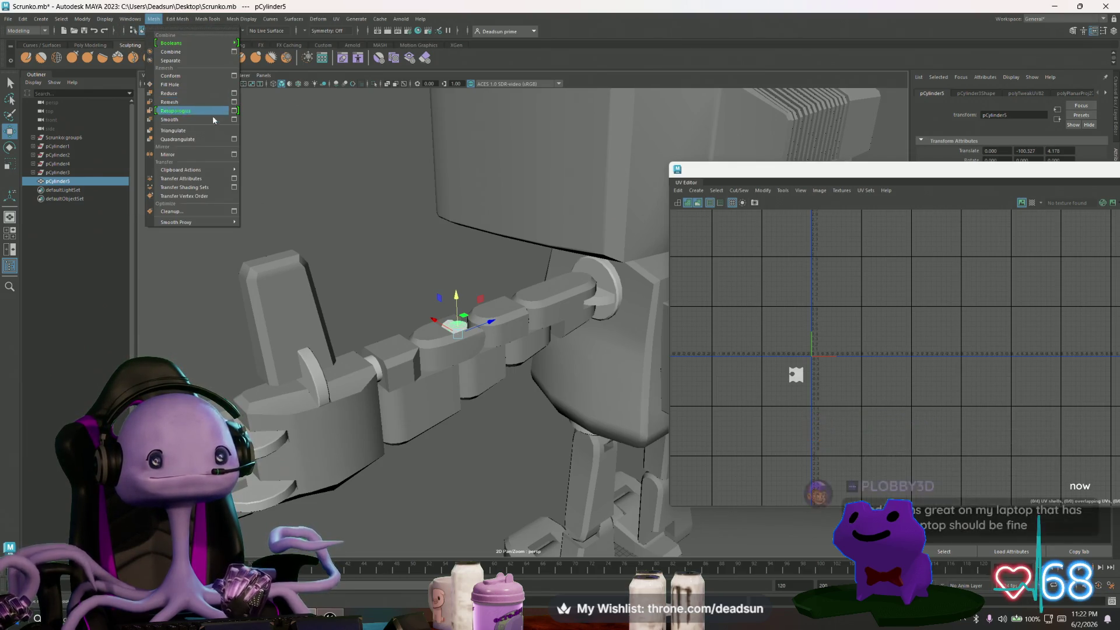
click(234, 154)
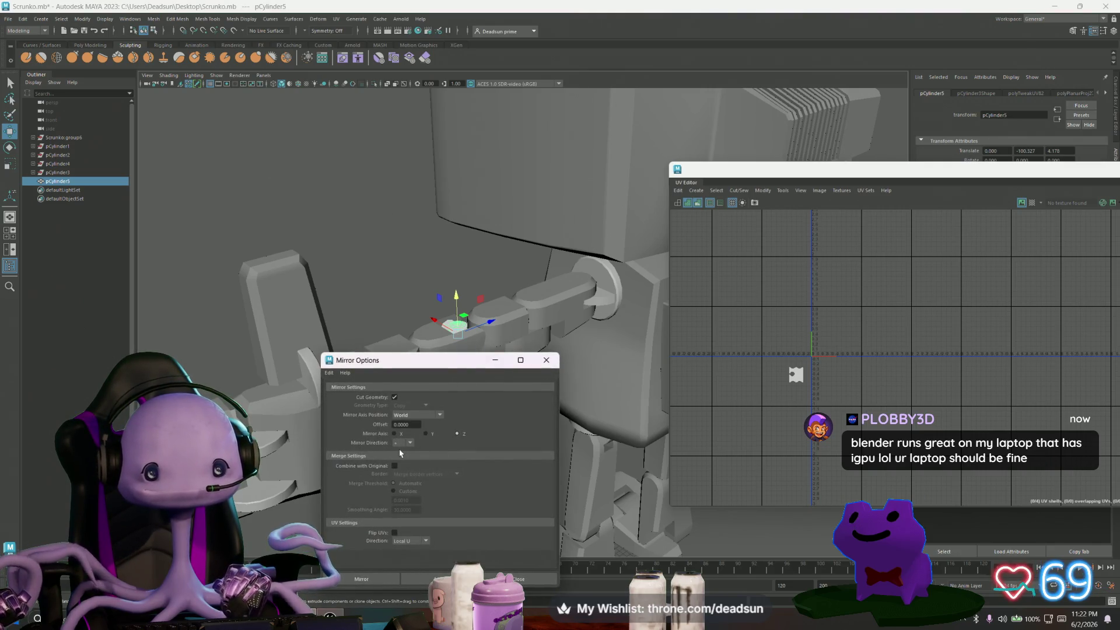
click(420, 579)
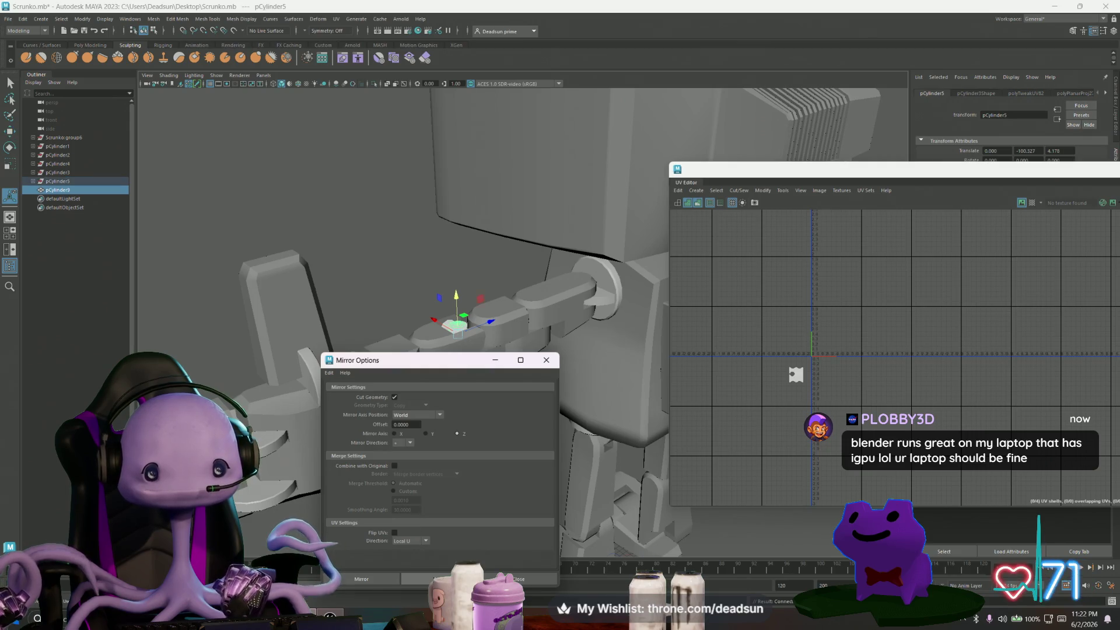
alt+middle_drag(525, 251, 484, 257)
scroll(484, 258, down, 5)
scroll(392, 270, up, 10)
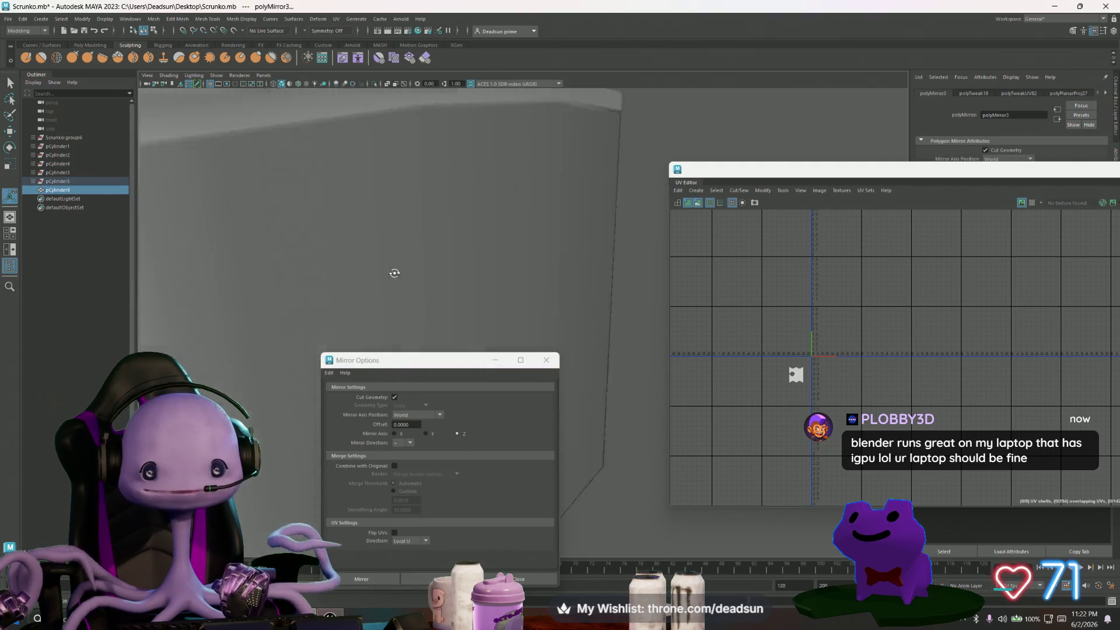
mouse_move(388, 370)
alt+middle_down()
mouse_move(684, 214)
mouse_move(527, 270)
mouse_move(520, 309)
alt+middle_up()
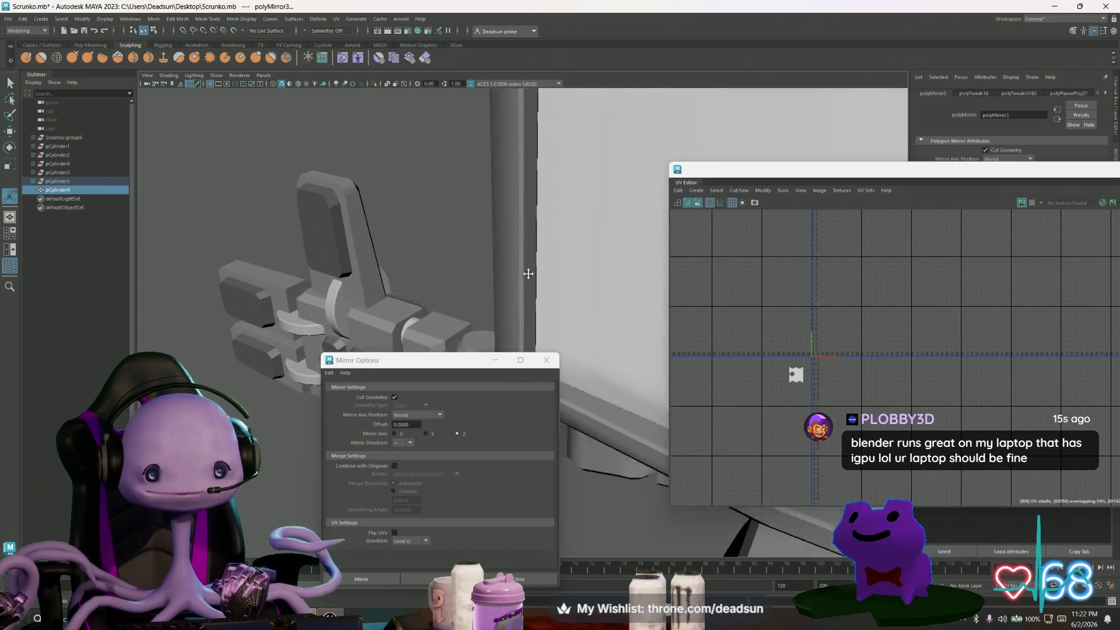
Undo the mirror, reselect pCylinder5, apply Mirror again and close the Mirror Options dialog.
key(ctrl+z)
key(ctrl+z)
key(ctrl+z)
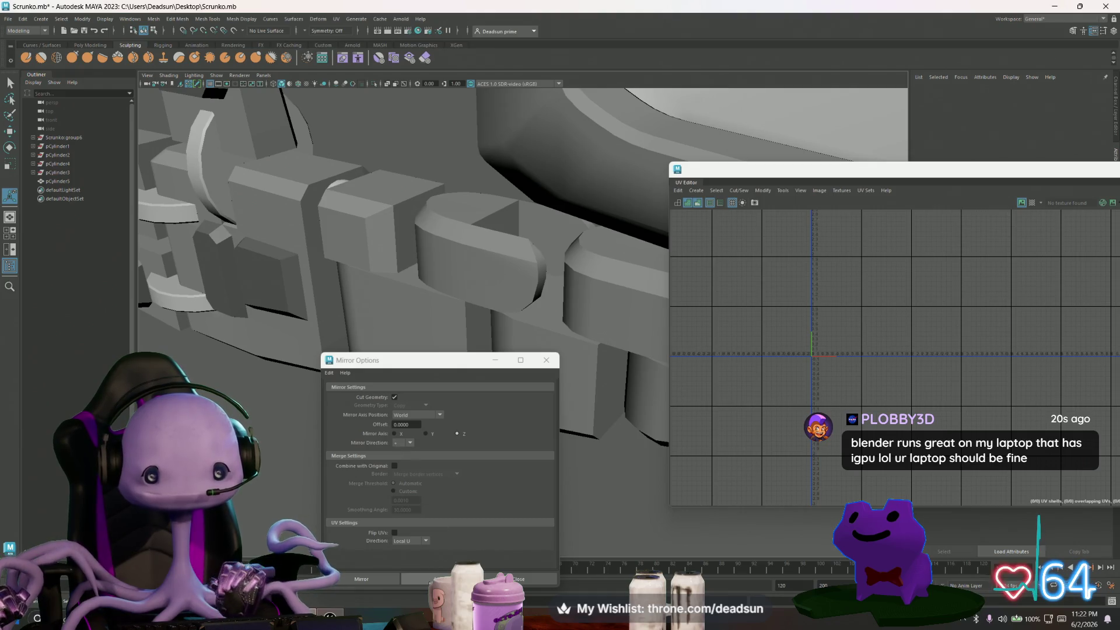
alt+middle_drag(443, 373, 345, 163)
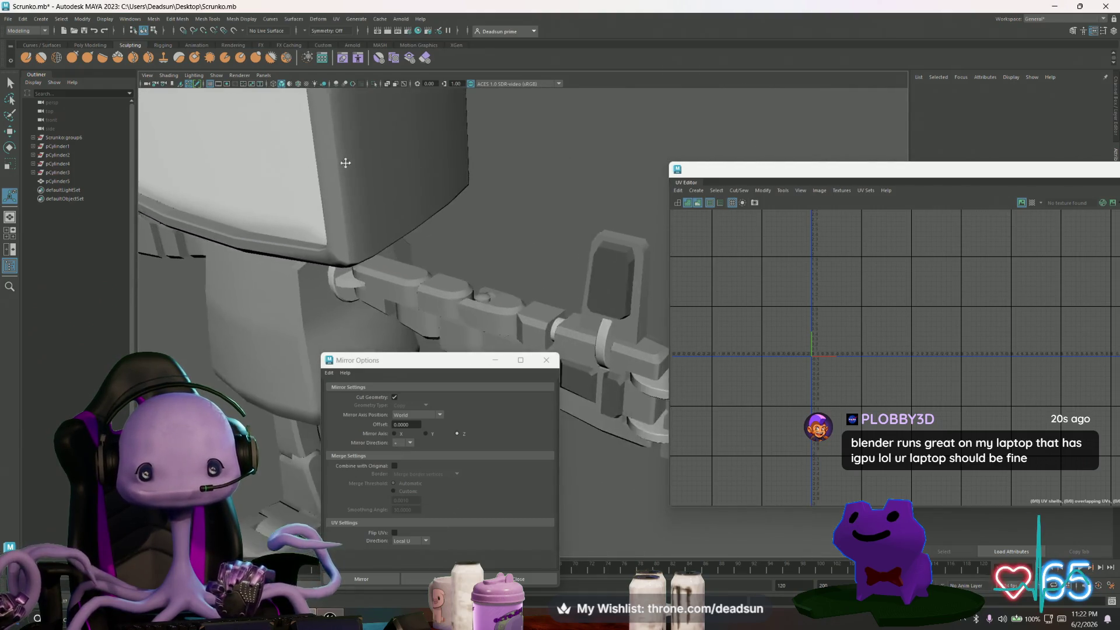
scroll(345, 163, up, 5)
click(397, 265)
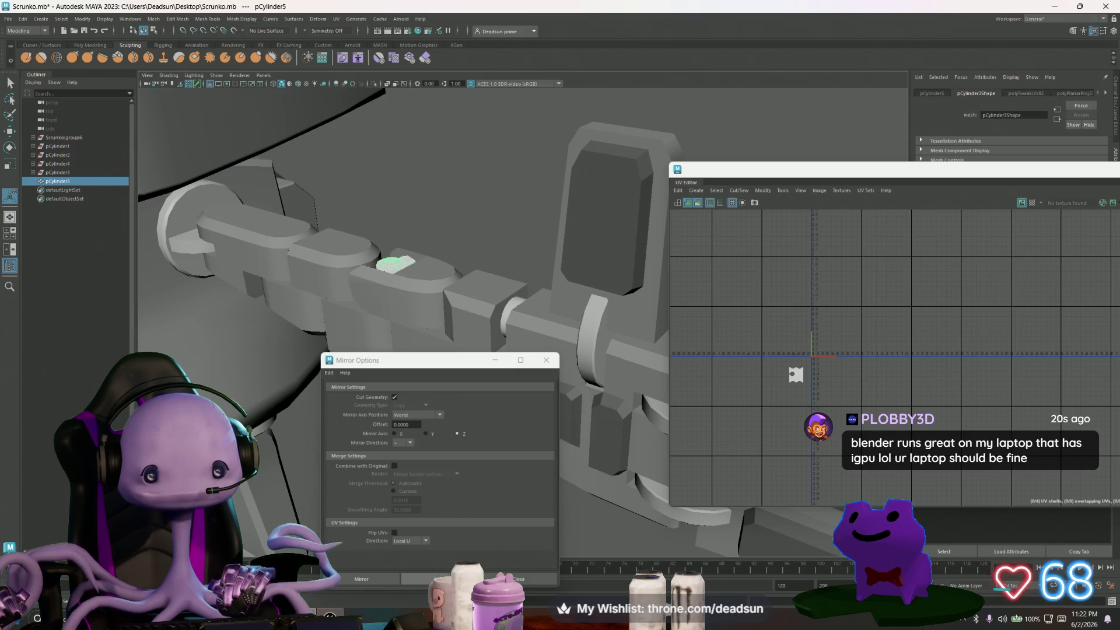
click(440, 578)
click(546, 360)
Orbit in on the chain links to check the mirrored pin pCylinder6.
scroll(387, 330, down, 5)
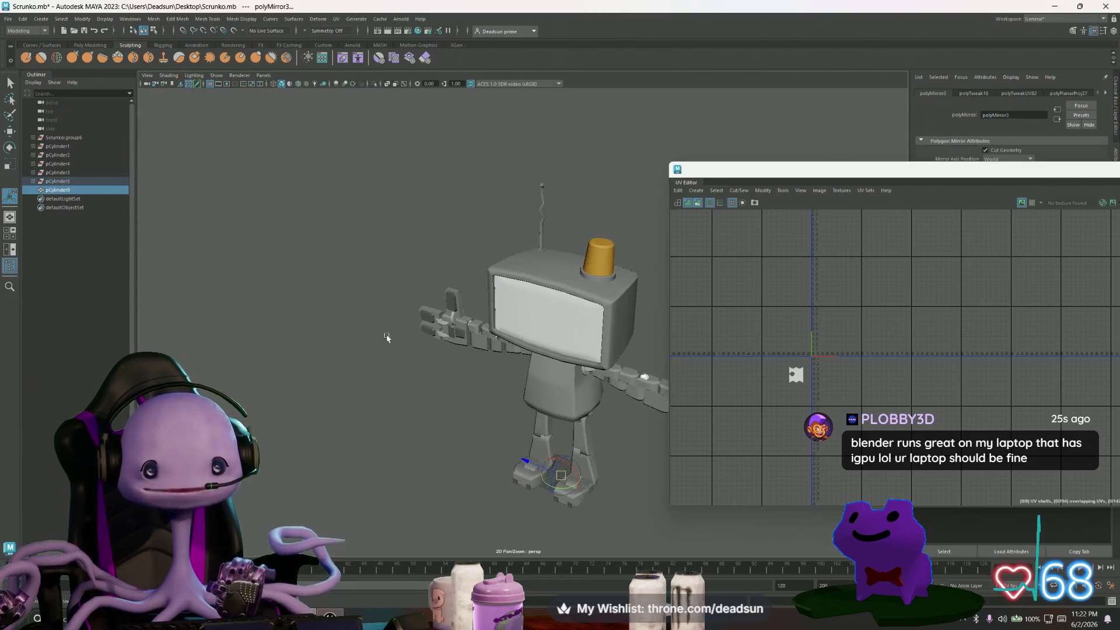
alt+drag(387, 330, 431, 333)
scroll(431, 333, up, 8)
mouse_move(583, 432)
alt+mouse_down()
mouse_move(499, 387)
mouse_move(452, 449)
mouse_move(425, 330)
alt+mouse_up()
click(5, 19)
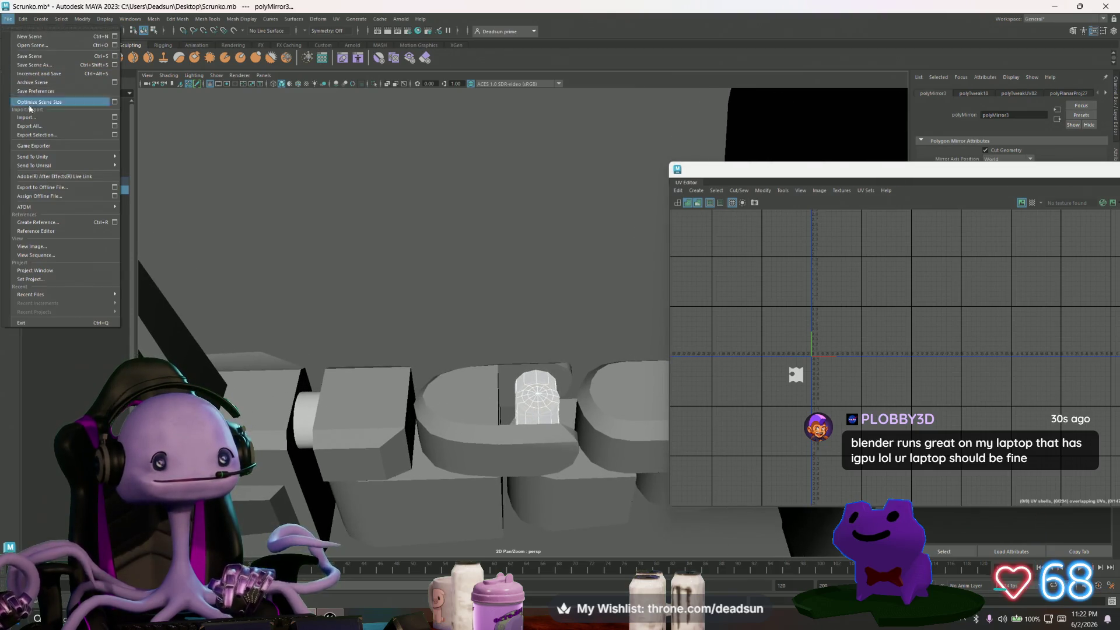
Clear the selection and bring the view close on the chain arm.
click(40, 56)
mouse_move(355, 289)
alt+mouse_down()
mouse_move(284, 244)
mouse_move(405, 333)
mouse_move(507, 388)
alt+mouse_up()
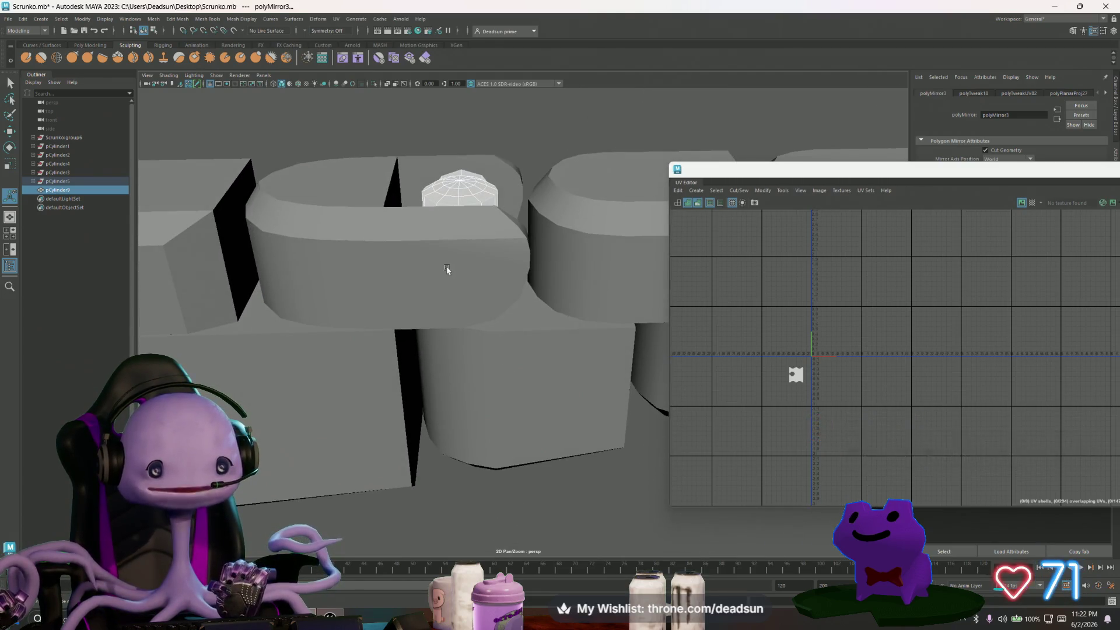
click(533, 124)
mouse_move(515, 225)
alt+right_down()
mouse_move(514, 255)
mouse_move(492, 280)
mouse_move(511, 276)
alt+right_up()
alt+drag(511, 276, 248, 308)
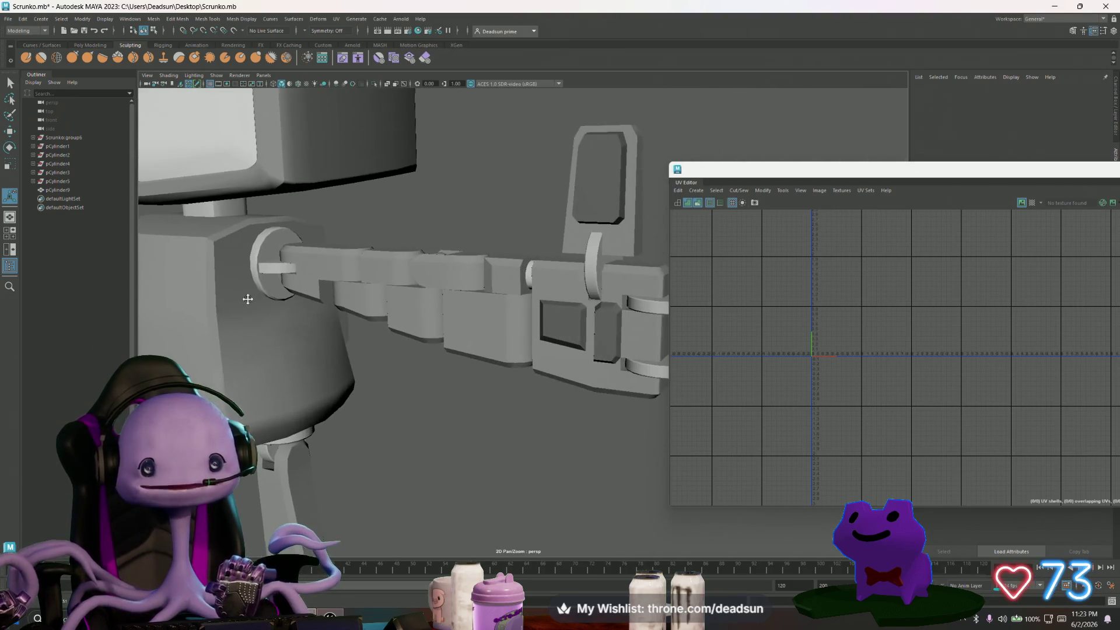
alt+right_drag(247, 307, 443, 307)
alt+drag(443, 308, 422, 315)
mouse_move(422, 315)
alt+middle_down()
mouse_move(512, 290)
mouse_move(480, 330)
alt+middle_up()
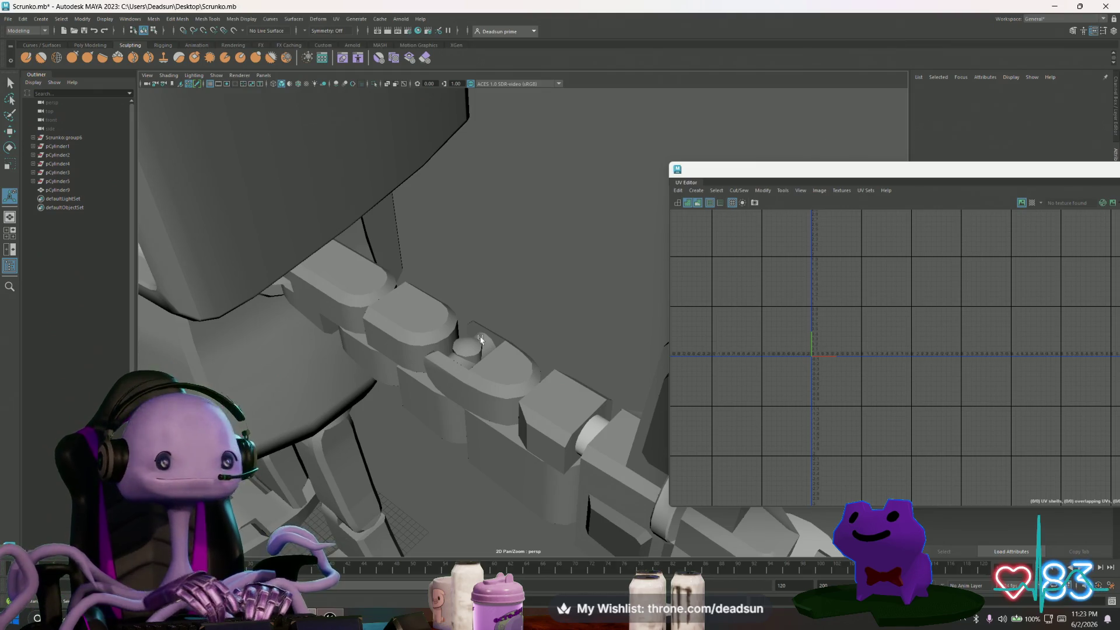
Select pCylinder7, switch it to UV mode and marquee-select its whole UV shell.
mouse_move(402, 335)
alt+mouse_down()
mouse_move(357, 320)
mouse_move(392, 297)
alt+mouse_up()
scroll(501, 304, up, 5)
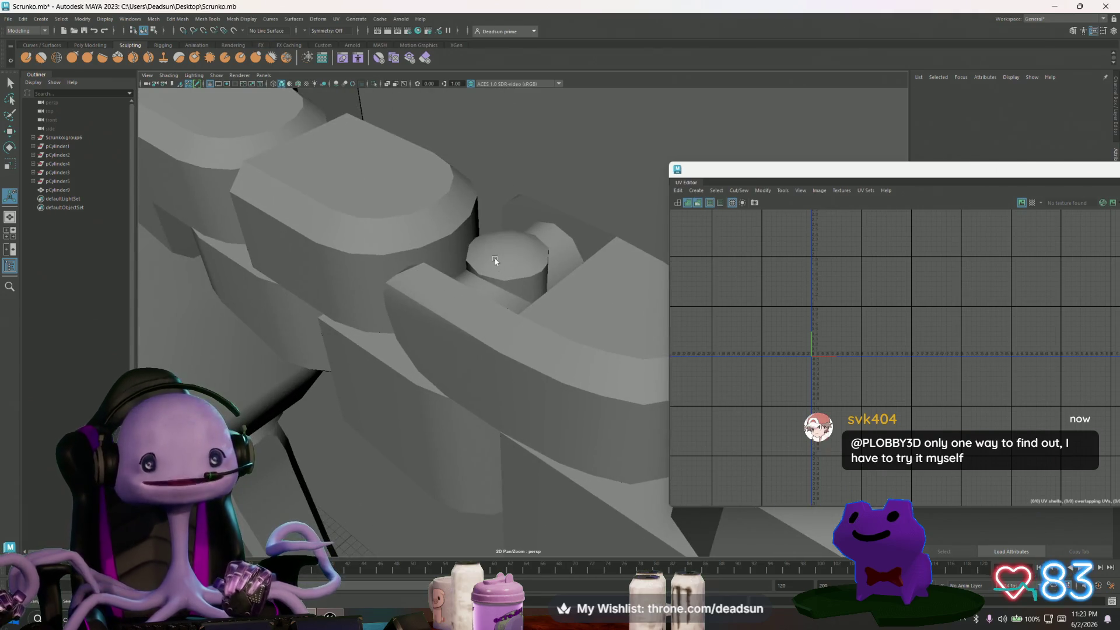
click(502, 305)
right_drag(790, 375, 785, 361)
drag(798, 390, 809, 410)
Select the other peg's UVs and move its shell up toward the first peg's shell.
key(w)
scroll(215, 291, down, 5)
mouse_move(215, 291)
alt+mouse_down()
mouse_move(233, 274)
mouse_move(227, 245)
alt+mouse_up()
scroll(227, 233, up, 5)
click(210, 227)
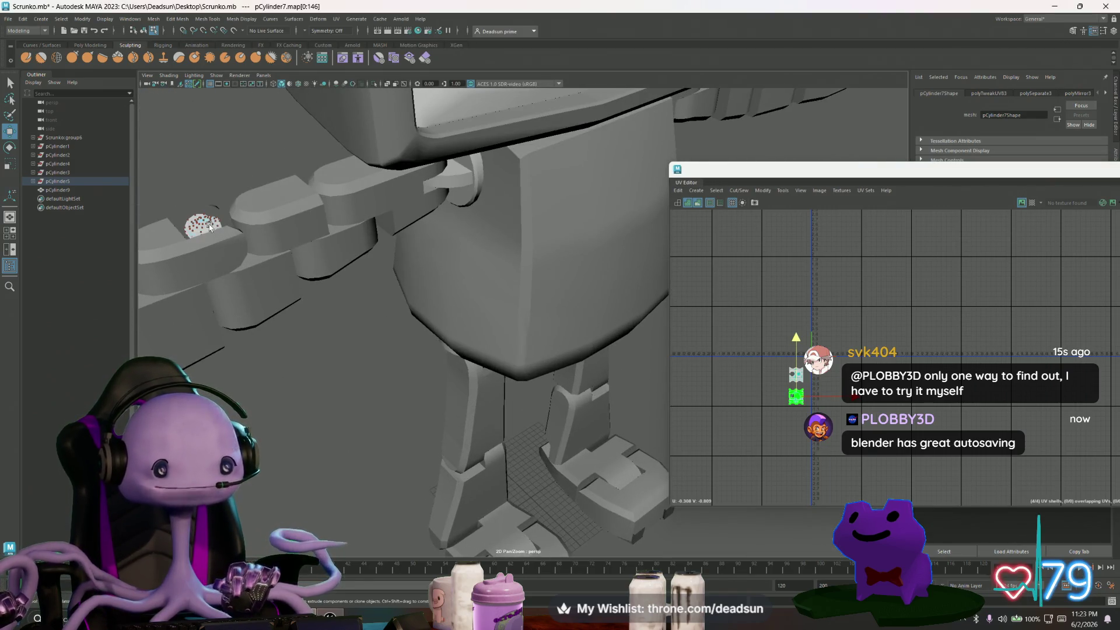
scroll(792, 390, up, 5)
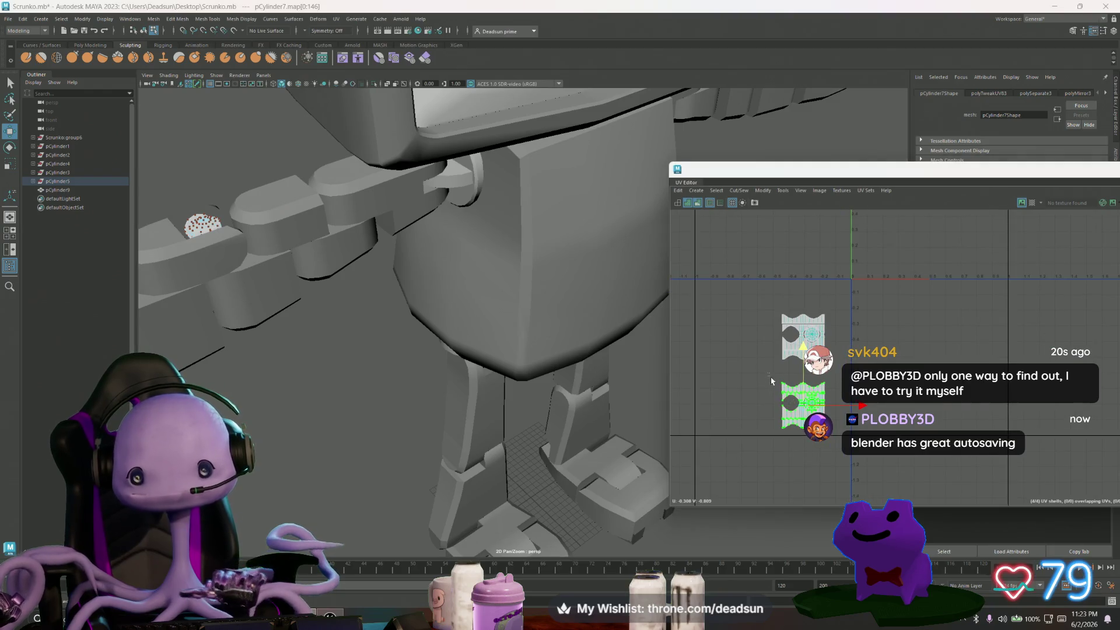
drag(803, 347, 812, 333)
Zoom out the UV Editor, select the lower shell's UVs and reselect the mirrored right-arm peg.
alt+right_drag(761, 363, 702, 362)
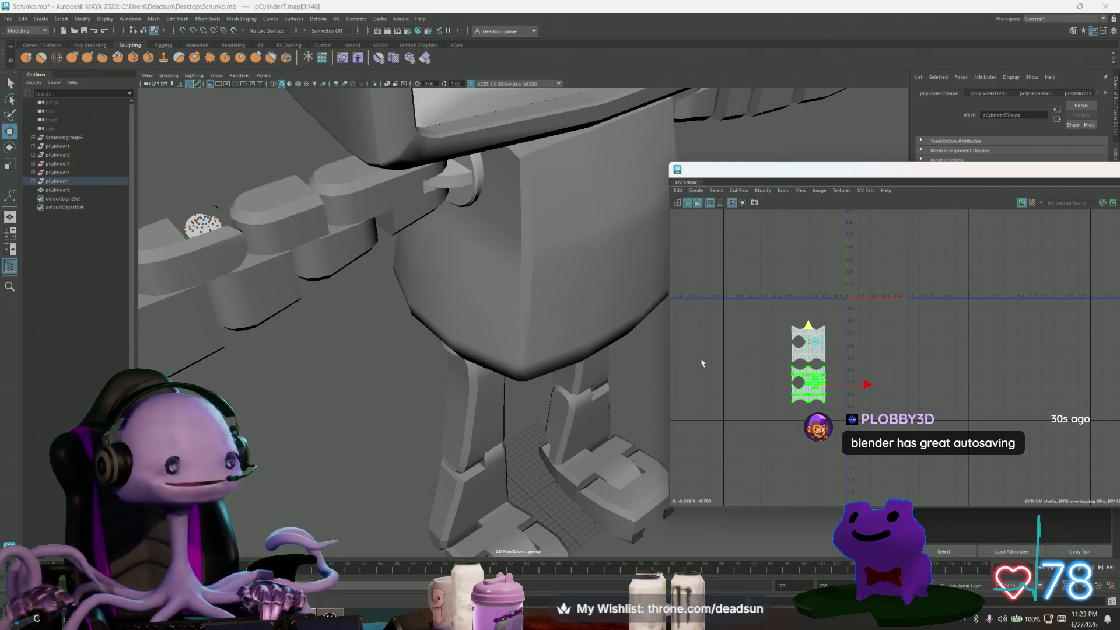
scroll(767, 396, up, 3)
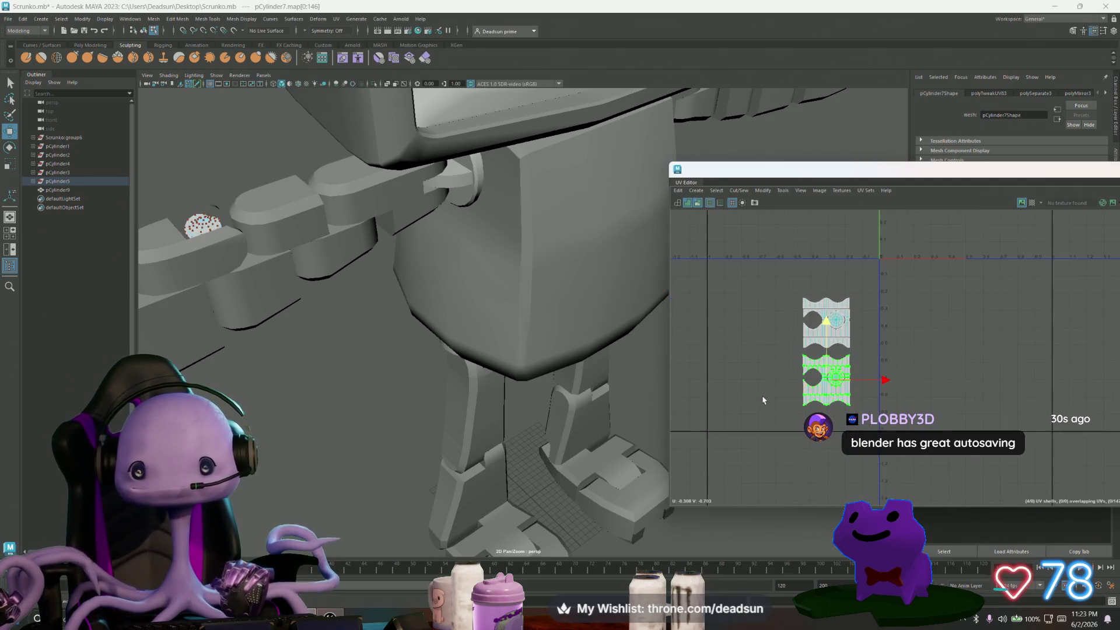
drag(771, 379, 823, 376)
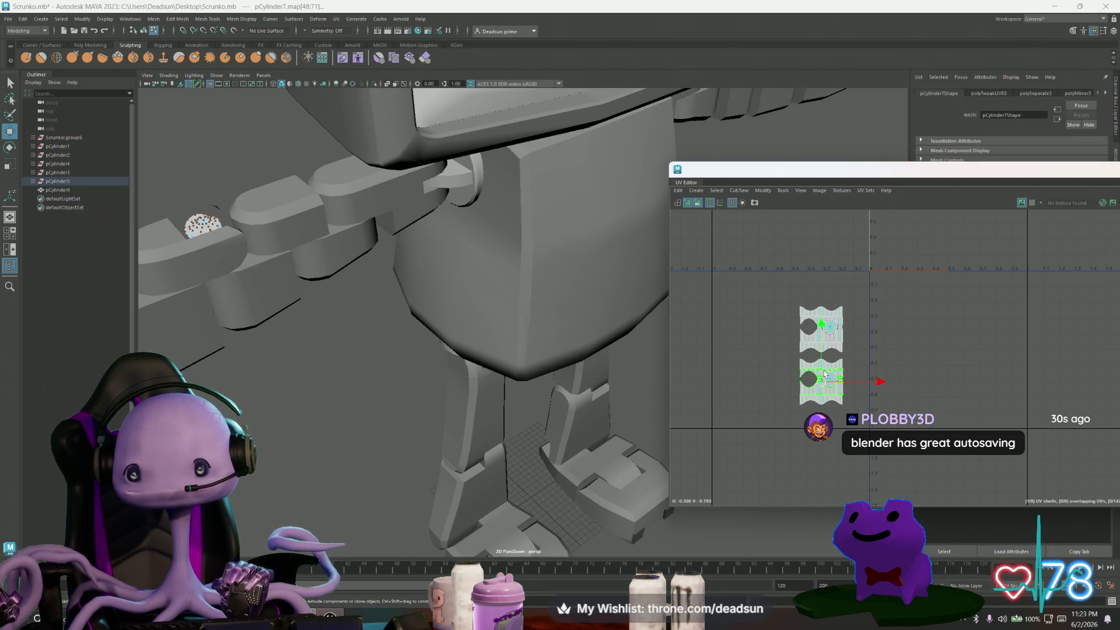
scroll(793, 391, up, 1)
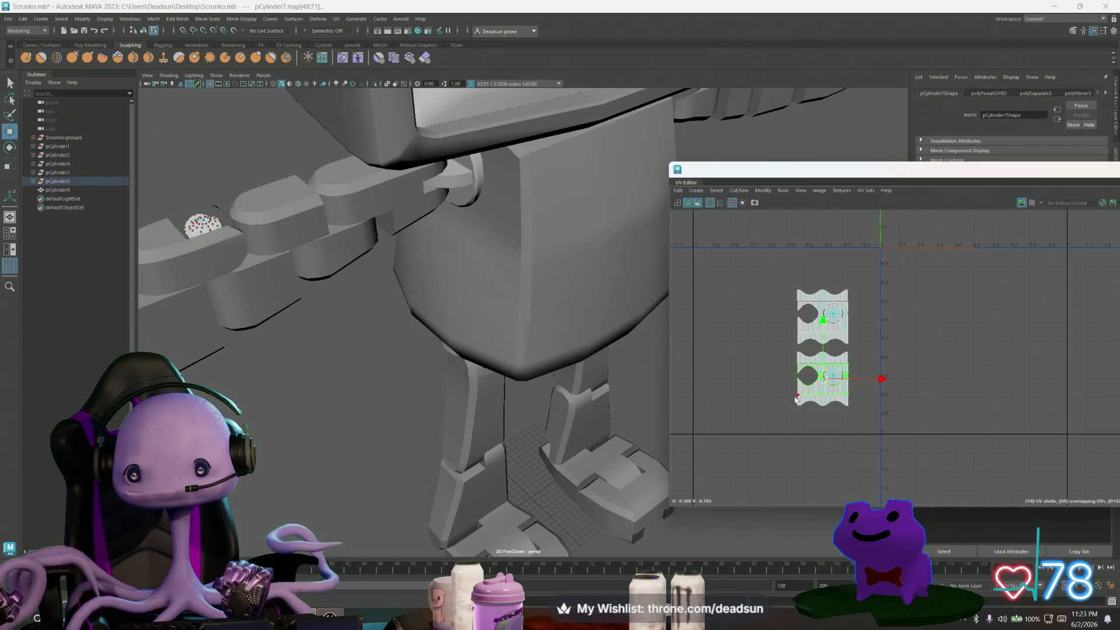
scroll(402, 342, down, 5)
mouse_move(420, 344)
alt+mouse_down()
mouse_move(406, 278)
mouse_move(445, 323)
alt+mouse_up()
scroll(446, 324, down, 3)
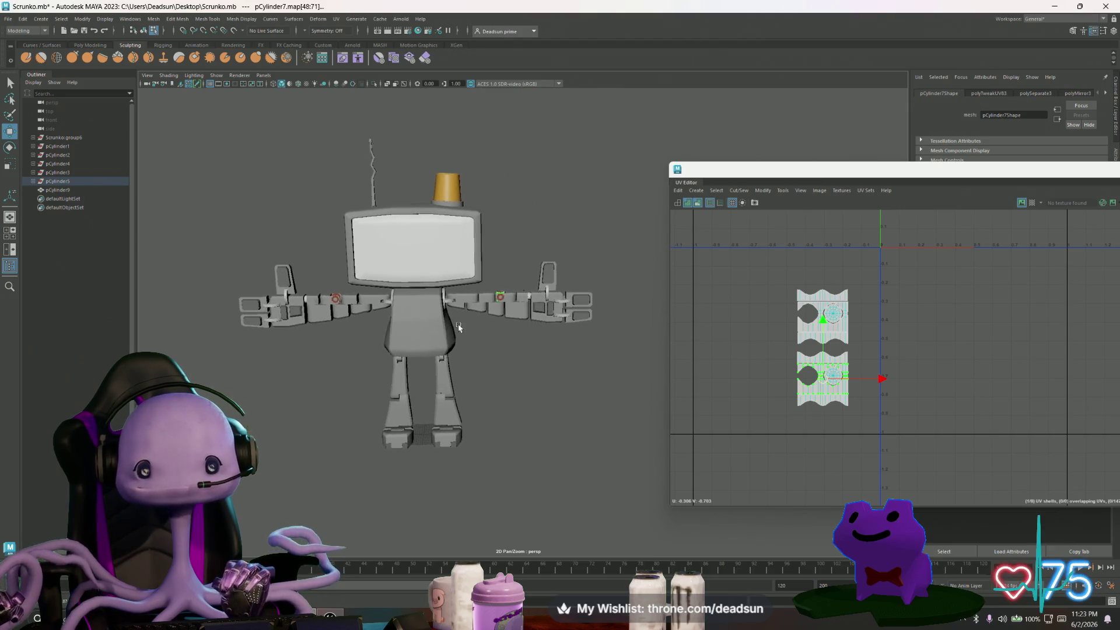
click(541, 286)
click(445, 189)
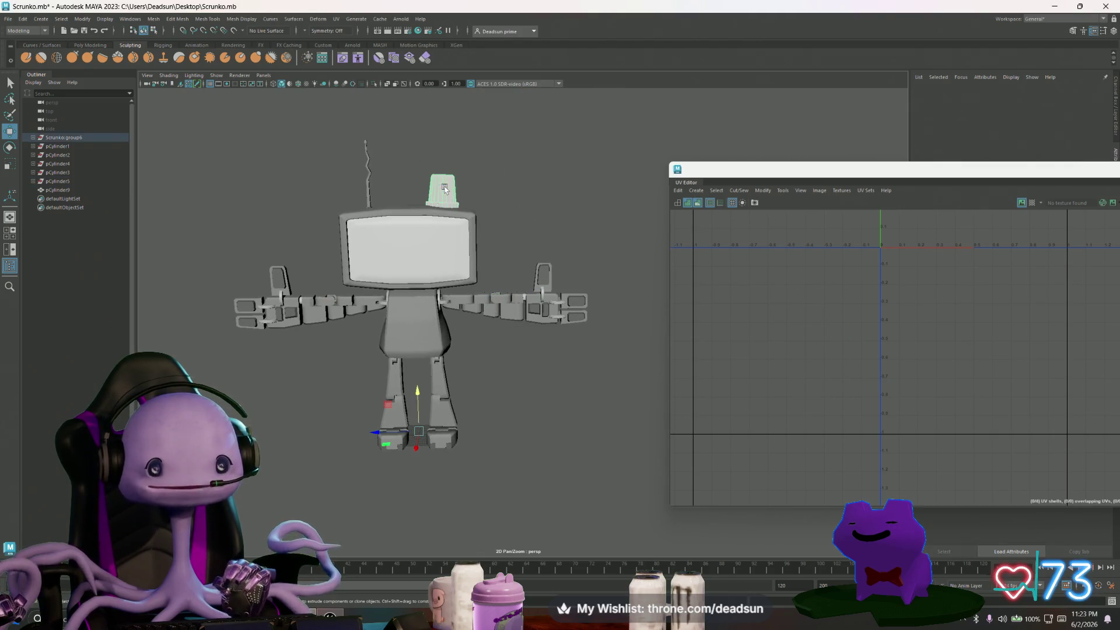
Tumble around the head's gold cup, then marquee-select the entire robot to load all its UVs.
scroll(500, 221, up, 6)
mouse_move(514, 256)
alt+mouse_down()
mouse_move(532, 295)
mouse_move(504, 343)
mouse_move(356, 267)
alt+mouse_up()
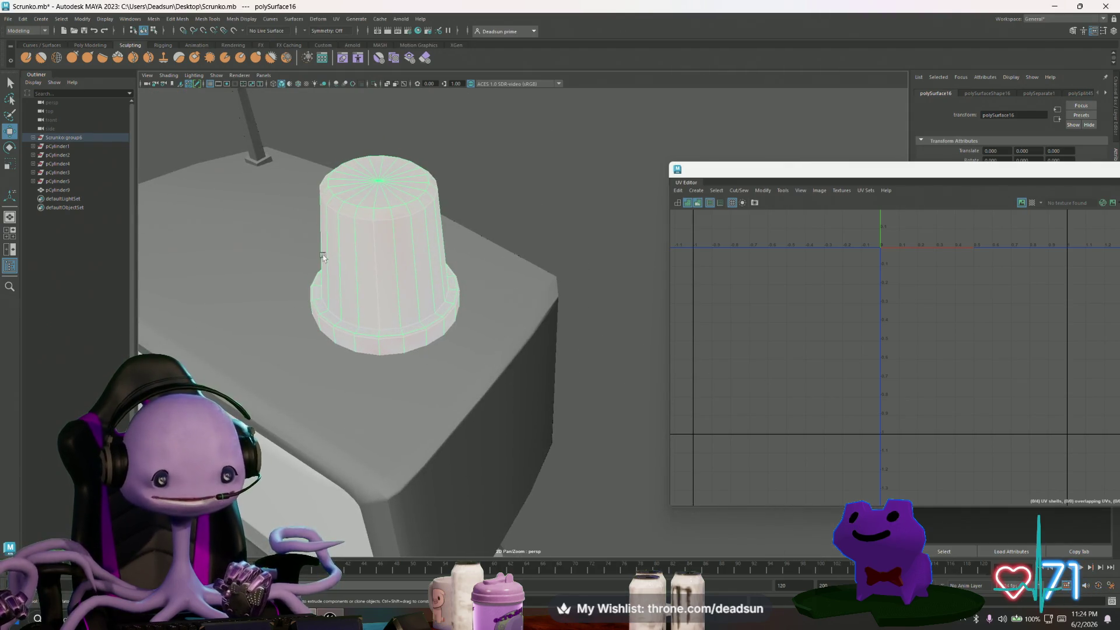
mouse_move(349, 216)
alt+mouse_down()
mouse_move(337, 296)
mouse_move(415, 215)
alt+mouse_up()
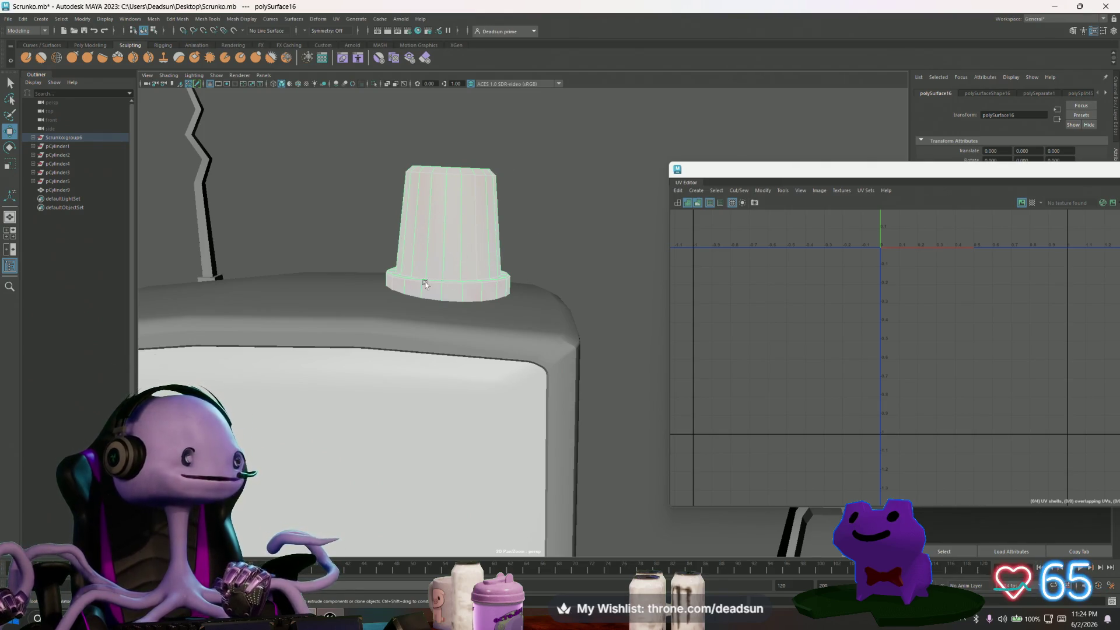
scroll(475, 293, down, 6)
mouse_move(476, 293)
alt+mouse_down()
mouse_move(468, 417)
mouse_move(464, 387)
mouse_move(409, 334)
alt+mouse_up()
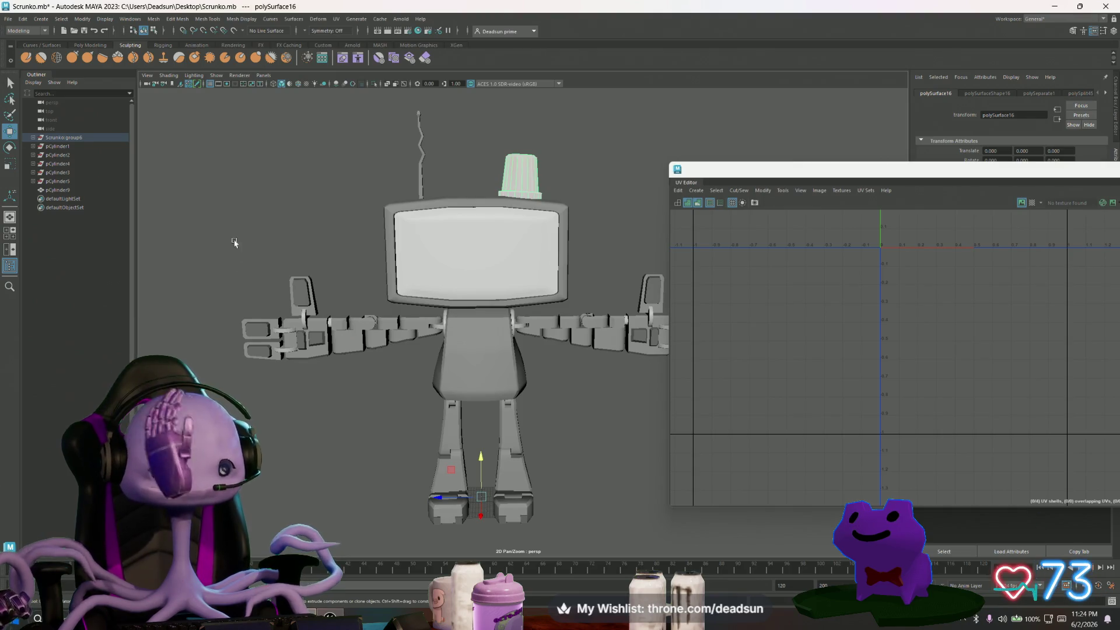
drag(235, 136, 764, 344)
scroll(864, 393, down, 2)
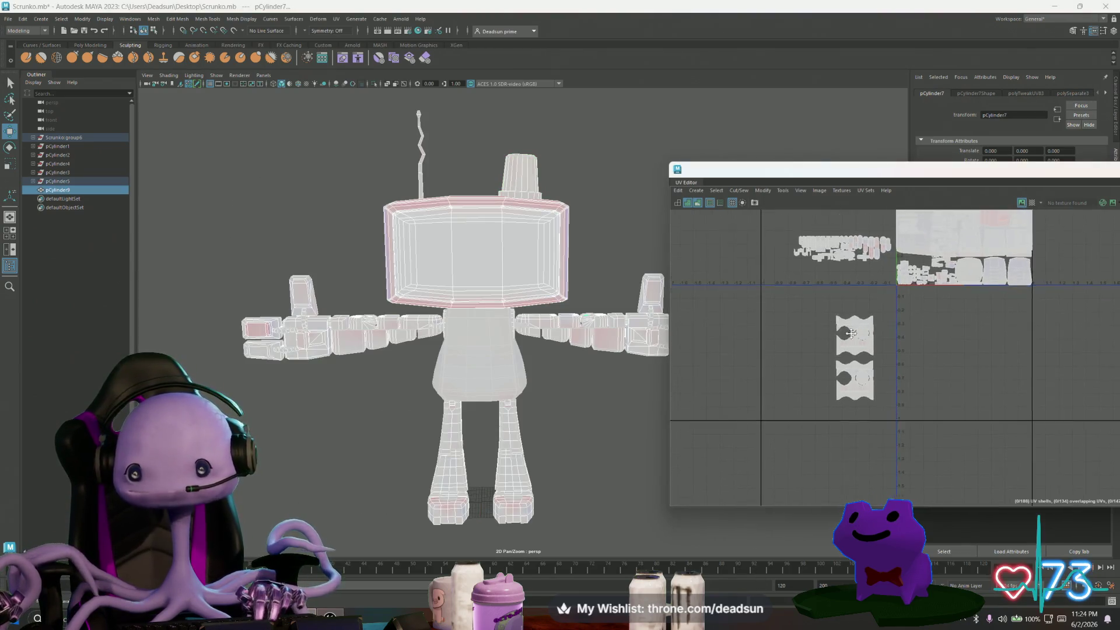
Turn off UV distortion shading and the image display in the UV Editor.
right_drag(803, 428, 834, 408)
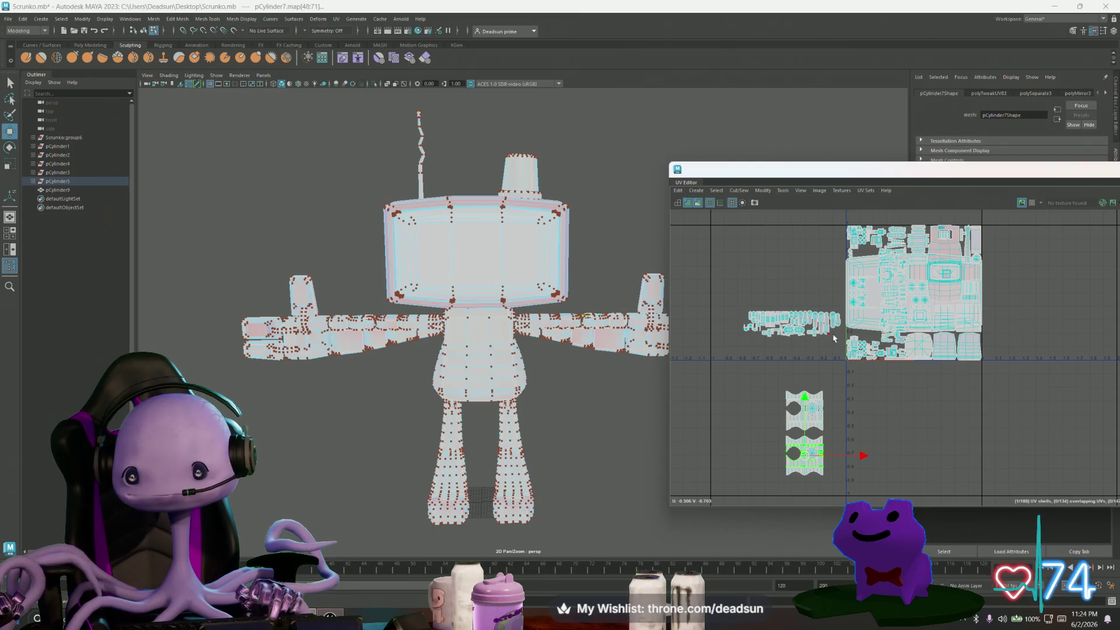
click(799, 190)
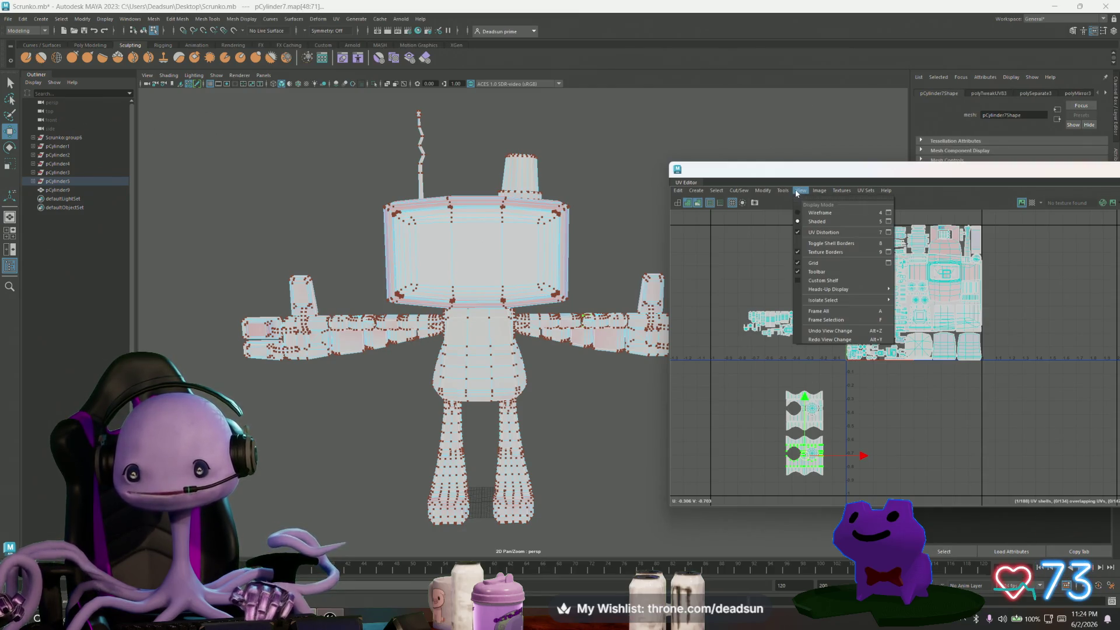
click(824, 232)
click(819, 191)
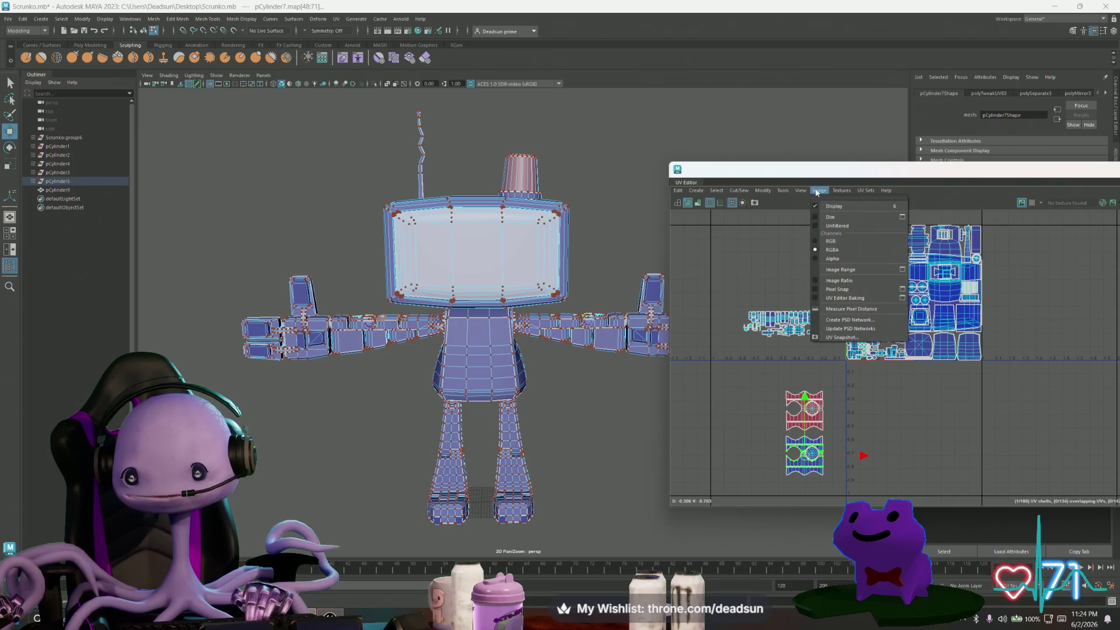
click(789, 278)
Select the whole robot, clear the UV selection, and box-select the red shell below the tile.
scroll(789, 278, up, 3)
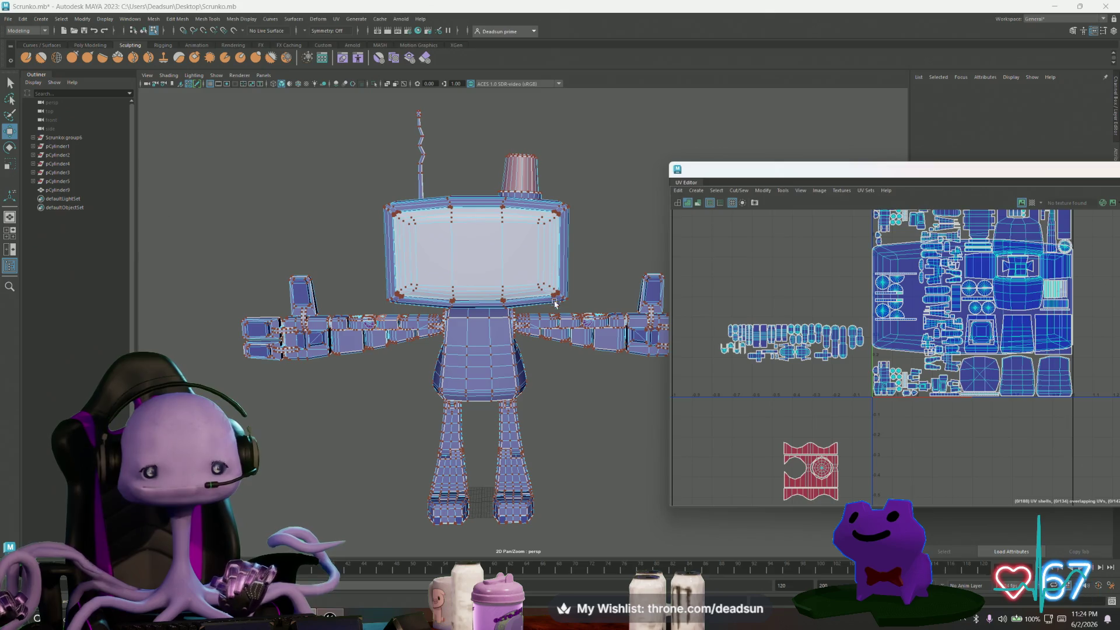
scroll(554, 303, down, 3)
drag(355, 175, 671, 519)
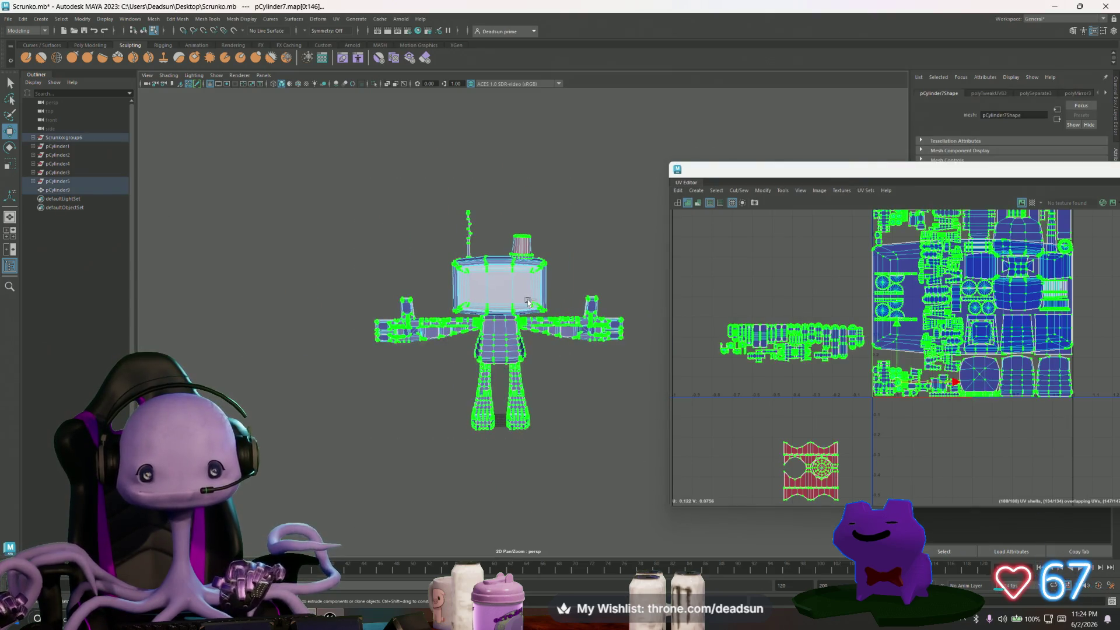
right_click(877, 259)
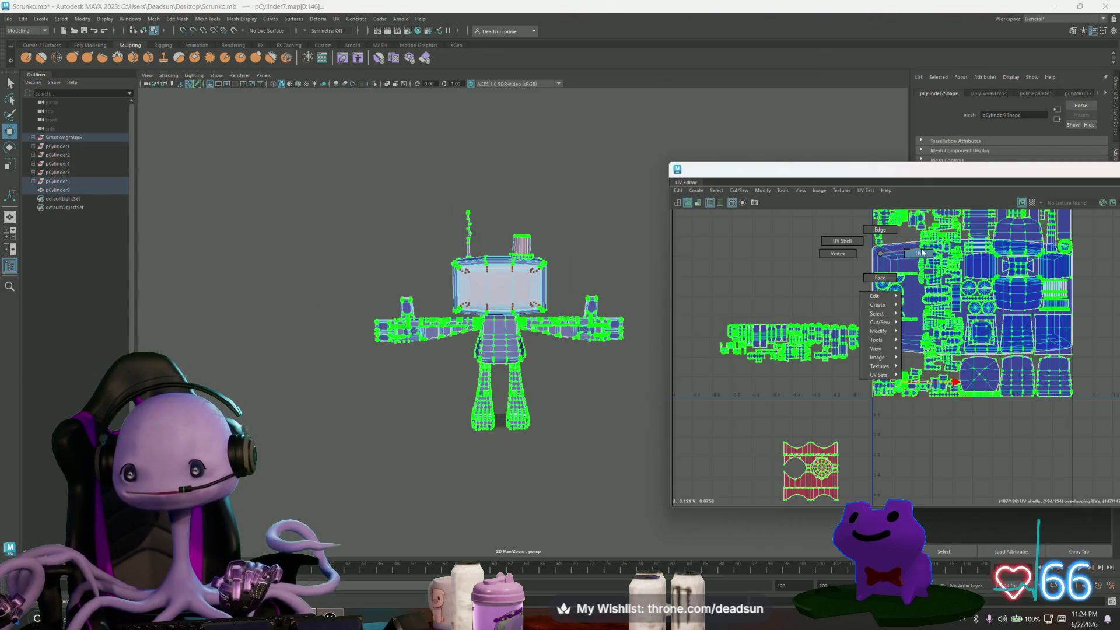
click(808, 313)
alt+middle_drag(822, 472, 785, 378)
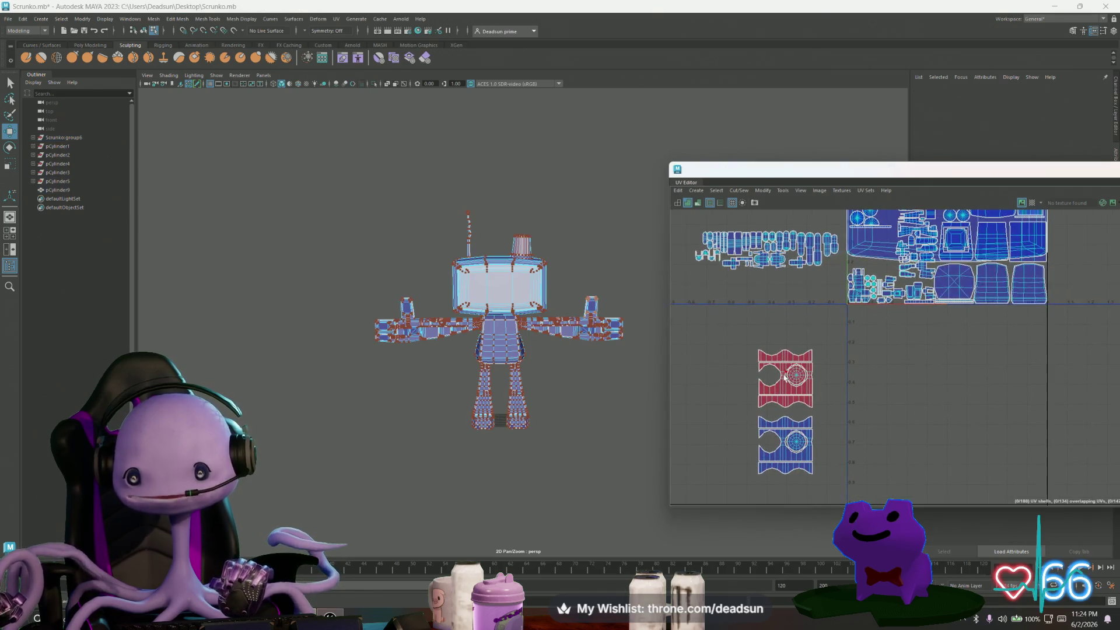
drag(733, 332, 838, 412)
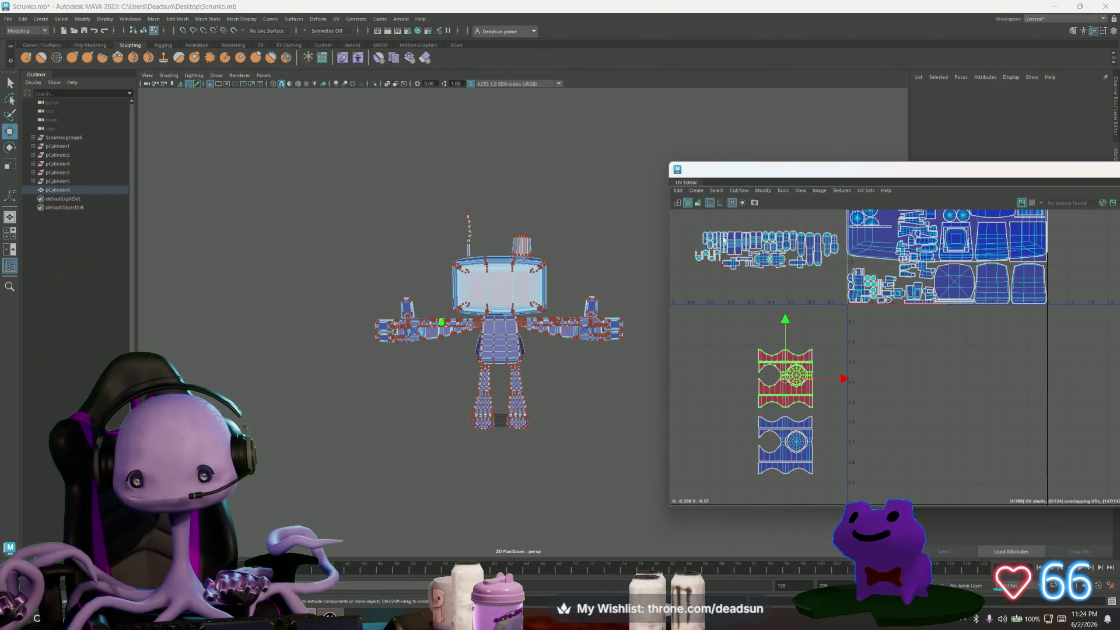
click(771, 191)
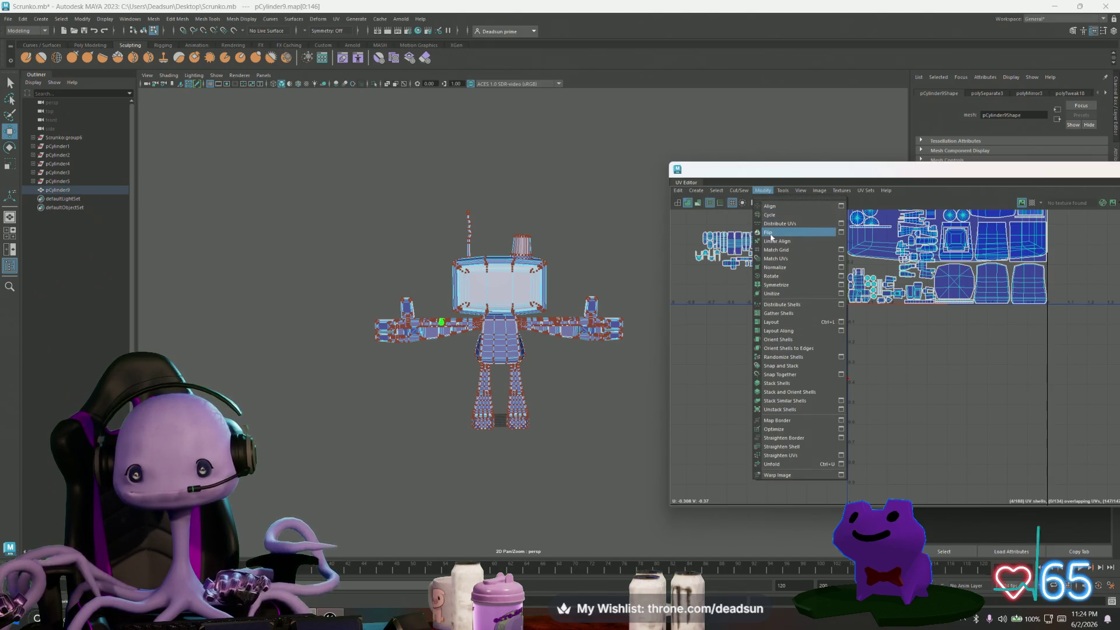
Flip the red cap shell, place it beside the lower cap shell, and scale both down.
click(767, 232)
alt+middle_drag(761, 481, 797, 402)
drag(776, 357, 874, 474)
scroll(937, 485, down, 1)
alt+middle_drag(937, 484, 874, 408)
shift+click(810, 395)
key(r)
drag(810, 394, 761, 402)
Move the green shell up beside the other shells and scale it down further.
scroll(557, 391, up, 1)
alt+middle_drag(558, 391, 534, 423)
scroll(852, 408, down, 2)
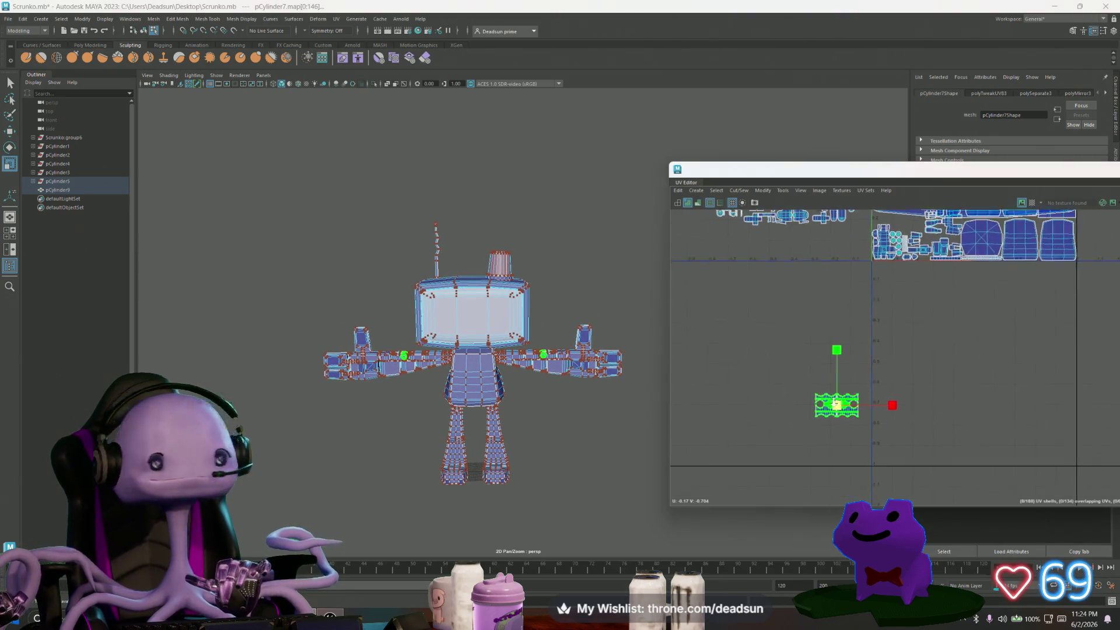
alt+middle_drag(834, 402, 850, 445)
key(w)
mouse_move(850, 444)
mouse_down()
mouse_move(842, 392)
mouse_move(855, 282)
mouse_up()
scroll(855, 264, up, 2)
scroll(856, 263, up, 2)
key(r)
mouse_move(863, 324)
mouse_down()
mouse_move(821, 328)
mouse_move(746, 266)
mouse_move(746, 319)
mouse_up()
key(w)
key(r)
Select the face mesh's UV shell in the UV Editor.
mouse_move(659, 357)
alt+mouse_down()
mouse_move(402, 393)
mouse_move(752, 461)
mouse_move(575, 448)
mouse_move(586, 414)
mouse_move(524, 379)
mouse_move(583, 350)
alt+mouse_up()
scroll(588, 410, up, 5)
scroll(864, 261, down, 3)
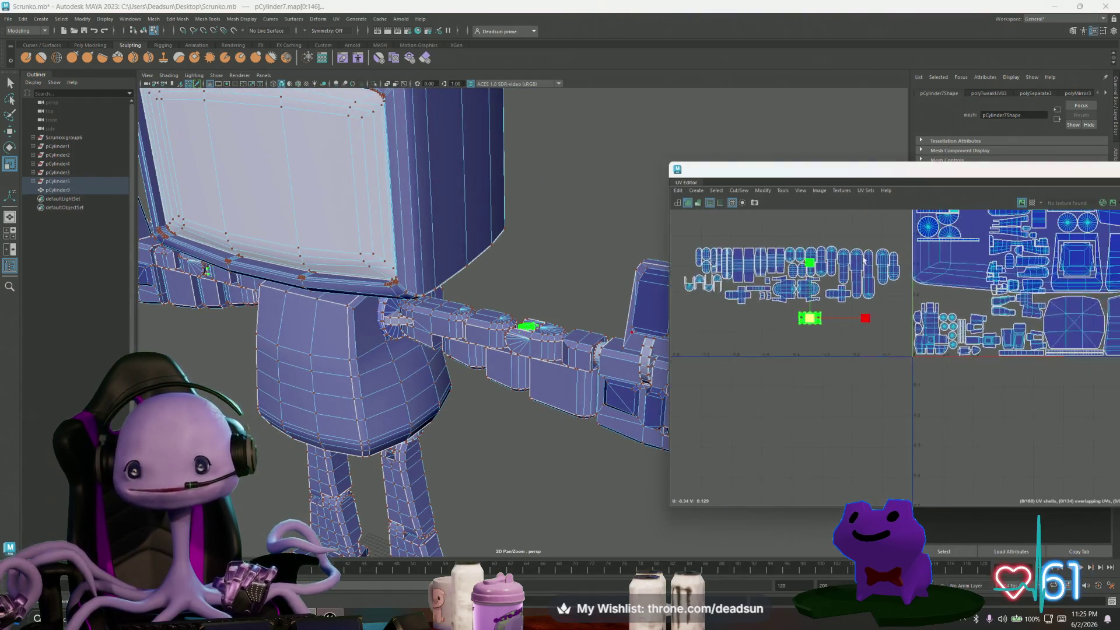
scroll(864, 260, up, 3)
click(863, 347)
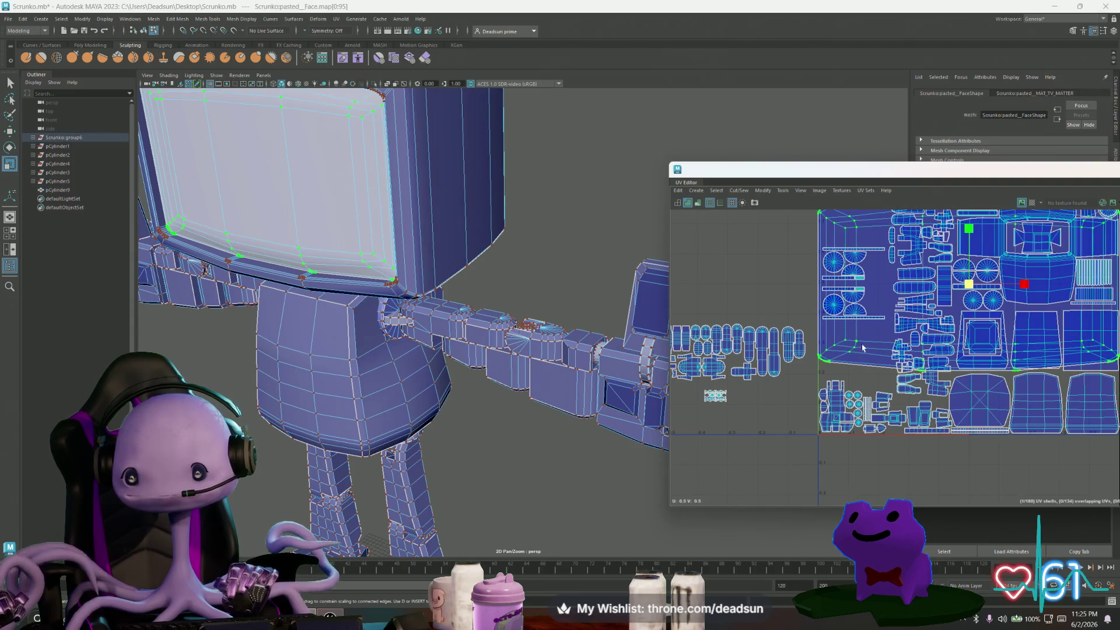
scroll(851, 357, down, 3)
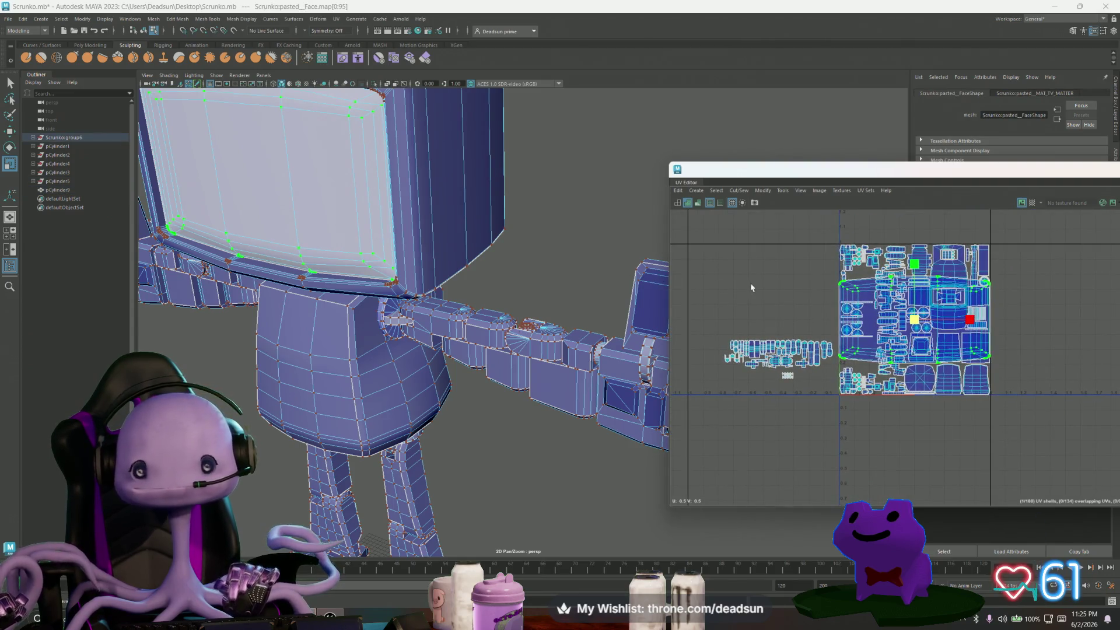
click(789, 305)
click(878, 332)
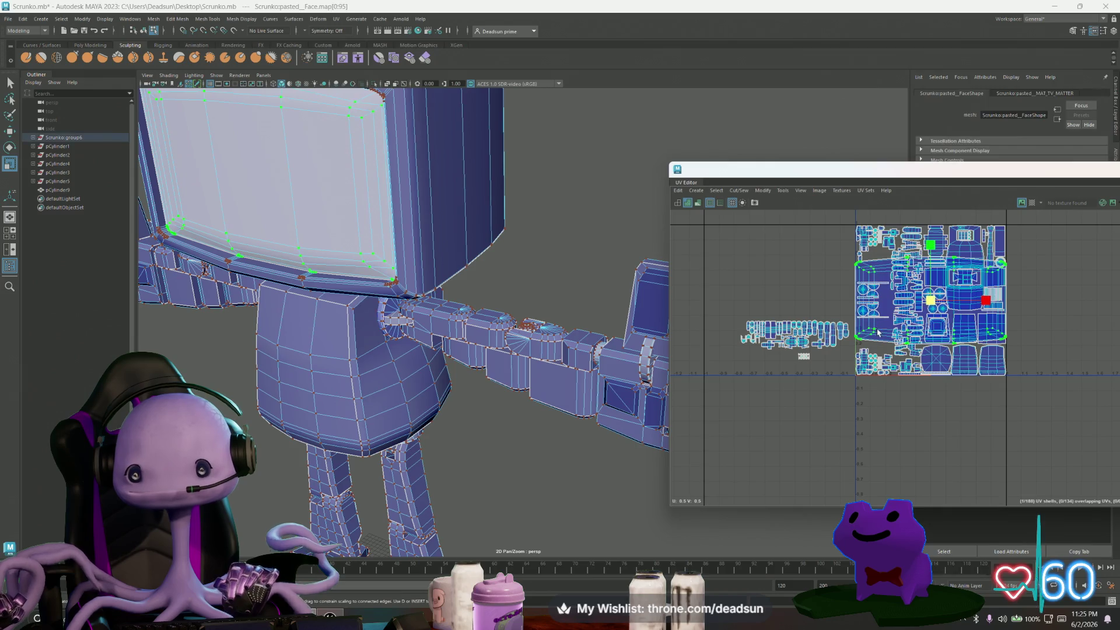
scroll(330, 342, down, 3)
scroll(360, 259, up, 1)
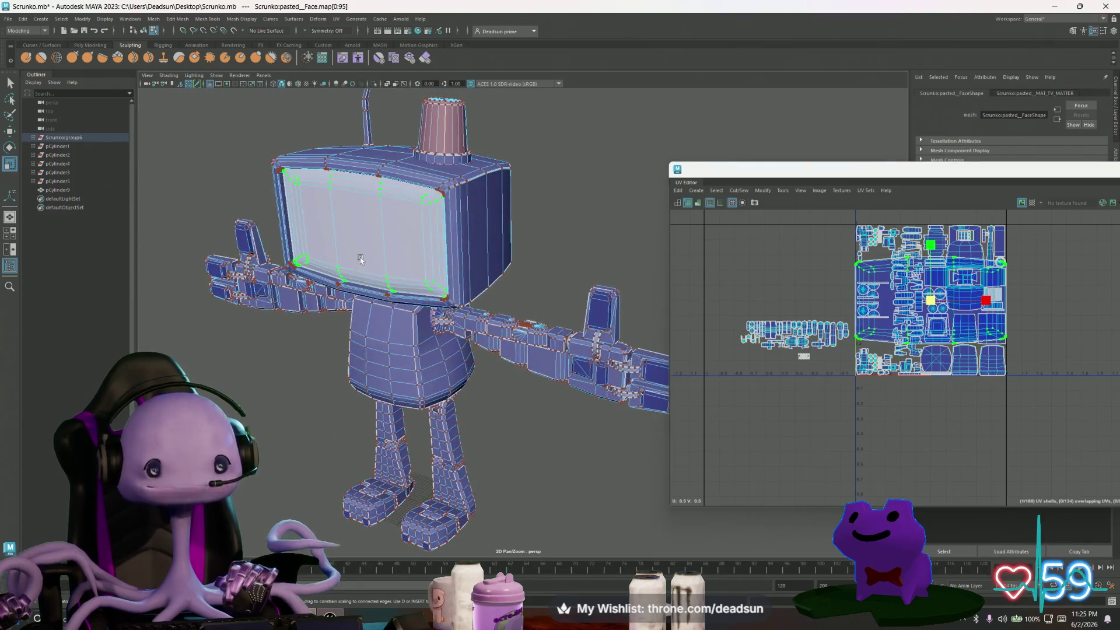
scroll(445, 366, up, 5)
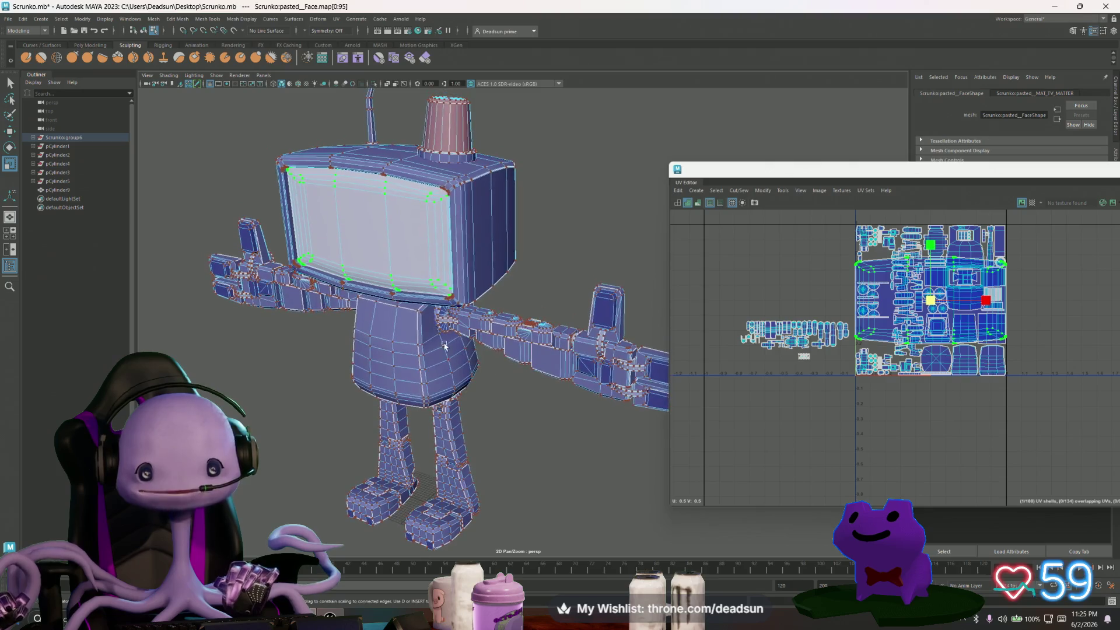
Marquee-select all robot meshes except the TV screen and switch to UV component editing.
scroll(819, 340, up, 1)
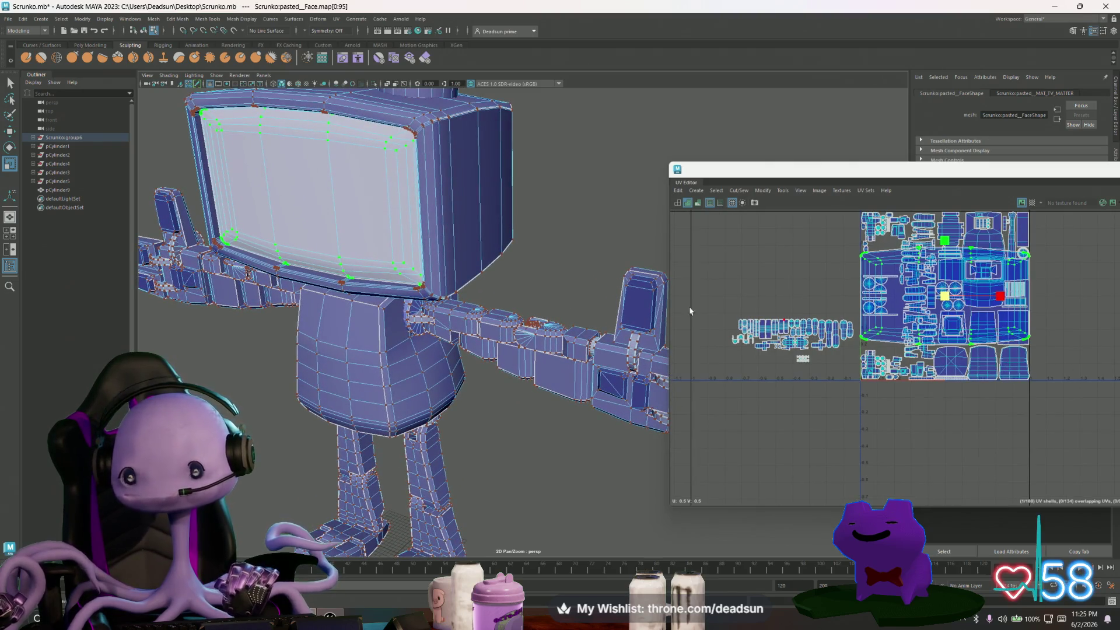
right_drag(463, 248, 409, 227)
scroll(362, 242, down, 3)
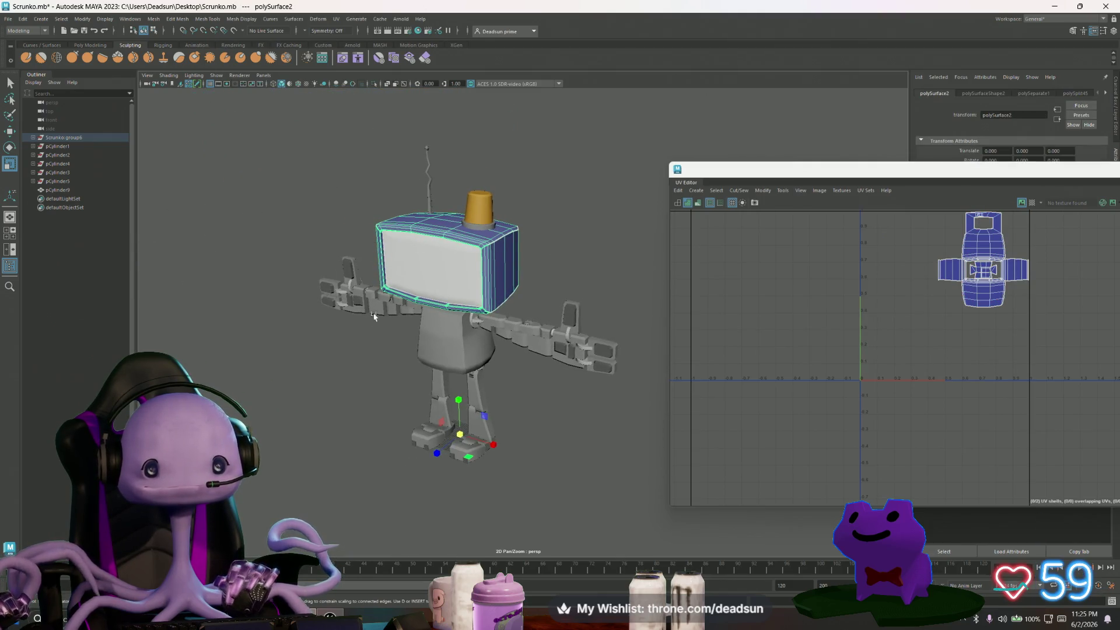
mouse_move(374, 316)
alt+mouse_down()
mouse_move(410, 301)
mouse_move(345, 305)
alt+mouse_up()
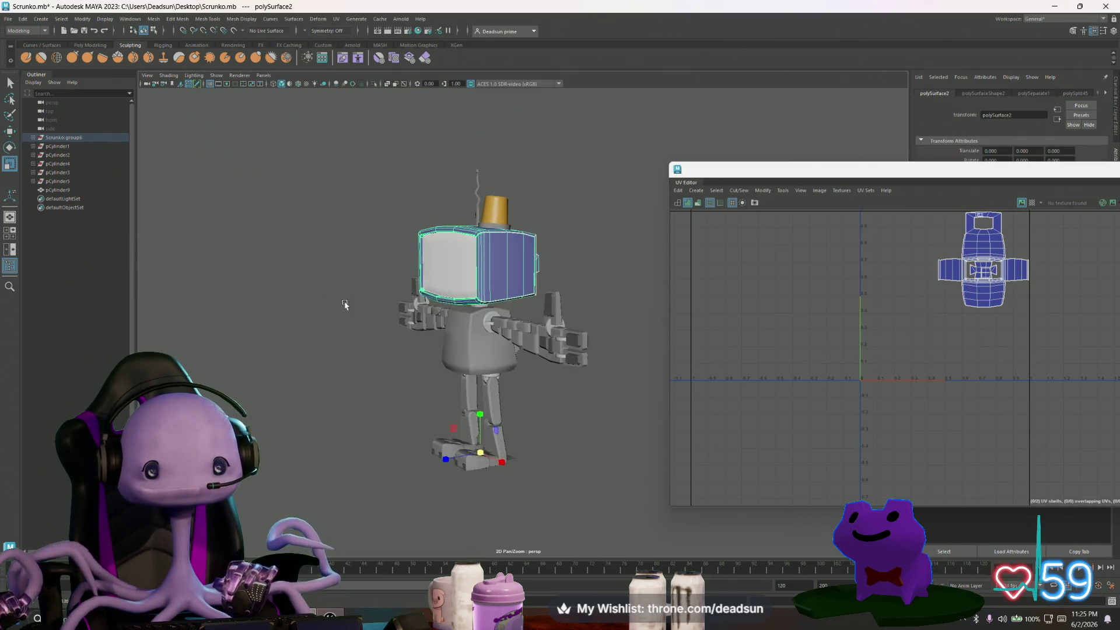
drag(285, 145, 660, 556)
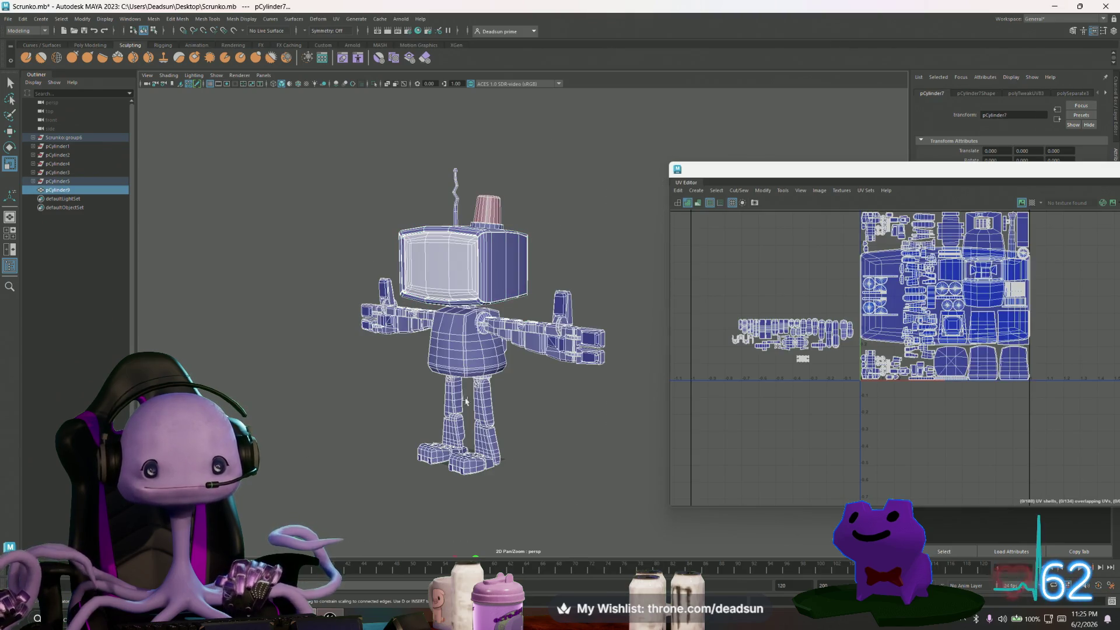
ctrl+click(447, 284)
alt+right_drag(804, 378, 1042, 471)
alt+middle_drag(848, 293, 874, 322)
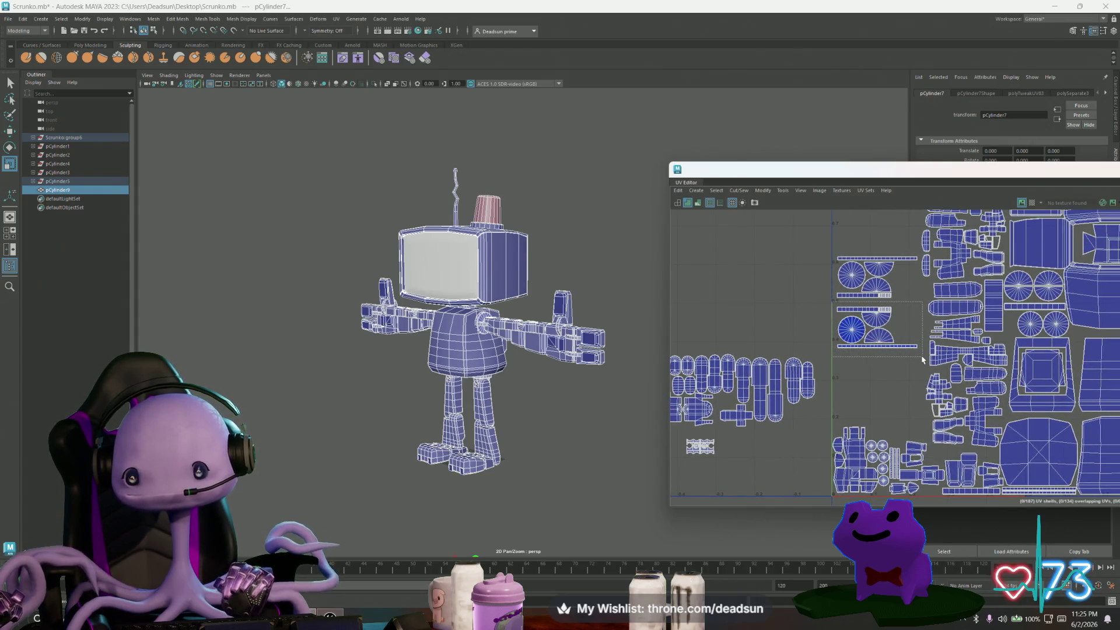
right_drag(913, 358, 835, 304)
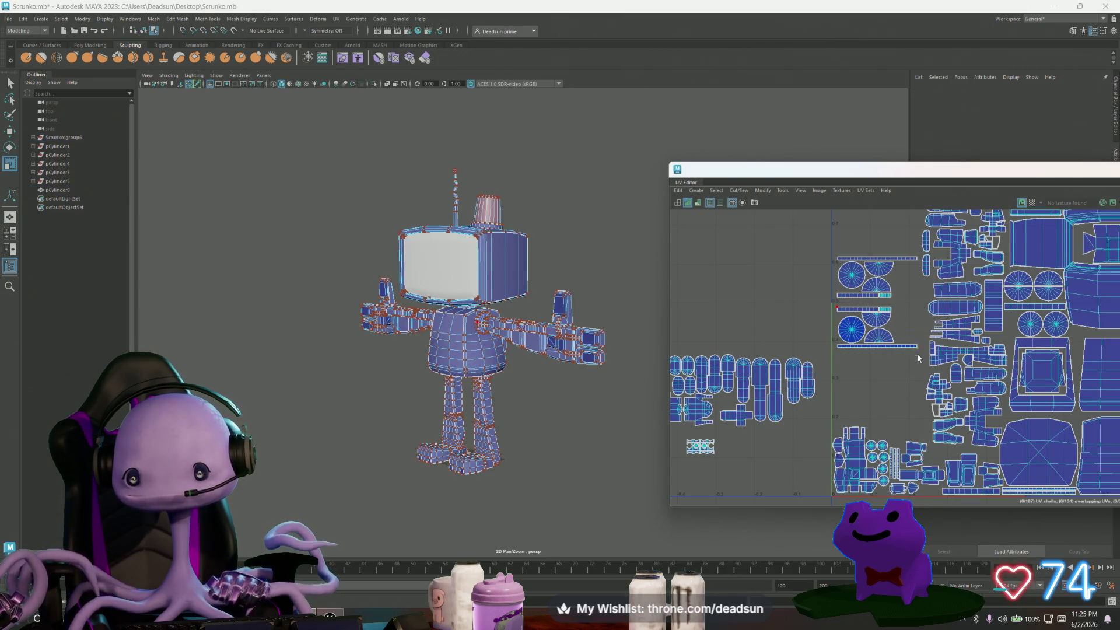
Move a selected UV shell down with the Move tool and nudge it slightly left.
click(874, 326)
key(w)
drag(878, 272, 878, 350)
drag(935, 410, 932, 409)
Box-select the group of circular cap shells and move them down about 0.2.
drag(890, 297, 919, 320)
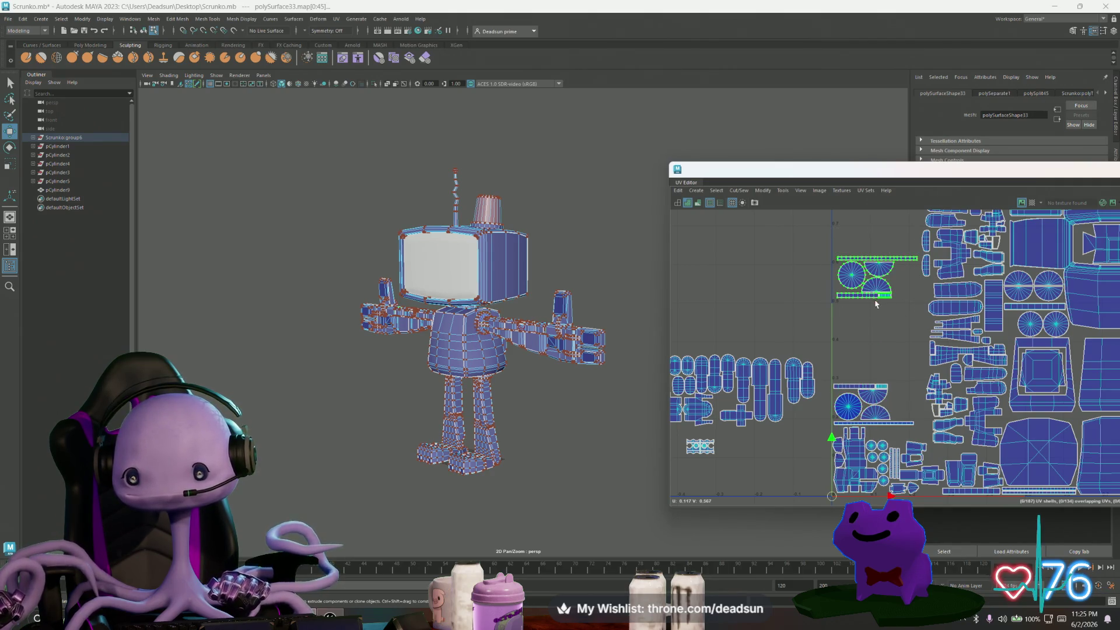
scroll(847, 326, down, 5)
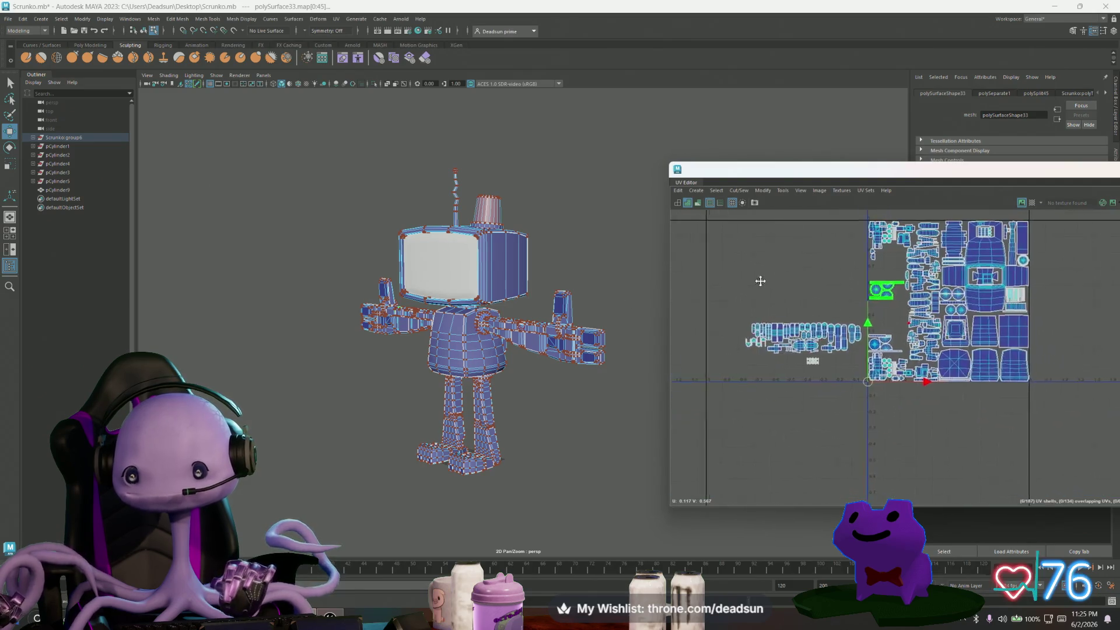
drag(844, 409, 839, 447)
scroll(913, 414, down, 5)
scroll(934, 403, up, 3)
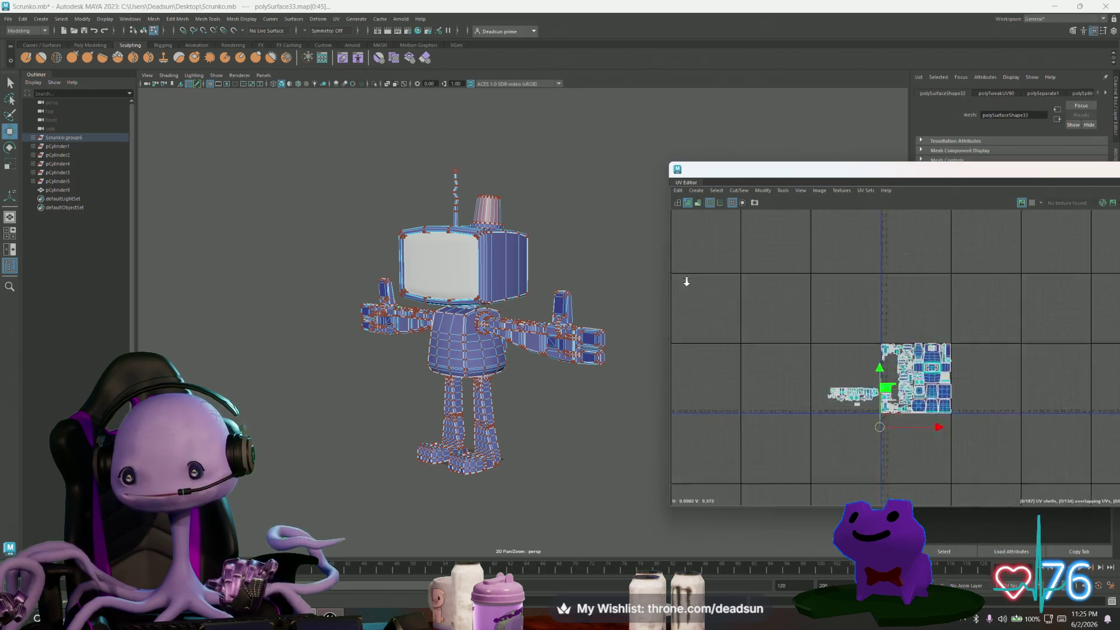
scroll(865, 243, down, 8)
scroll(885, 418, up, 8)
scroll(886, 419, up, 3)
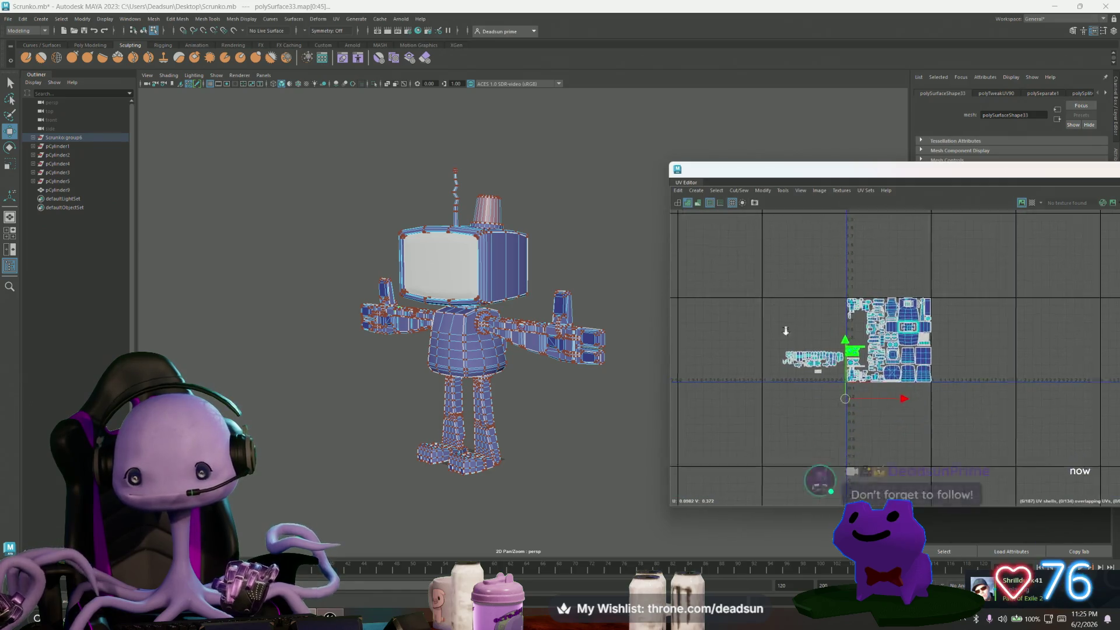
Nudge the green shell slightly down within the layout.
alt+middle_drag(1026, 502, 886, 368)
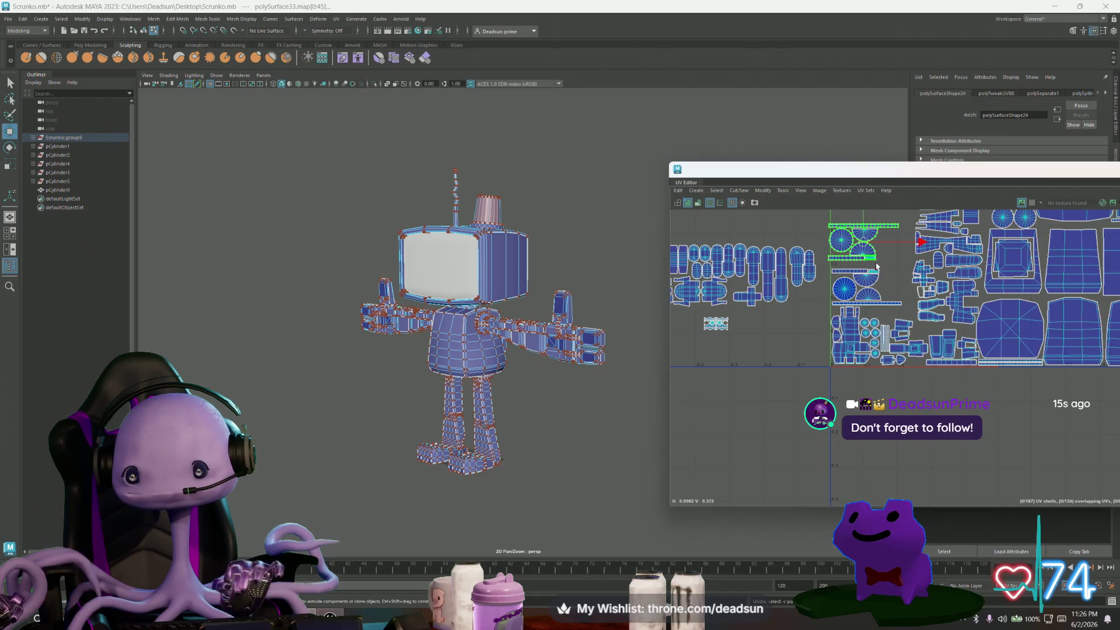
scroll(868, 262, up, 2)
mouse_move(867, 261)
alt+middle_down()
mouse_move(822, 348)
mouse_move(833, 306)
alt+middle_up()
scroll(823, 348, up, 2)
drag(819, 294, 826, 312)
mouse_move(773, 353)
alt+right_down()
mouse_move(640, 272)
mouse_move(812, 346)
alt+right_up()
Move three small shells, including the one below the strip, into open gaps of the tile.
click(802, 330)
mouse_move(802, 330)
mouse_down()
mouse_move(797, 274)
mouse_move(884, 295)
mouse_move(873, 296)
mouse_up()
click(810, 350)
drag(811, 350, 801, 271)
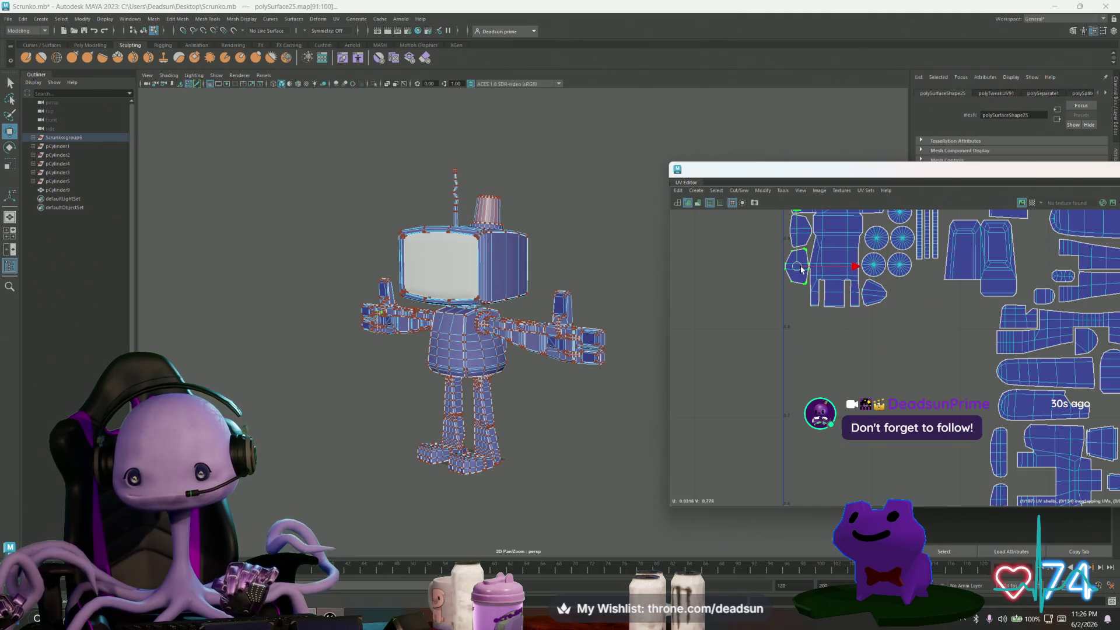
scroll(801, 270, up, 5)
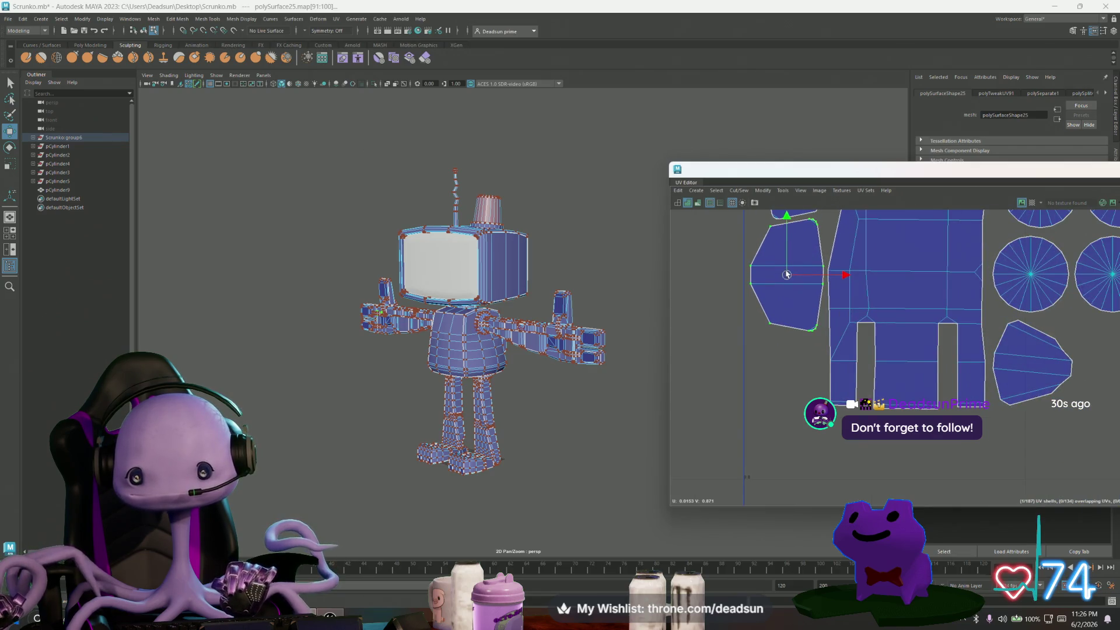
scroll(888, 384, down, 5)
scroll(888, 384, down, 3)
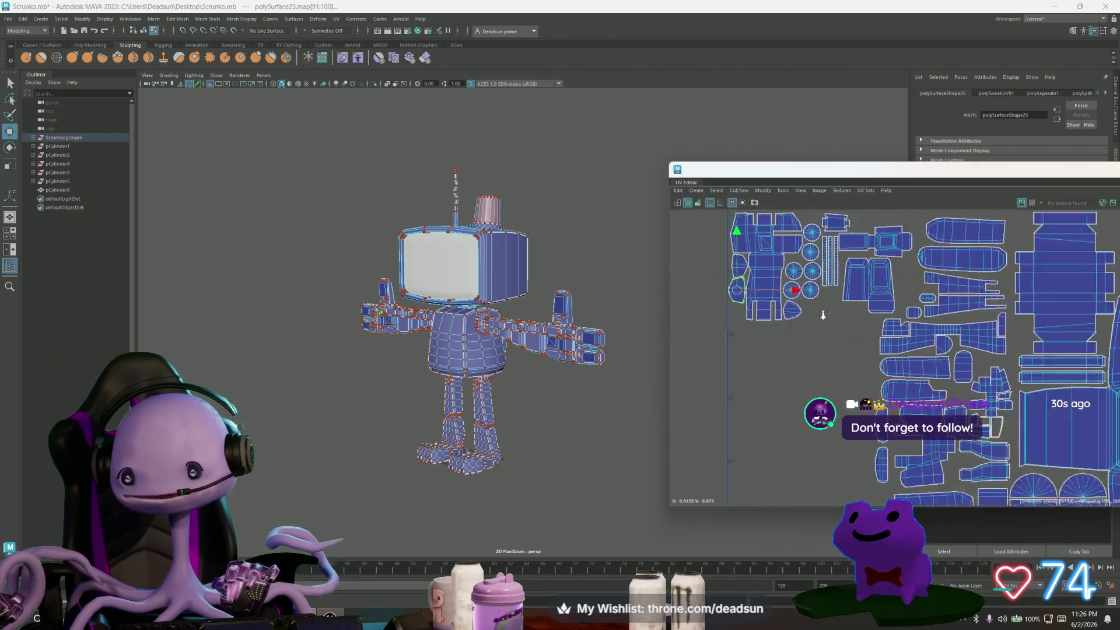
alt+middle_drag(768, 333, 1053, 240)
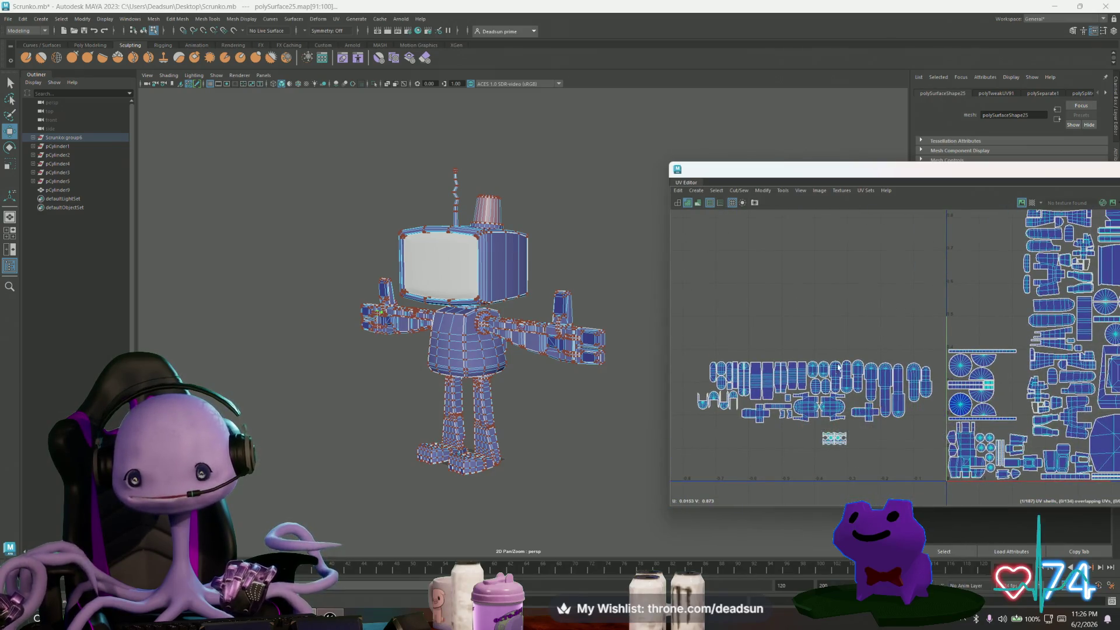
click(835, 439)
mouse_move(835, 438)
mouse_down()
mouse_move(953, 426)
mouse_move(1008, 408)
mouse_move(1010, 390)
mouse_up()
Rotate a strip shell upright, scale it to about twice its size, and nudge it slightly down.
key(e)
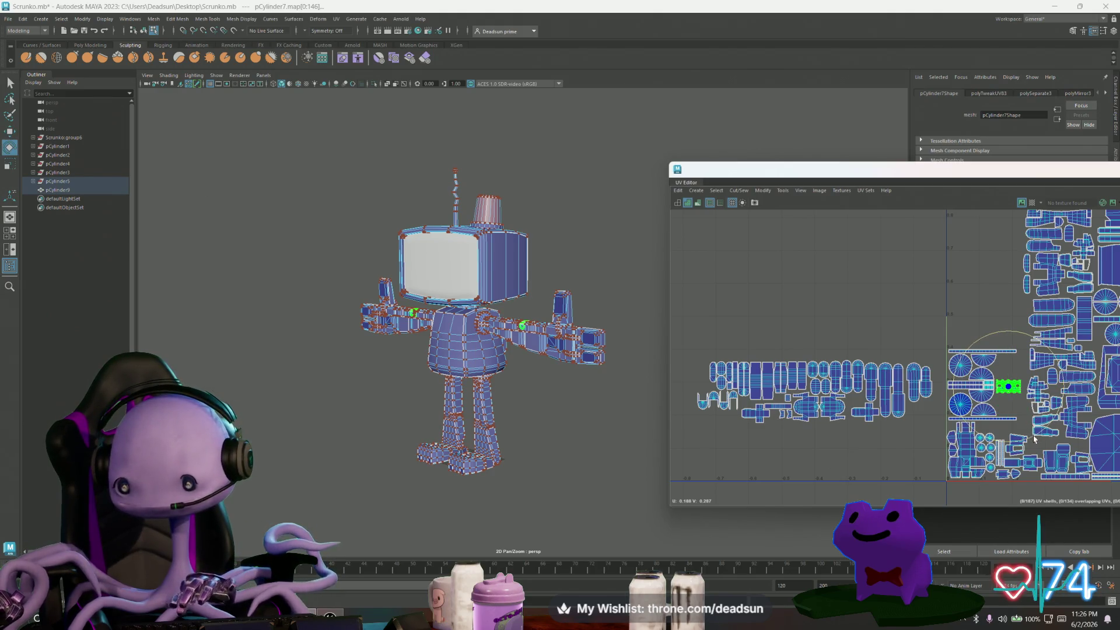
drag(1033, 436, 949, 444)
key(r)
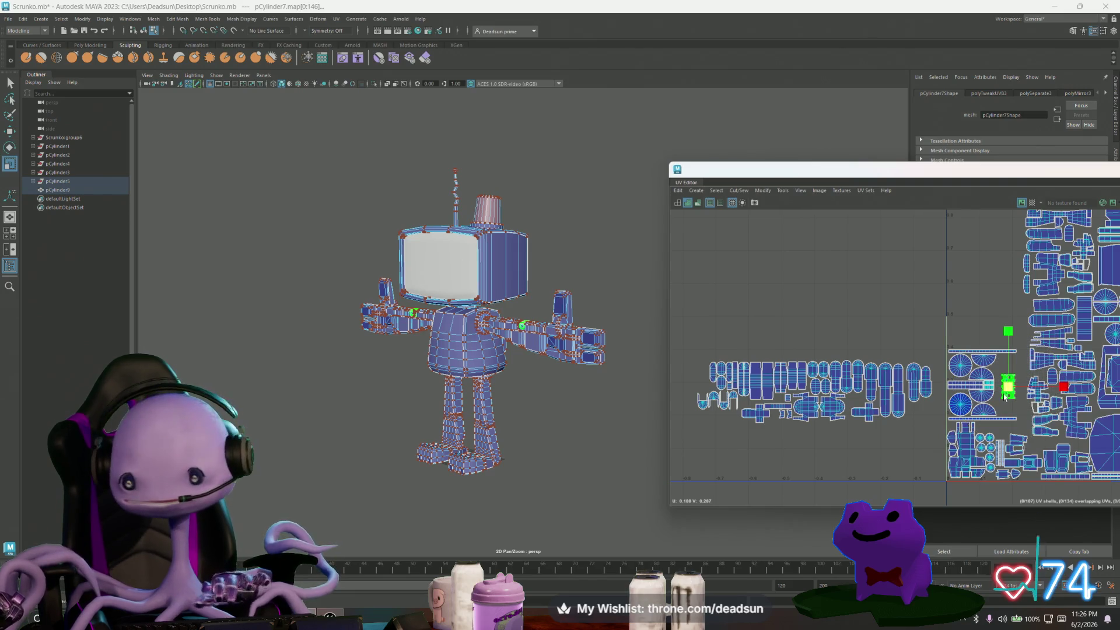
mouse_move(1013, 388)
mouse_down()
mouse_move(1070, 378)
mouse_move(1010, 392)
mouse_up()
key(w)
scroll(1013, 410, up, 5)
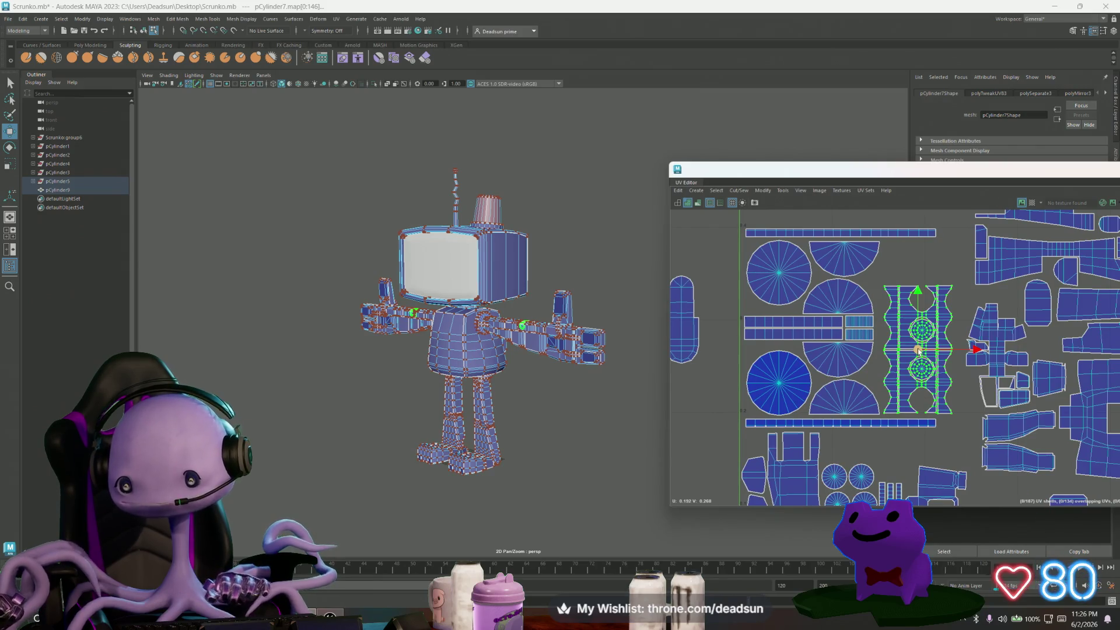
drag(917, 349, 916, 352)
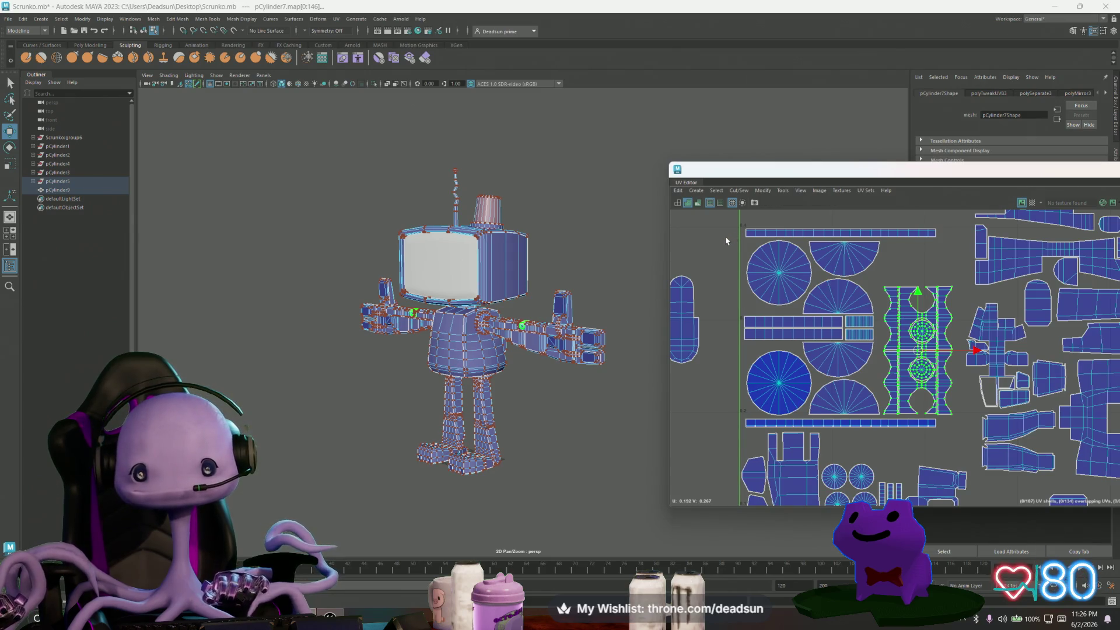
Nudge the strip shells around the cylinder pieces down, and the right strip shell slightly right.
drag(848, 320, 961, 418)
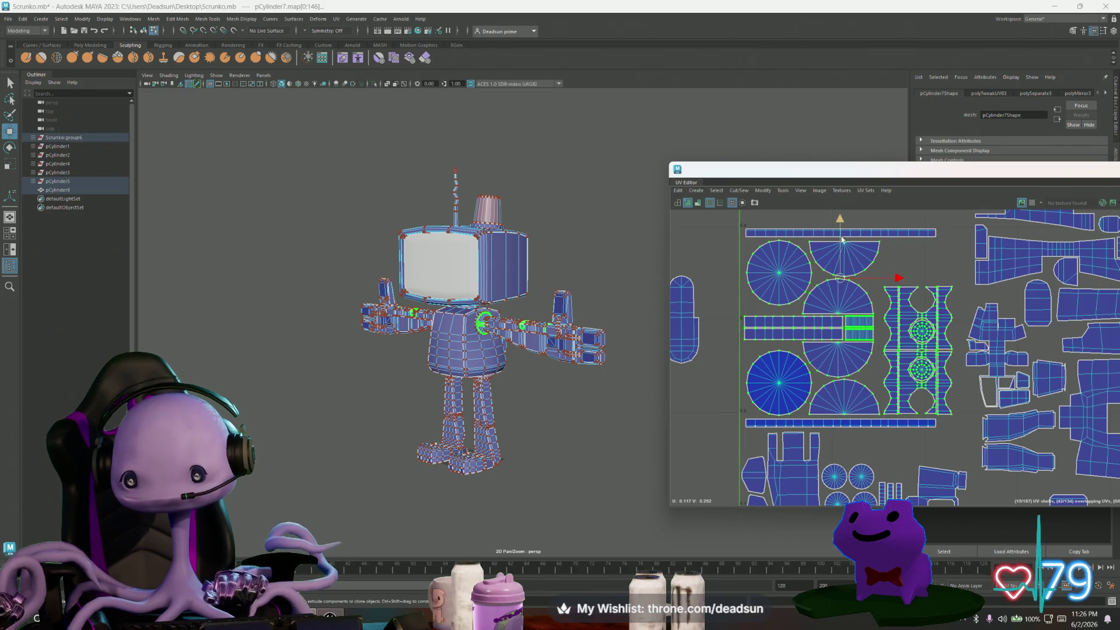
drag(841, 222, 841, 224)
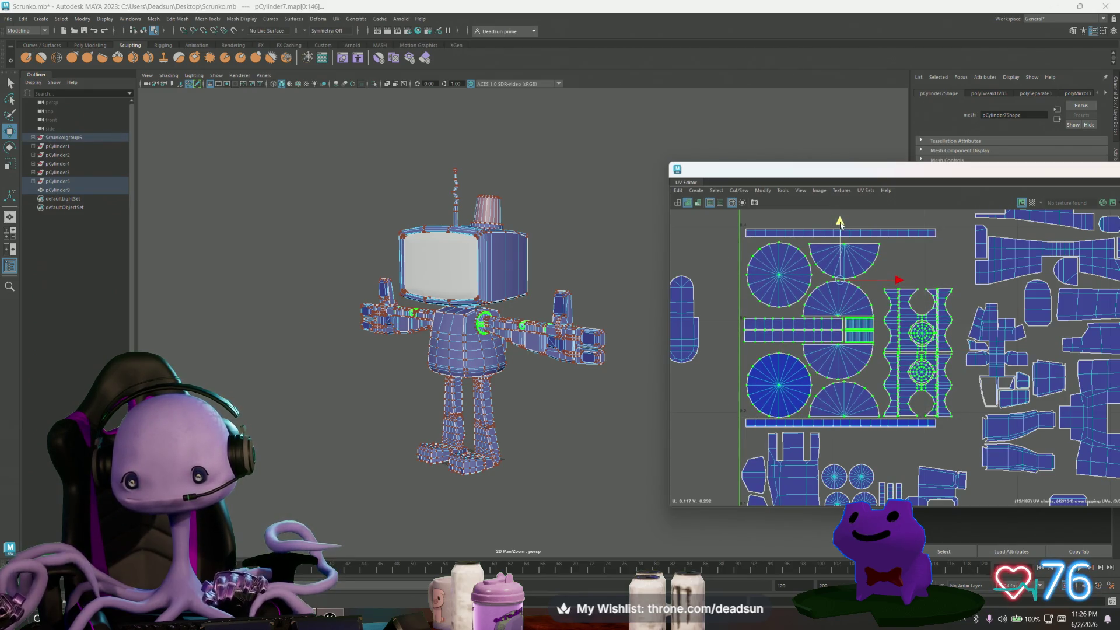
scroll(898, 350, up, 2)
click(891, 355)
click(888, 363)
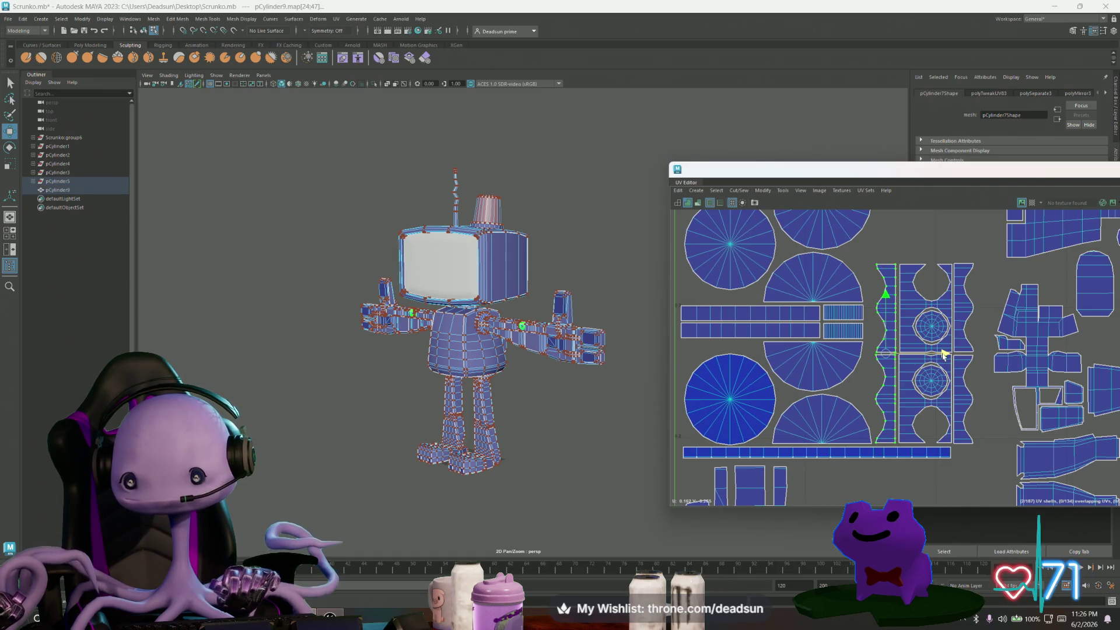
click(967, 315)
drag(1018, 358, 1018, 357)
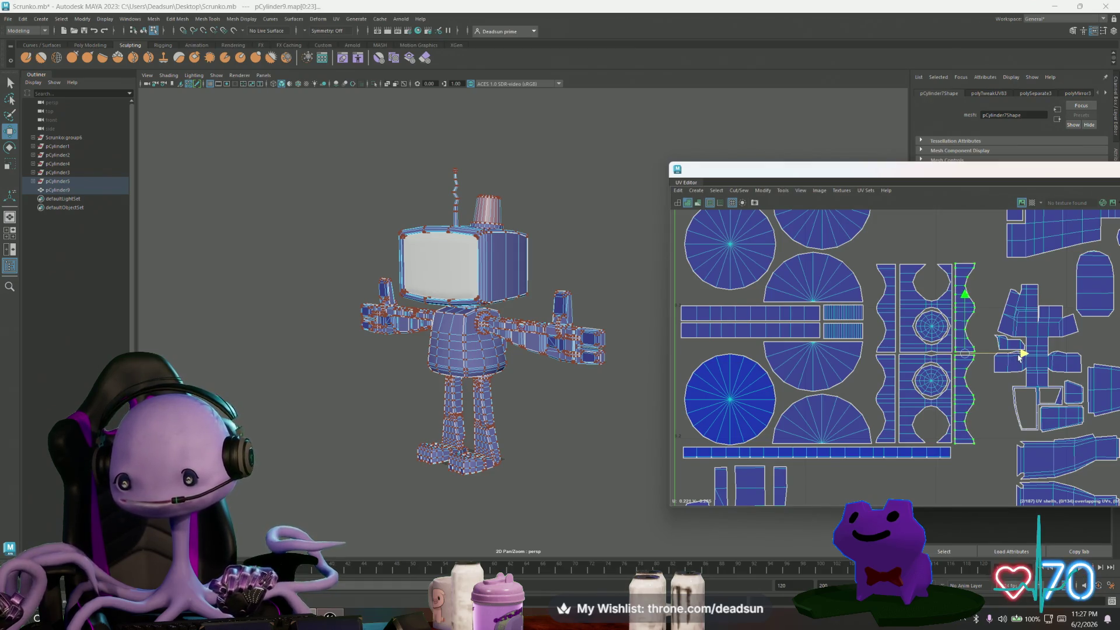
Nudge the long top strip shell down so it runs along the circular cap shells.
scroll(1019, 357, down, 3)
click(892, 257)
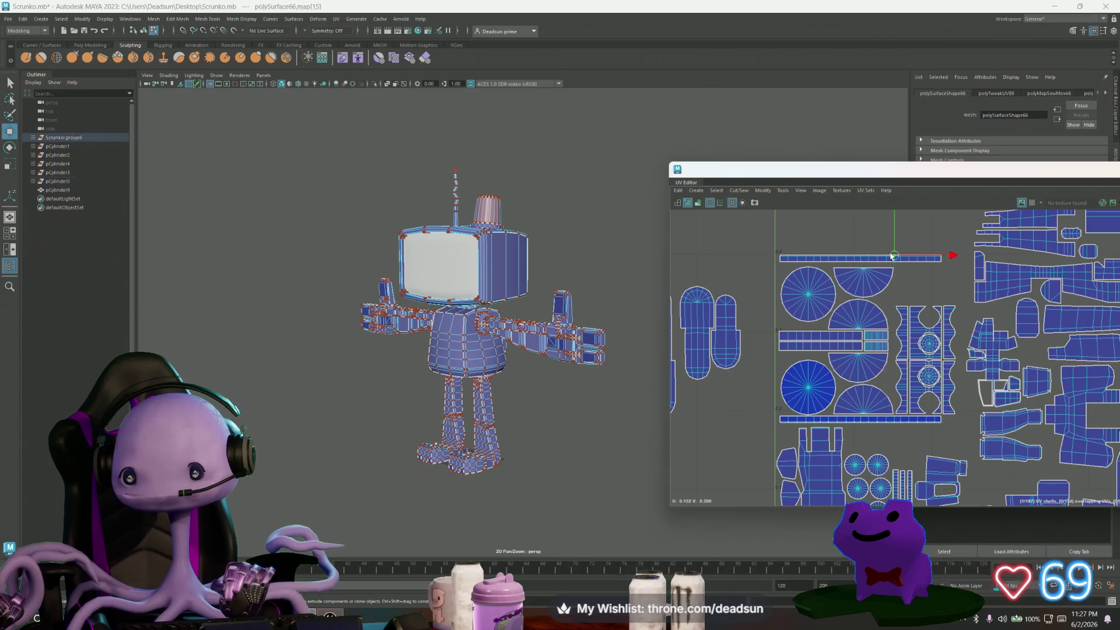
drag(859, 215, 858, 218)
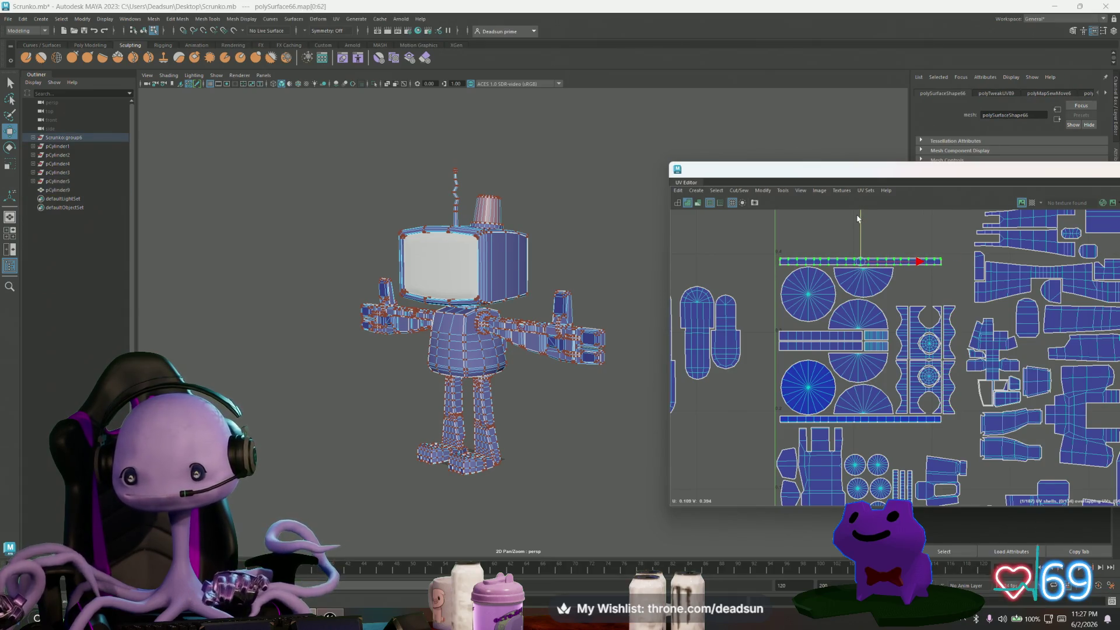
scroll(904, 332, down, 2)
alt+middle_drag(903, 332, 816, 401)
scroll(816, 401, up, 3)
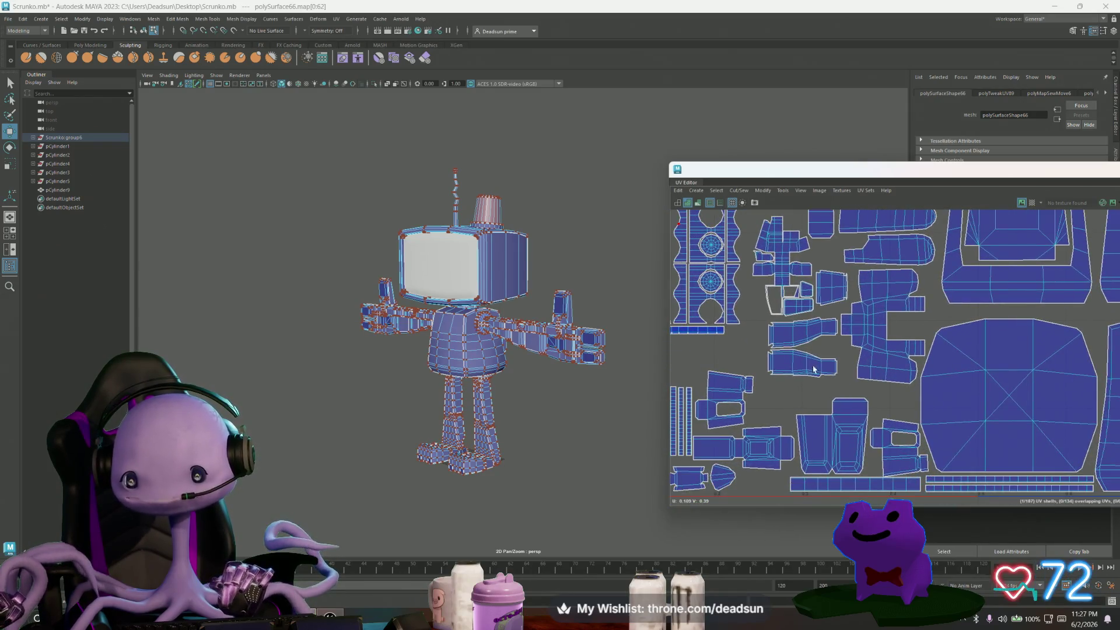
Move the foot UV shells slightly down, minus one shell, and nudge the small shell beside them.
click(794, 341)
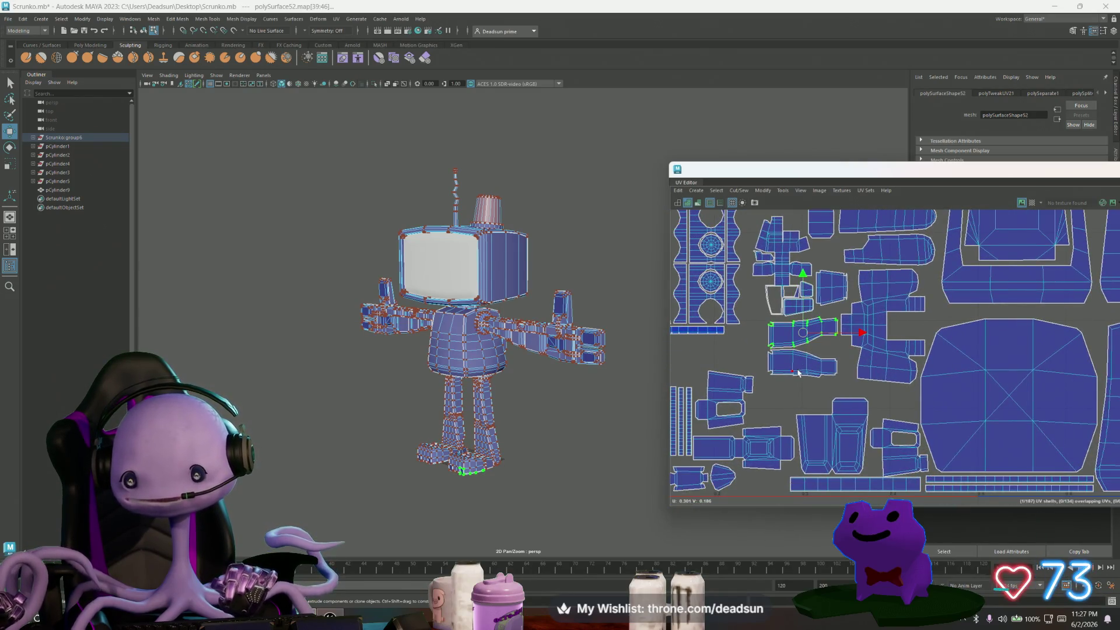
shift+click(869, 367)
shift+click(768, 309)
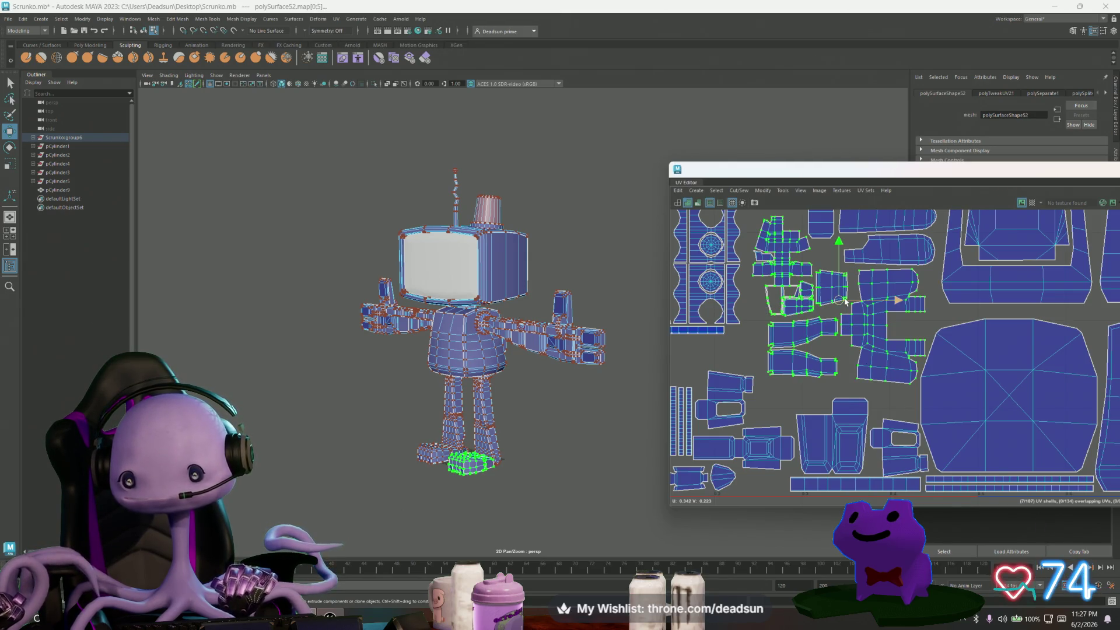
mouse_move(838, 301)
mouse_down()
mouse_move(828, 327)
mouse_move(833, 313)
mouse_up()
key(ctrl+z)
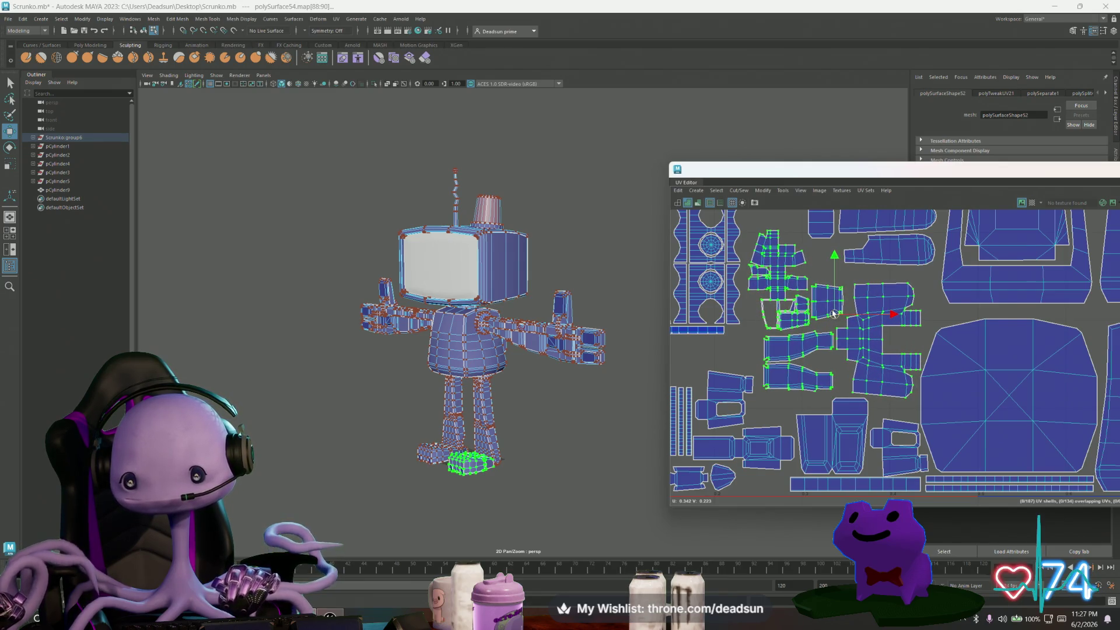
ctrl+click(859, 352)
mouse_move(798, 310)
mouse_down()
mouse_move(793, 330)
mouse_move(810, 329)
mouse_up()
scroll(824, 328, up, 3)
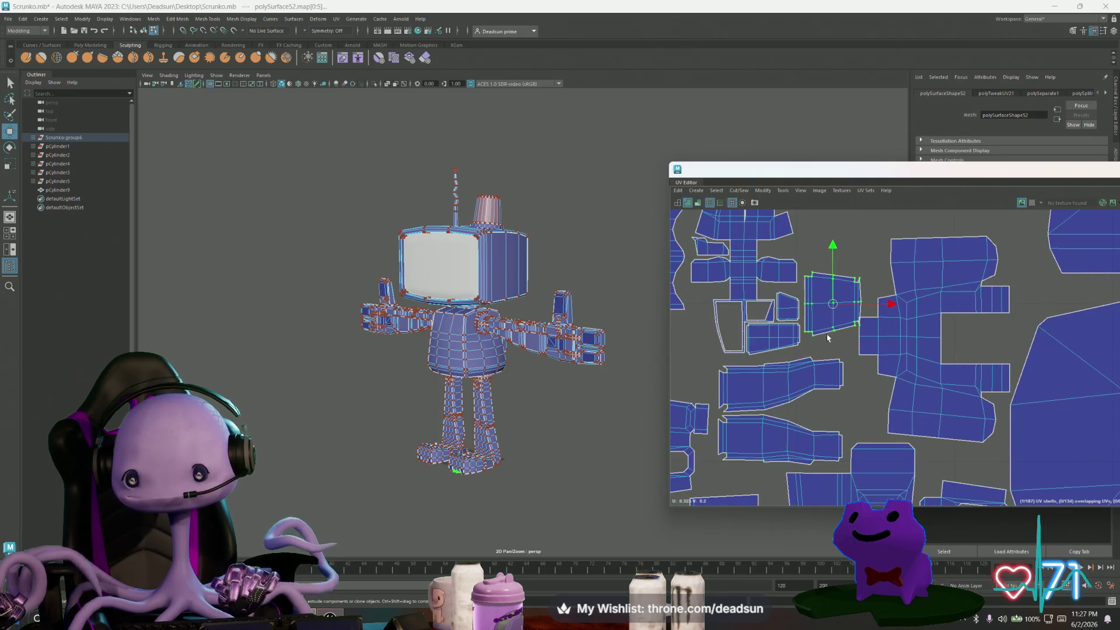
scroll(829, 331, down, 5)
click(842, 354)
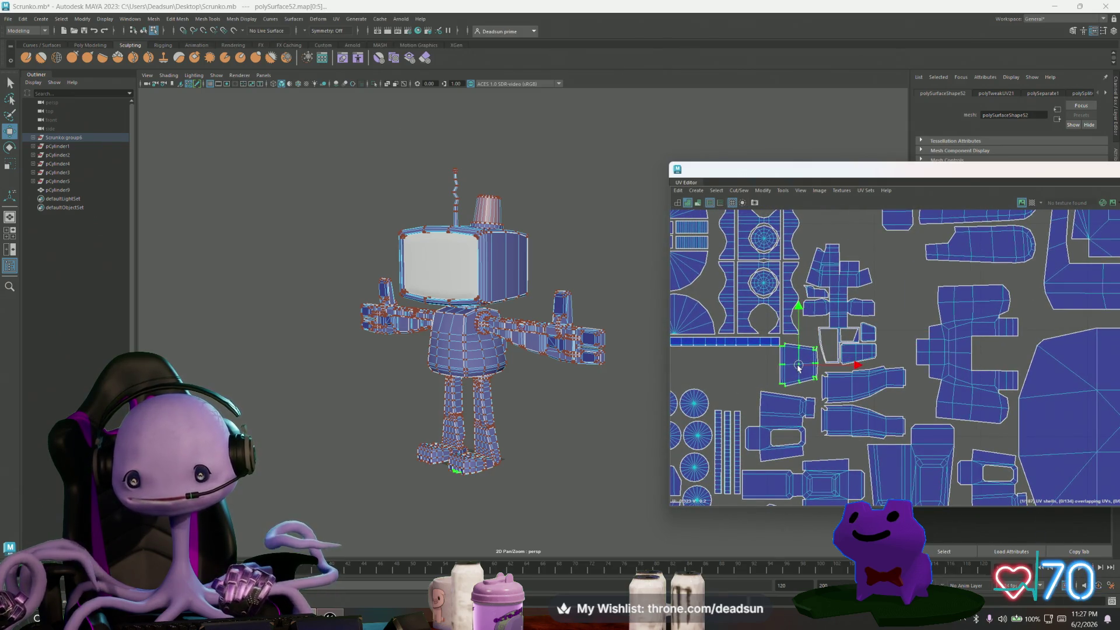
drag(799, 374, 799, 372)
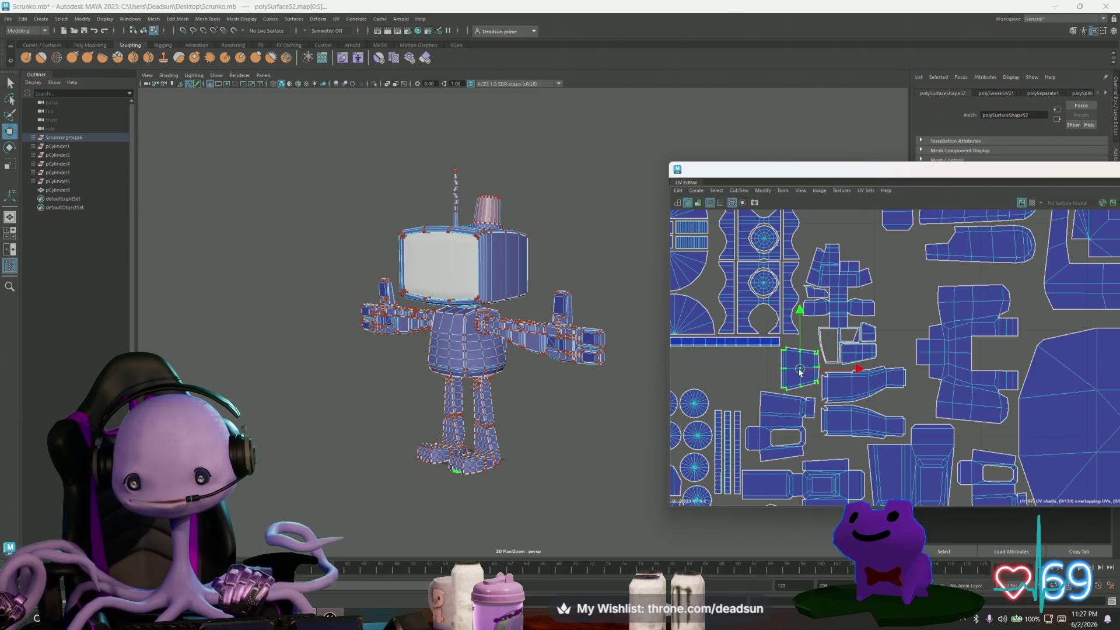
Move the two small leg shells and the large leg shell down together.
scroll(799, 372, down, 5)
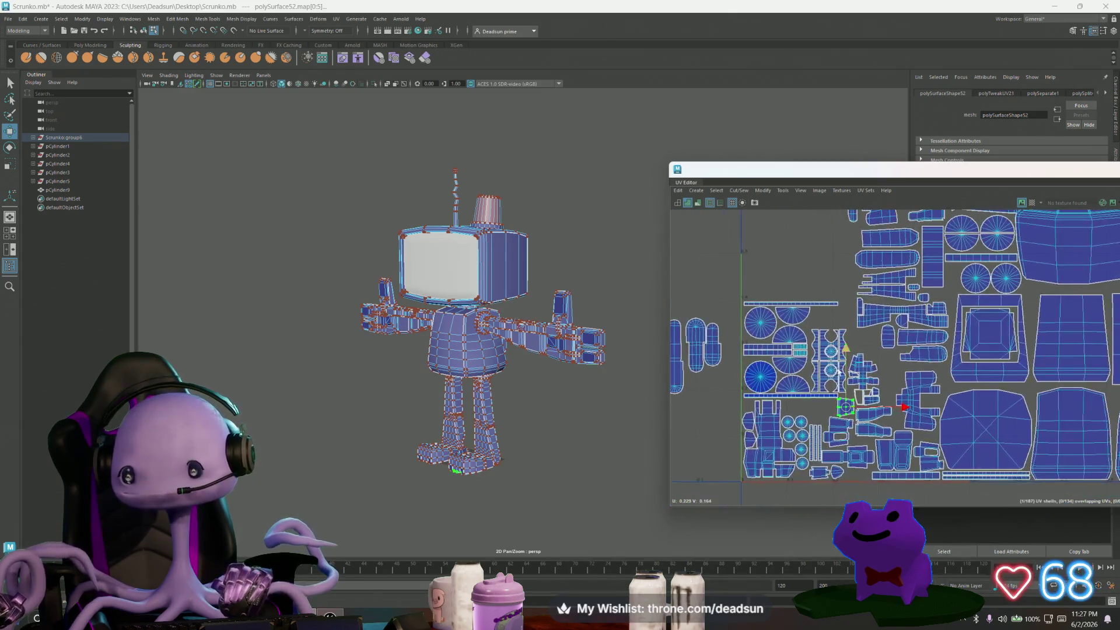
alt+middle_drag(749, 356, 796, 403)
scroll(796, 403, up, 1)
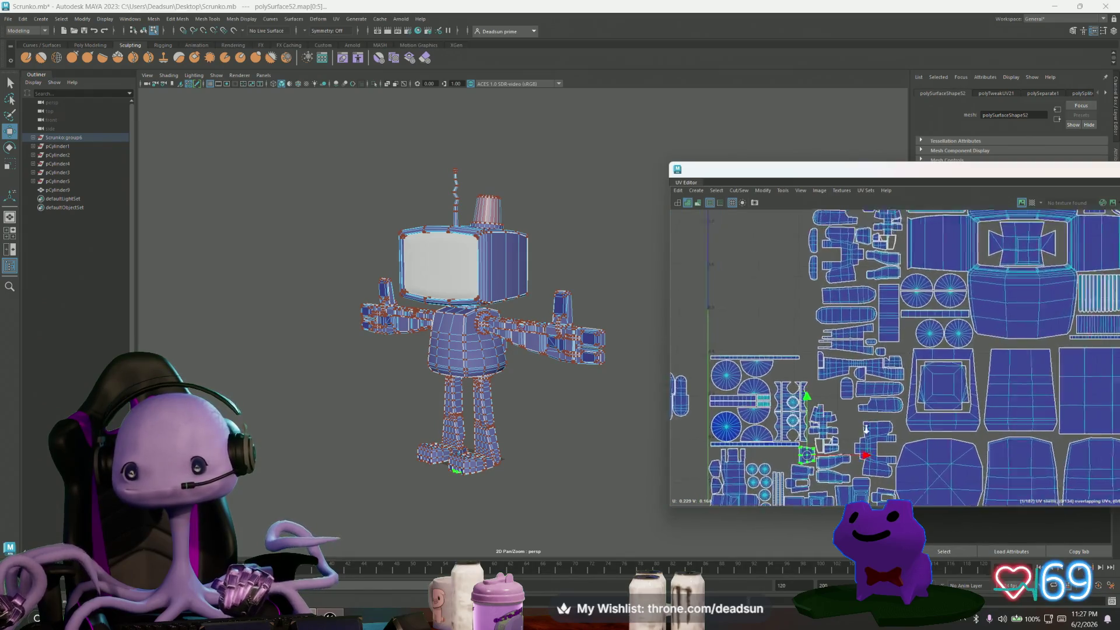
alt+middle_drag(902, 431, 865, 402)
scroll(838, 387, up, 1)
click(852, 378)
shift+click(817, 321)
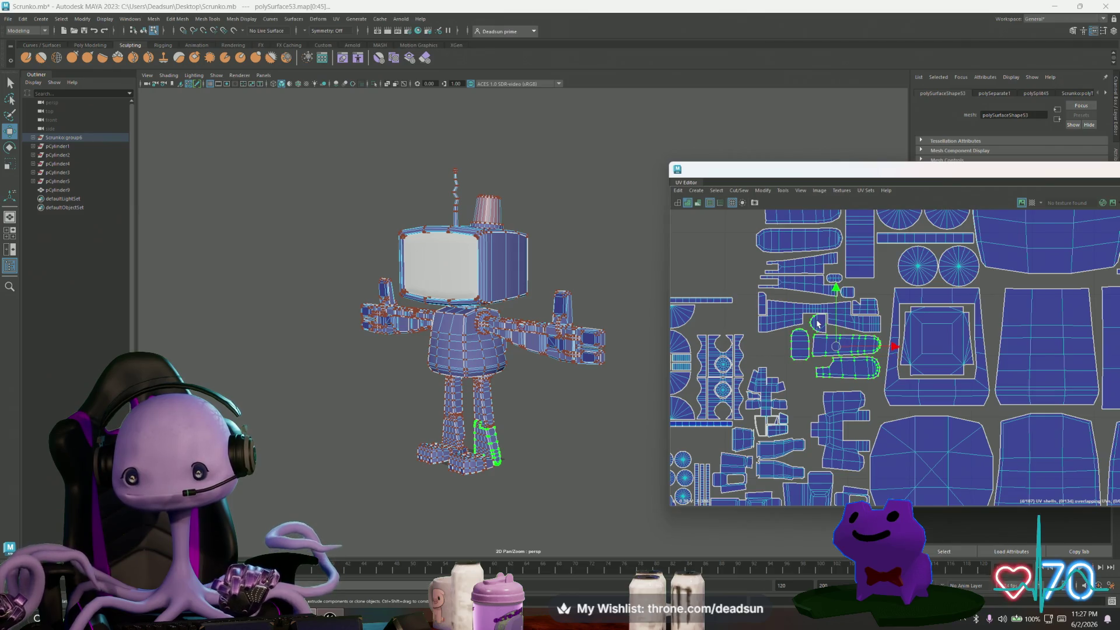
shift+click(779, 322)
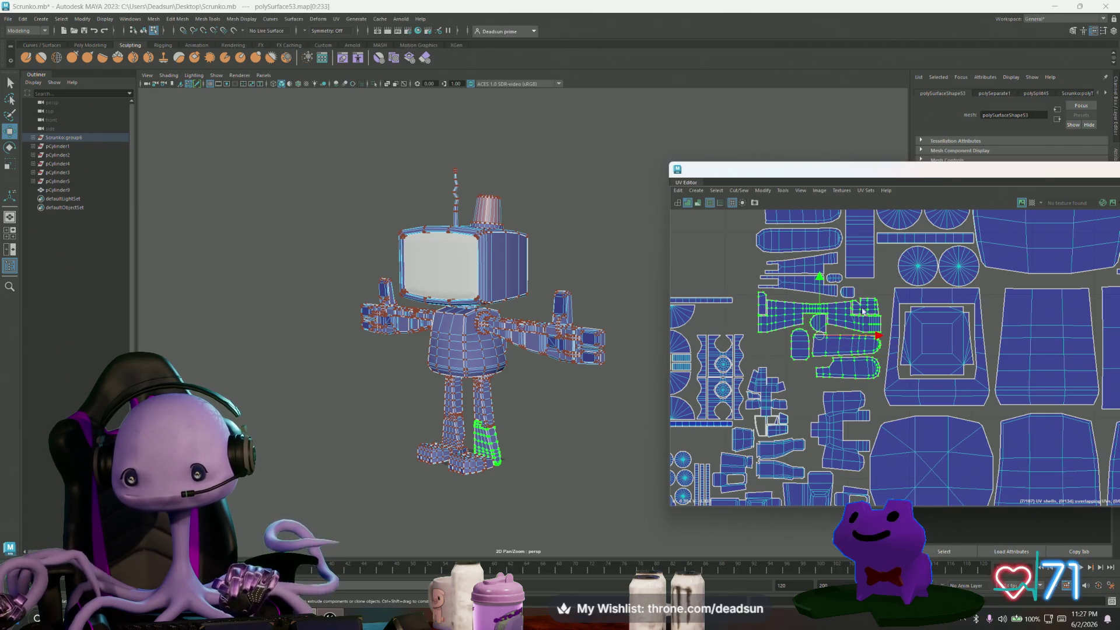
drag(821, 282, 820, 287)
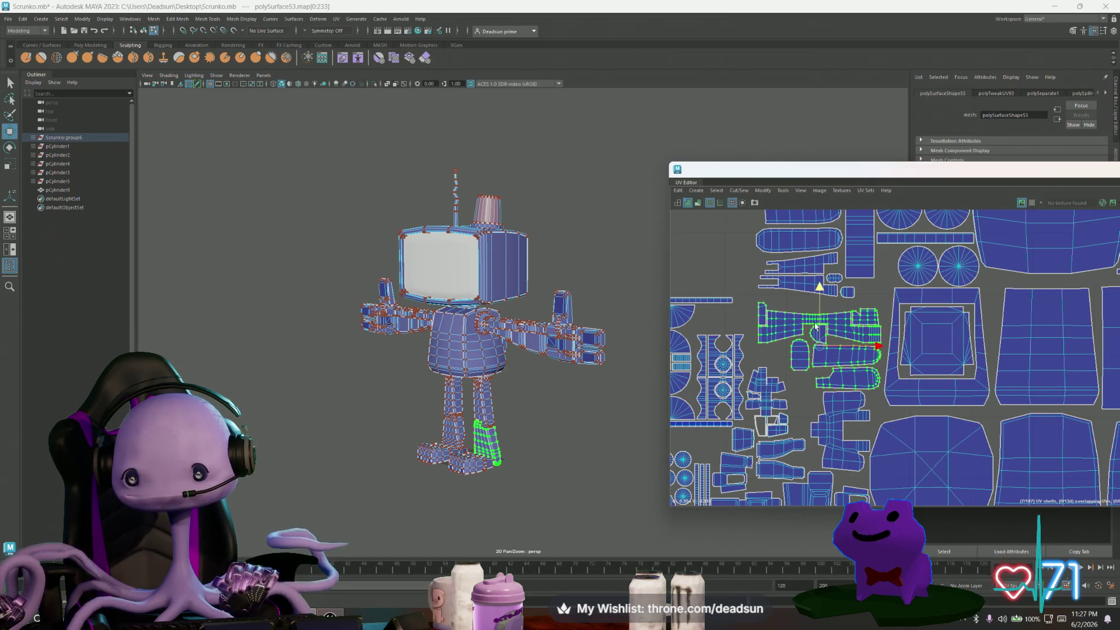
Move the small oval shell and its partner down-left, then shift one slightly right.
alt+middle_drag(817, 368, 818, 357)
scroll(819, 357, up, 3)
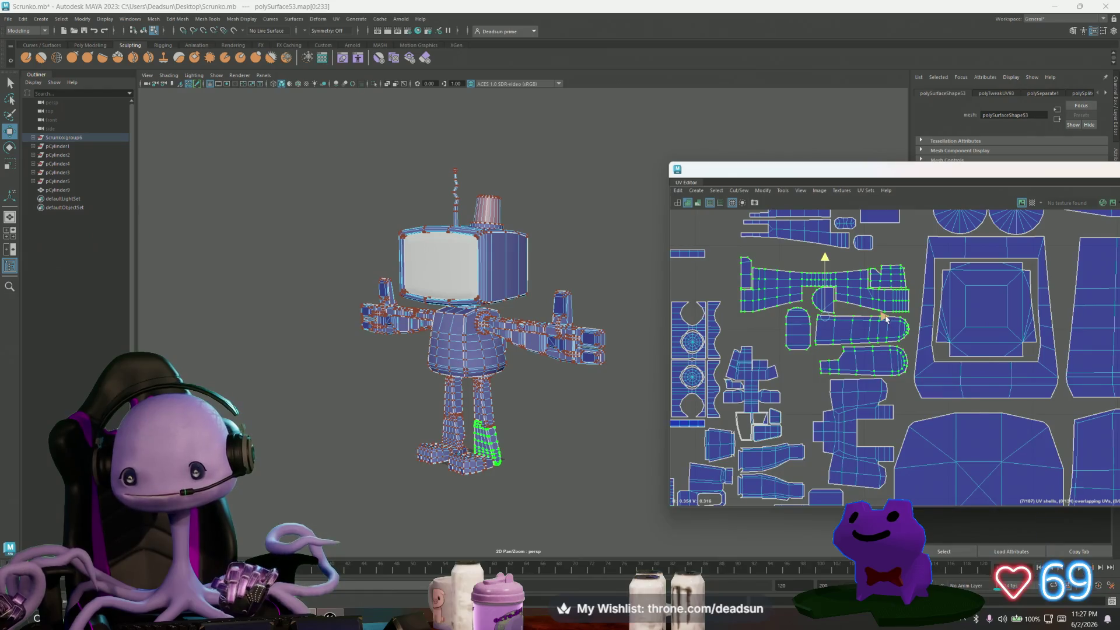
alt+middle_drag(886, 318, 863, 326)
click(873, 282)
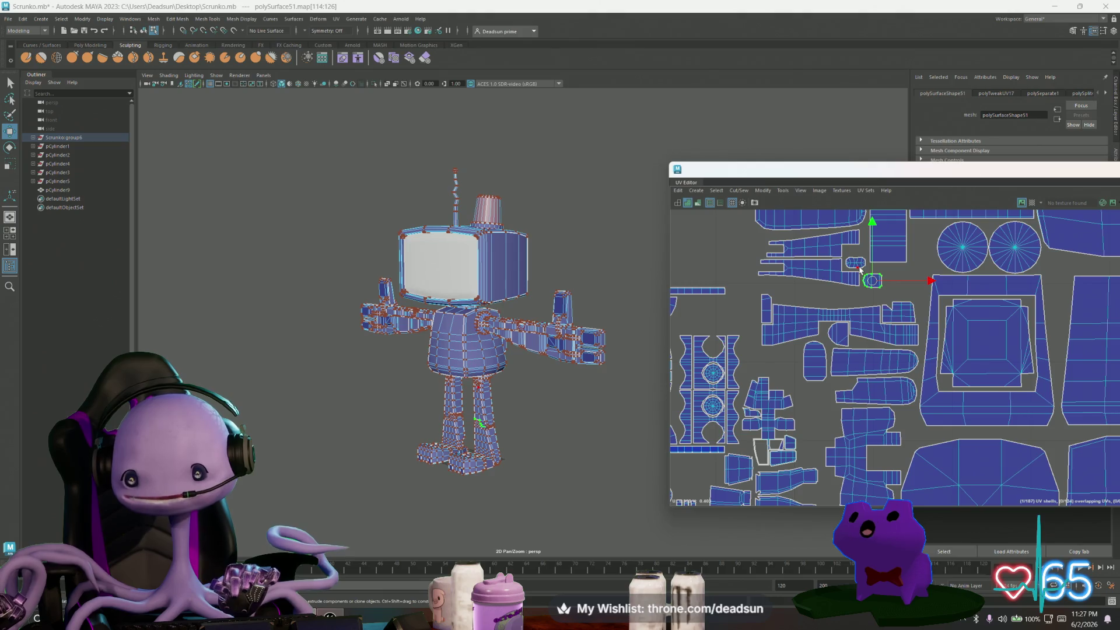
shift+click(858, 265)
drag(863, 274, 784, 369)
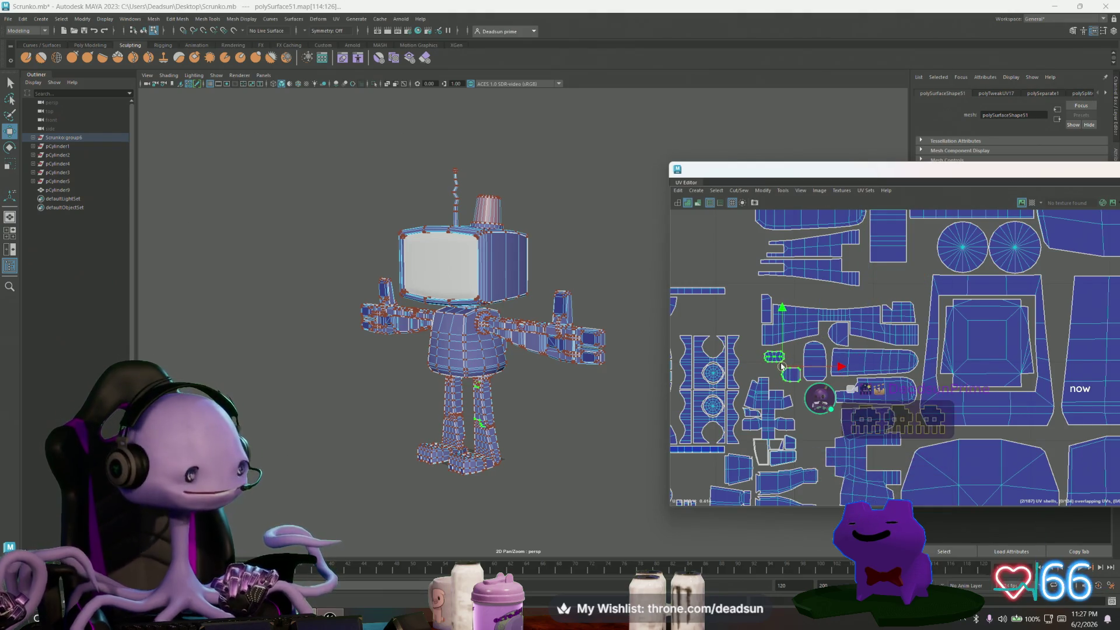
scroll(780, 364, up, 2)
drag(773, 357, 799, 359)
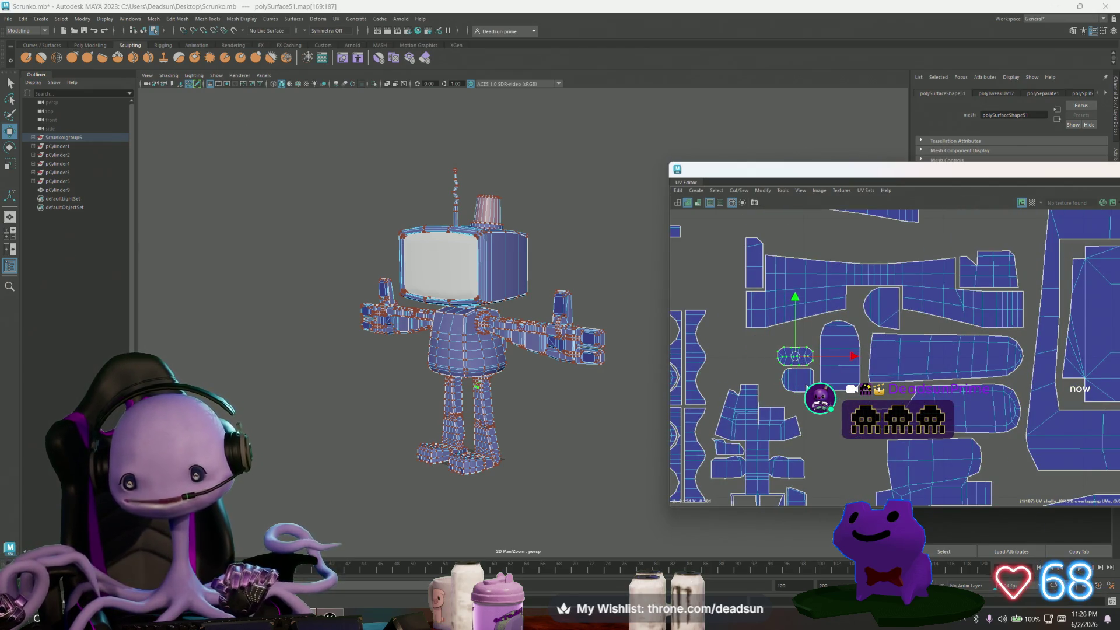
Nudge the tall shell slightly right and select the two small shells left of it.
click(832, 363)
drag(869, 362, 880, 362)
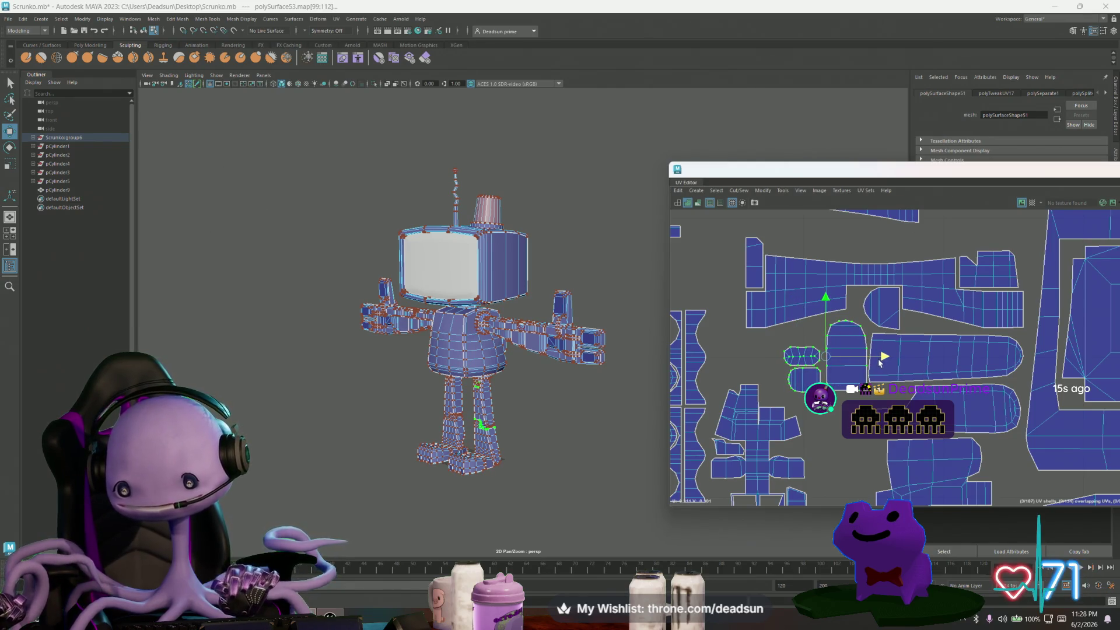
click(846, 350)
drag(806, 379, 812, 361)
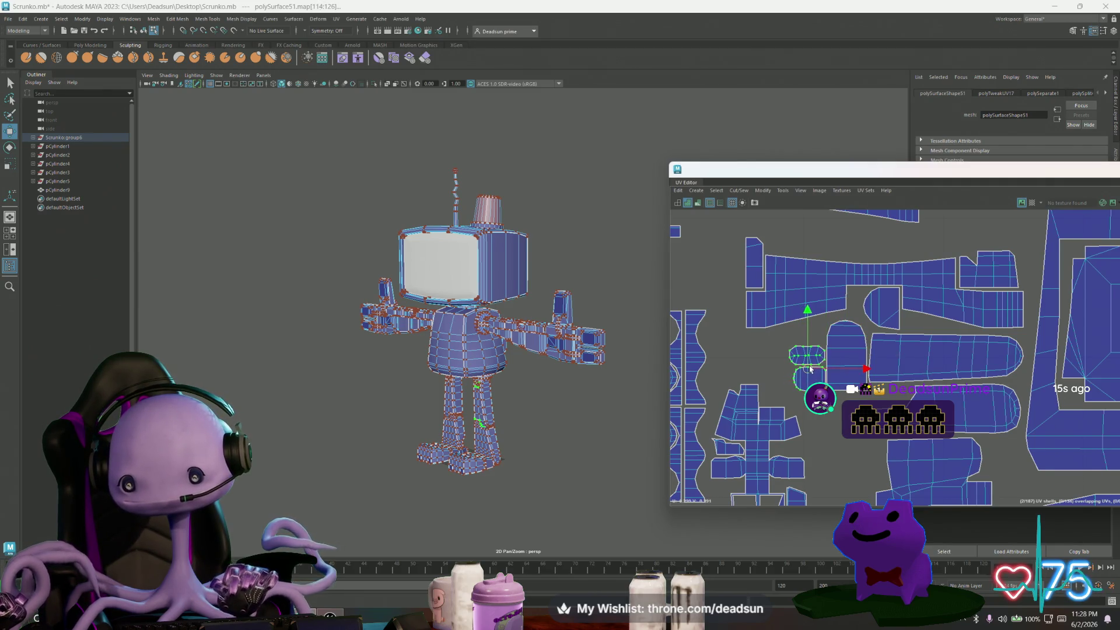
scroll(698, 337, down, 3)
scroll(698, 337, down, 5)
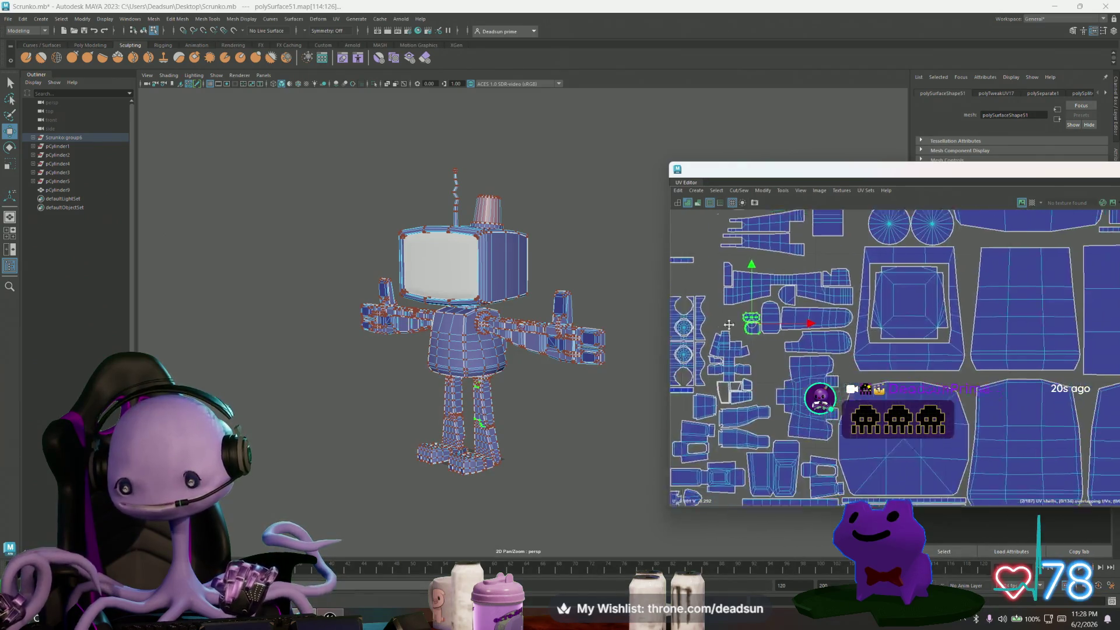
Pick the narrow arm shell and switch the mesh to face selection in a front view.
alt+middle_drag(807, 373, 1029, 403)
scroll(766, 388, up, 4)
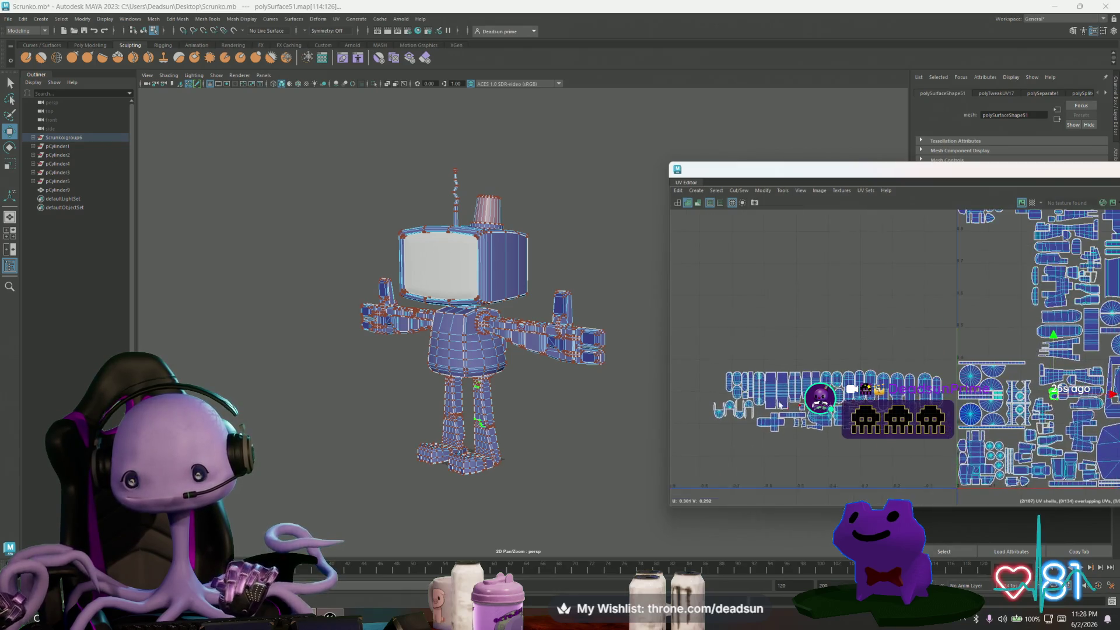
alt+middle_drag(720, 361, 633, 357)
alt+middle_drag(741, 328, 735, 363)
click(813, 421)
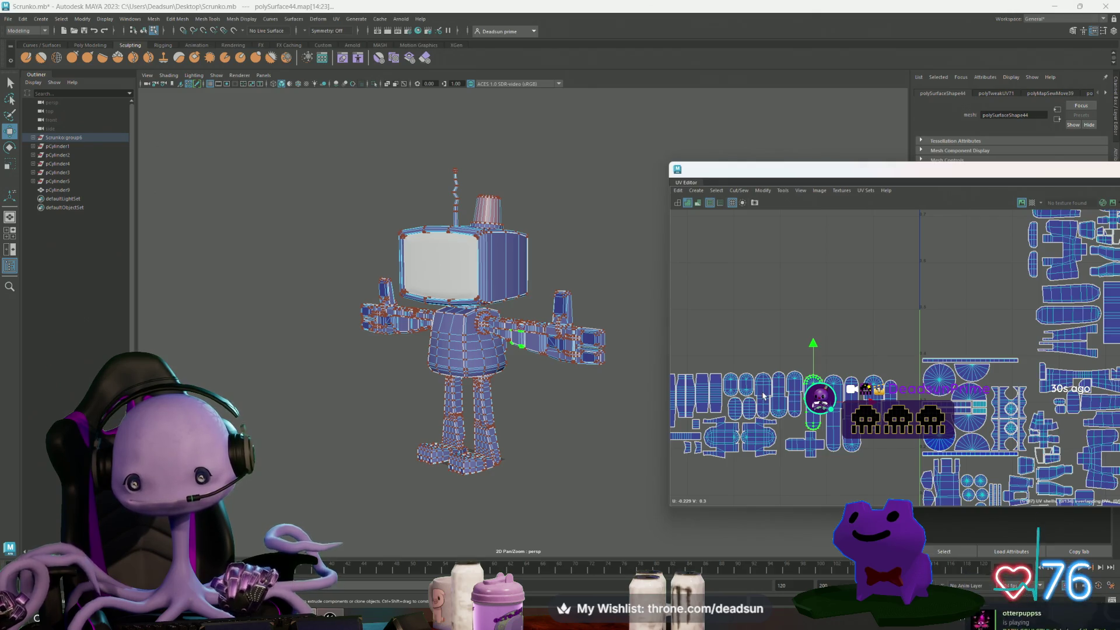
alt+drag(550, 375, 530, 346)
right_drag(530, 346, 528, 374)
Move the torso's UV shells up and line the middle and right shells beside the left one.
alt+drag(396, 364, 351, 358)
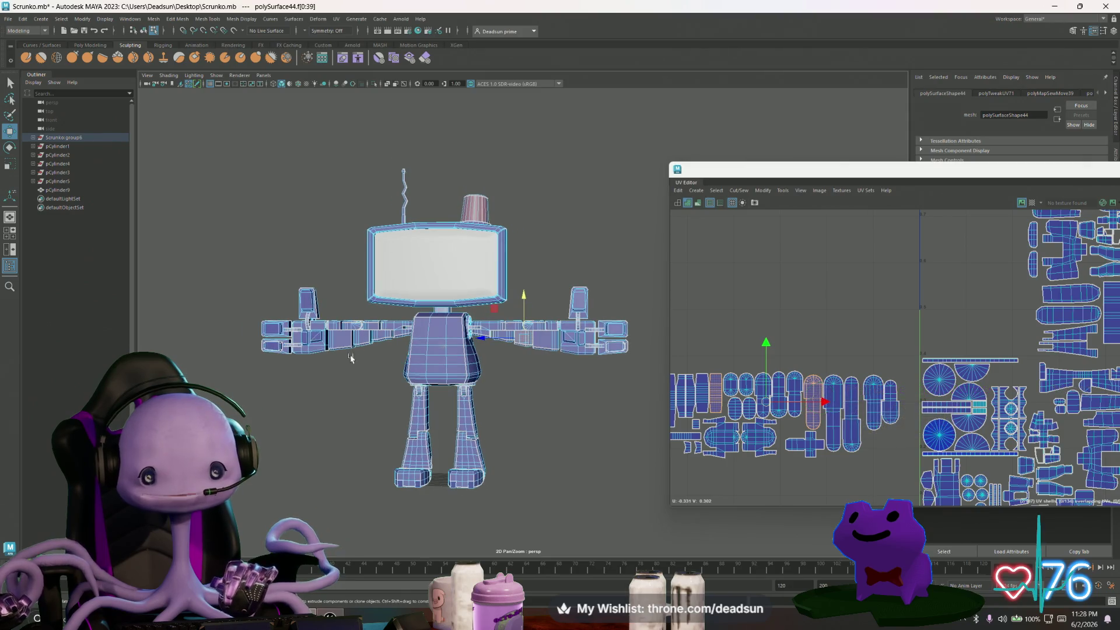
click(361, 342)
mouse_move(788, 415)
mouse_down()
mouse_move(786, 319)
mouse_move(790, 353)
mouse_up()
drag(777, 278, 834, 364)
drag(811, 316, 729, 319)
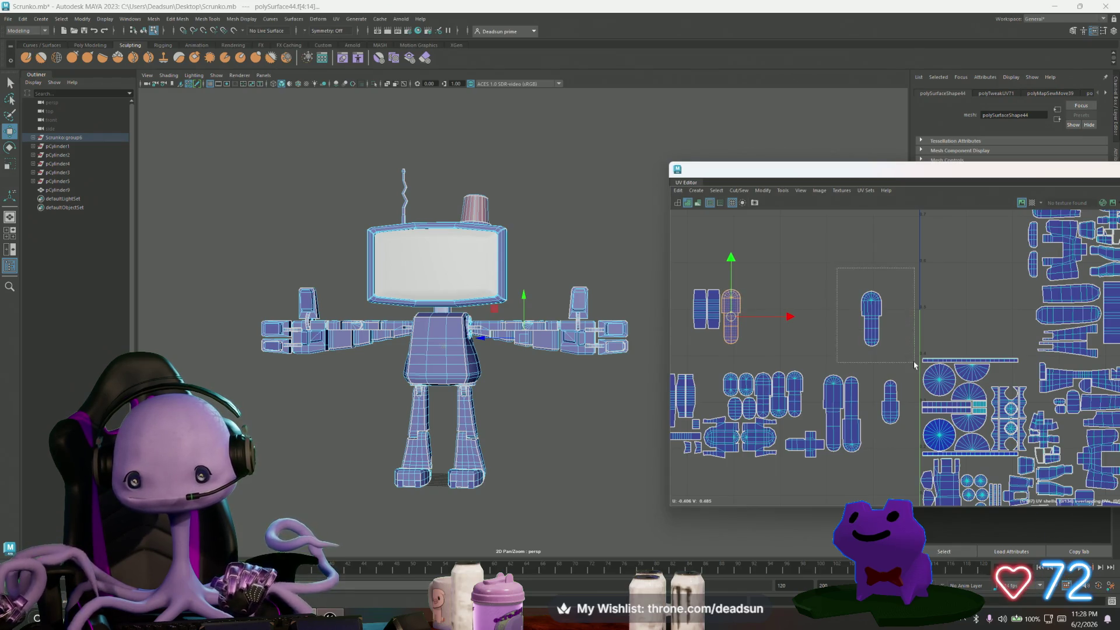
click(872, 318)
drag(871, 318, 752, 320)
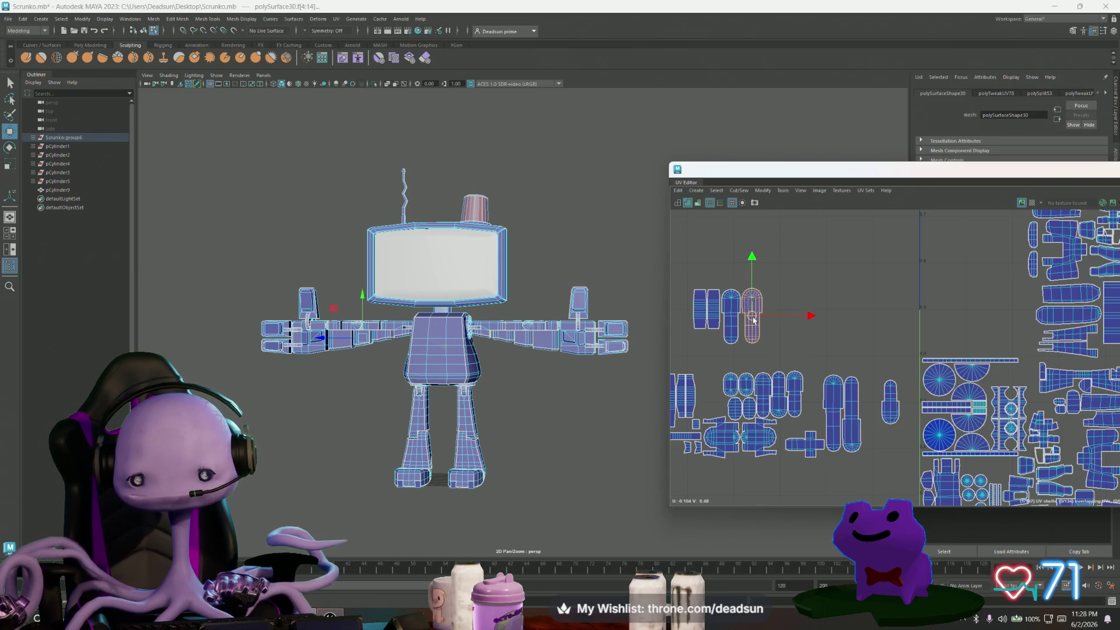
Rotate the right shell about 45 degrees and nudge it slightly left.
key(e)
mouse_move(805, 313)
mouse_down()
mouse_move(711, 383)
mouse_move(541, 381)
mouse_up()
scroll(748, 338, up, 1)
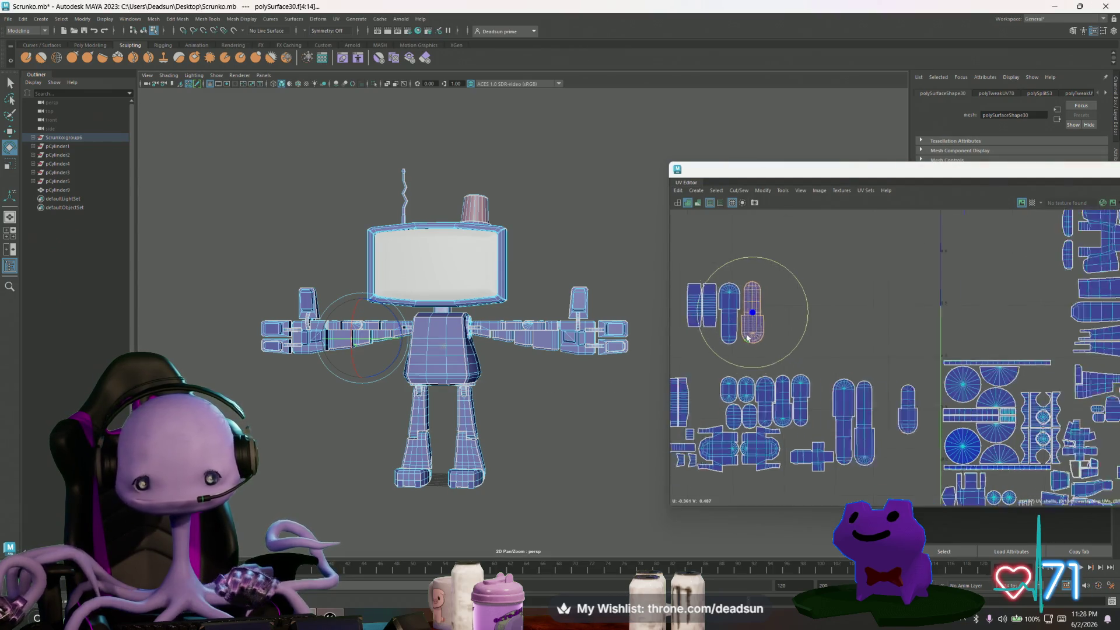
scroll(748, 338, up, 5)
key(w)
mouse_move(814, 290)
mouse_down()
mouse_move(803, 290)
mouse_move(819, 276)
mouse_up()
scroll(808, 288, down, 2)
scroll(839, 303, down, 2)
Move the group of torso UV shells toward the tile's left edge.
mouse_move(725, 279)
mouse_down()
mouse_move(858, 362)
mouse_move(866, 380)
mouse_up()
scroll(790, 346, down, 2)
alt+middle_drag(789, 346, 781, 364)
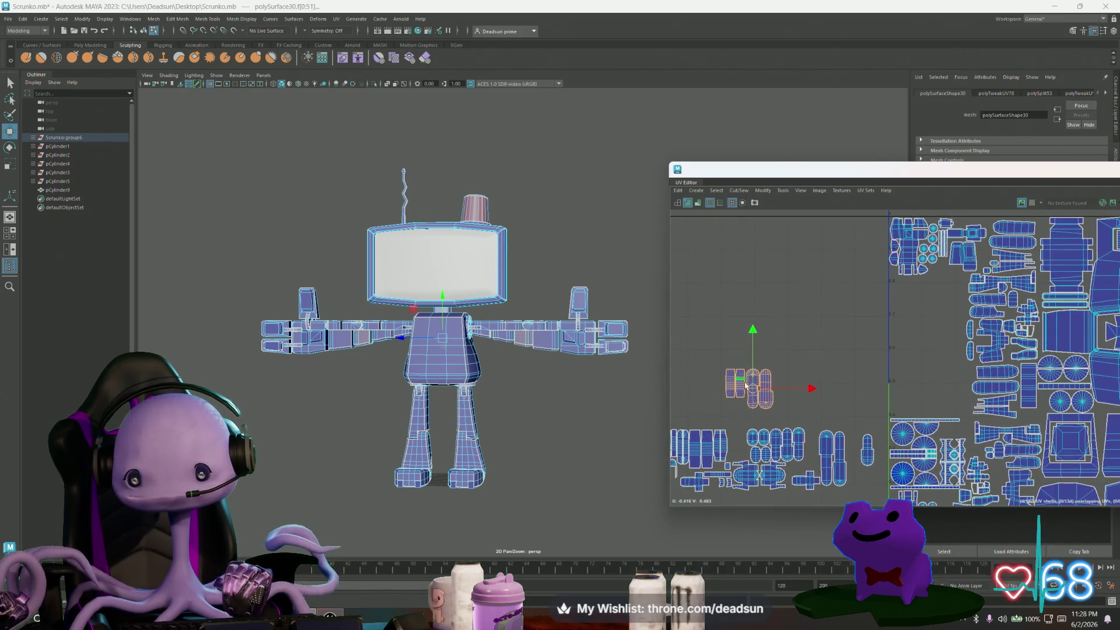
mouse_move(753, 387)
mouse_down()
mouse_move(845, 293)
mouse_move(863, 300)
mouse_up()
scroll(795, 391, down, 1)
scroll(794, 391, up, 1)
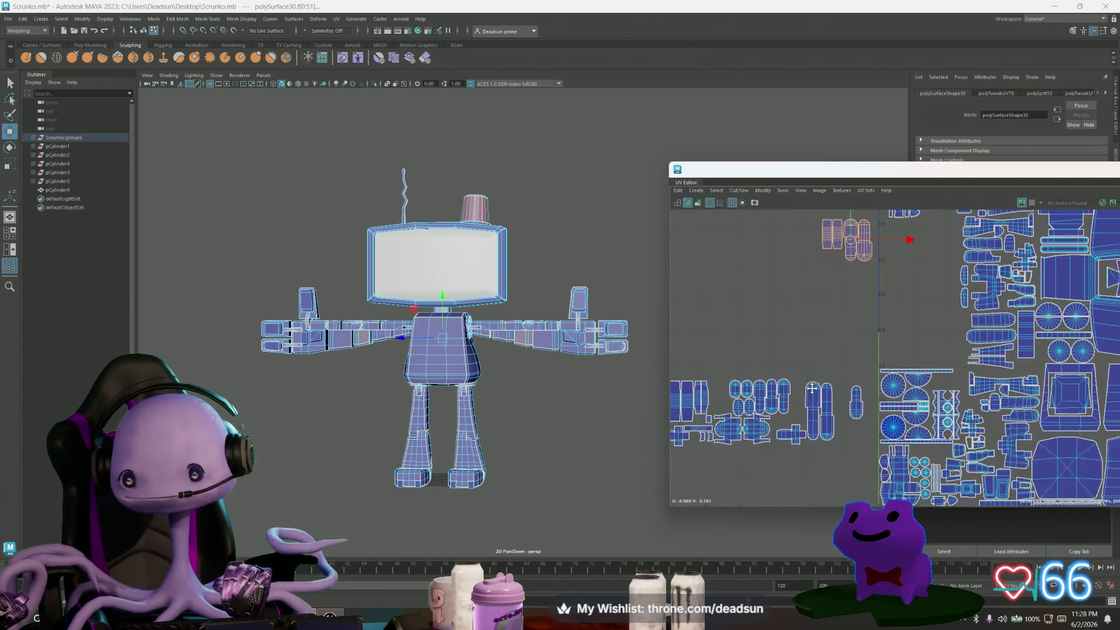
Move two arm shells upward and place the left one beside the top shells.
click(385, 348)
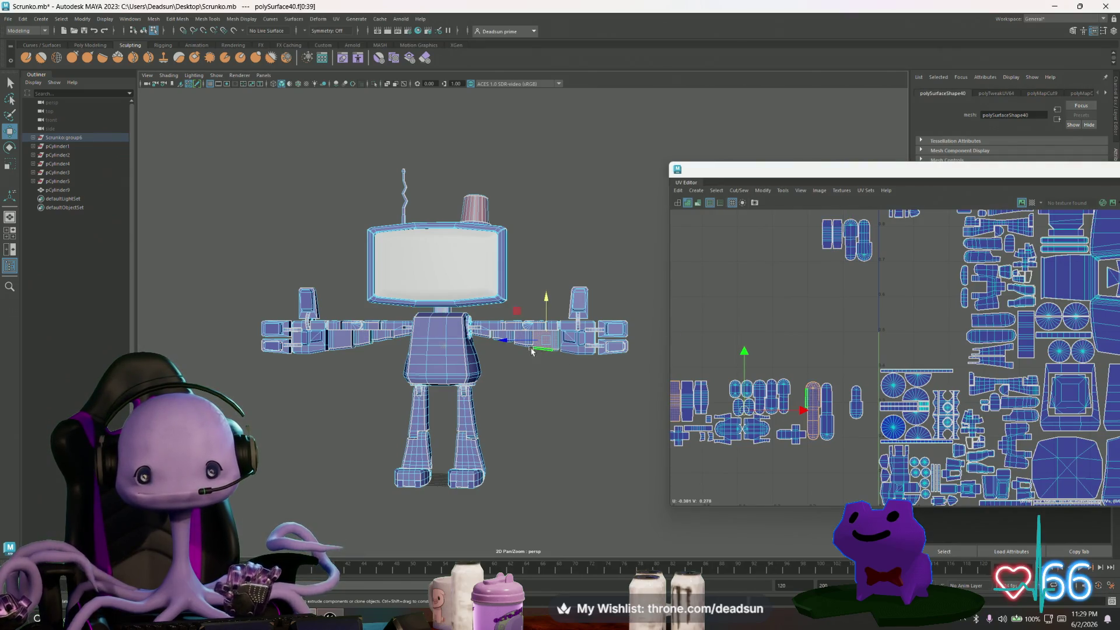
click(417, 358)
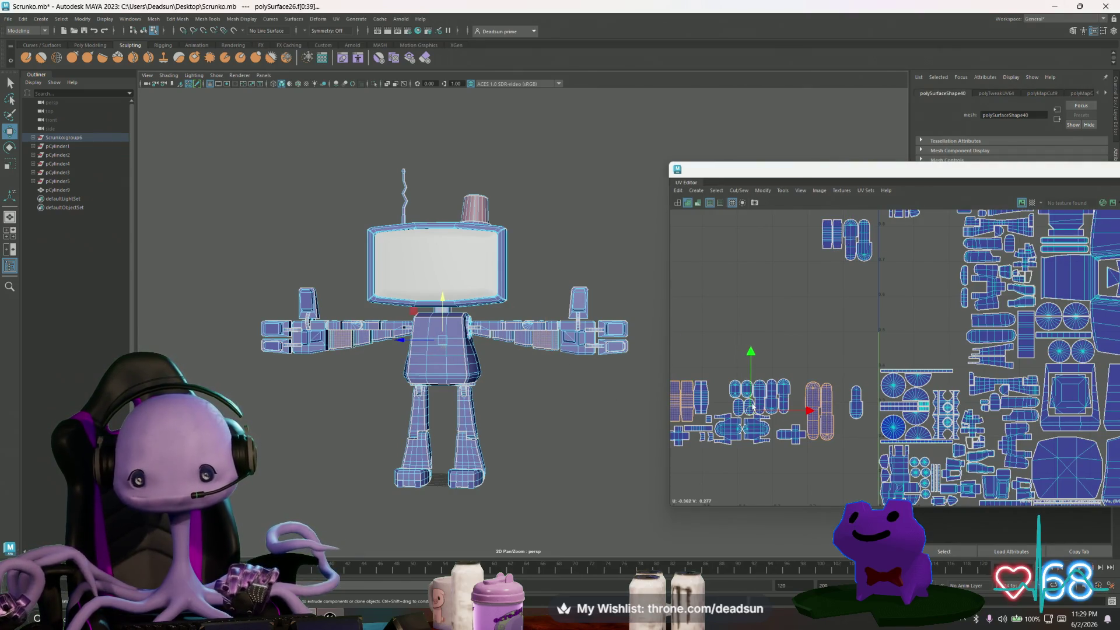
mouse_move(749, 407)
mouse_down()
mouse_move(745, 294)
mouse_move(766, 309)
mouse_up()
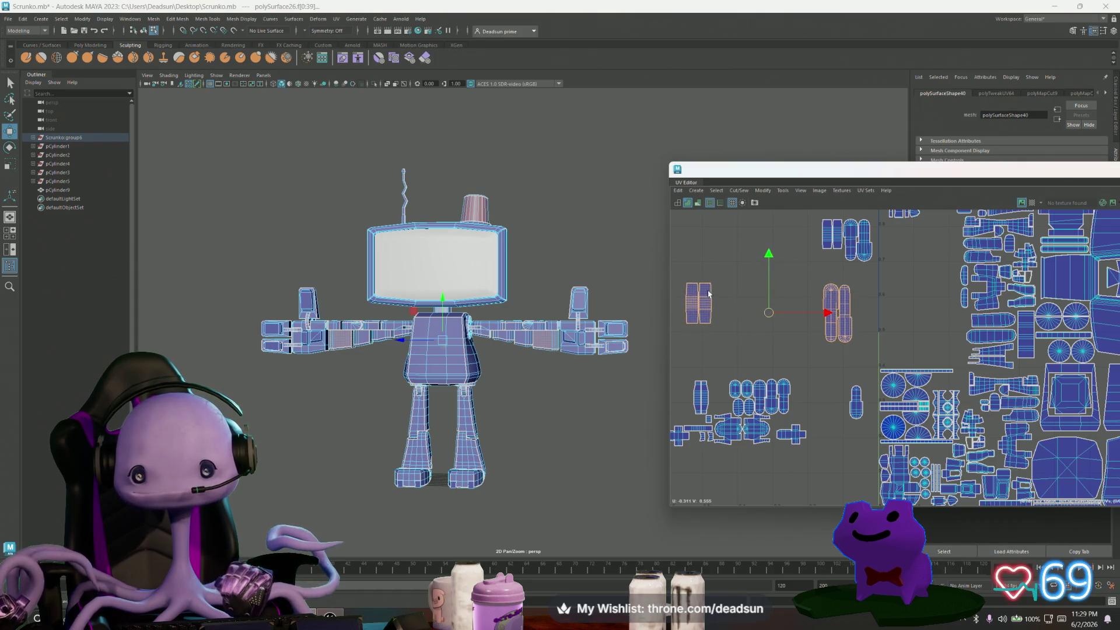
drag(678, 275, 729, 344)
drag(700, 306, 831, 275)
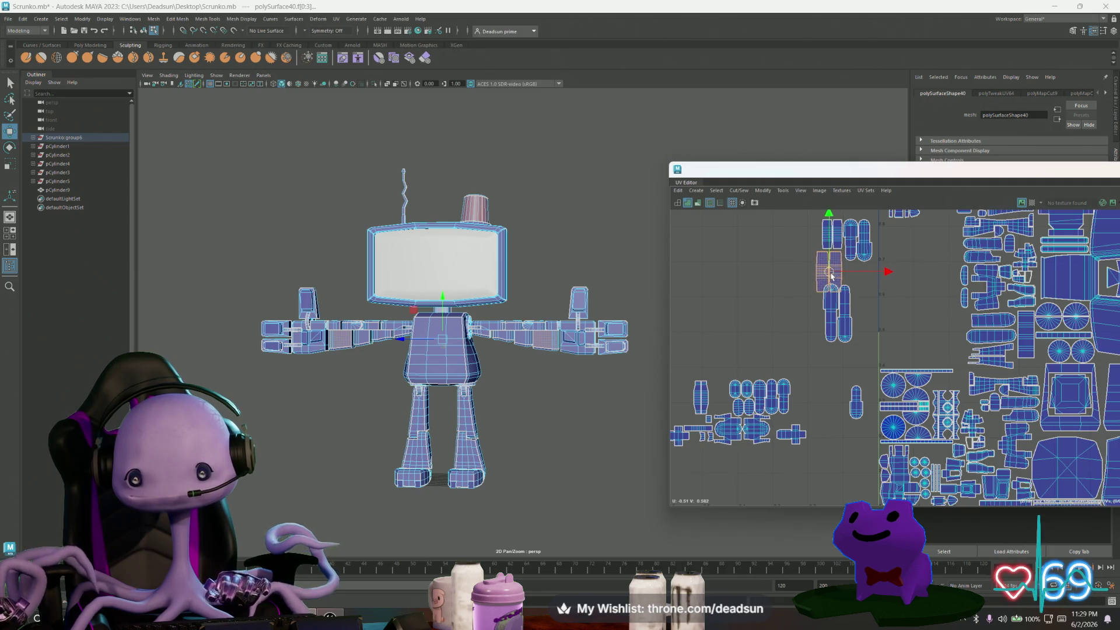
click(864, 303)
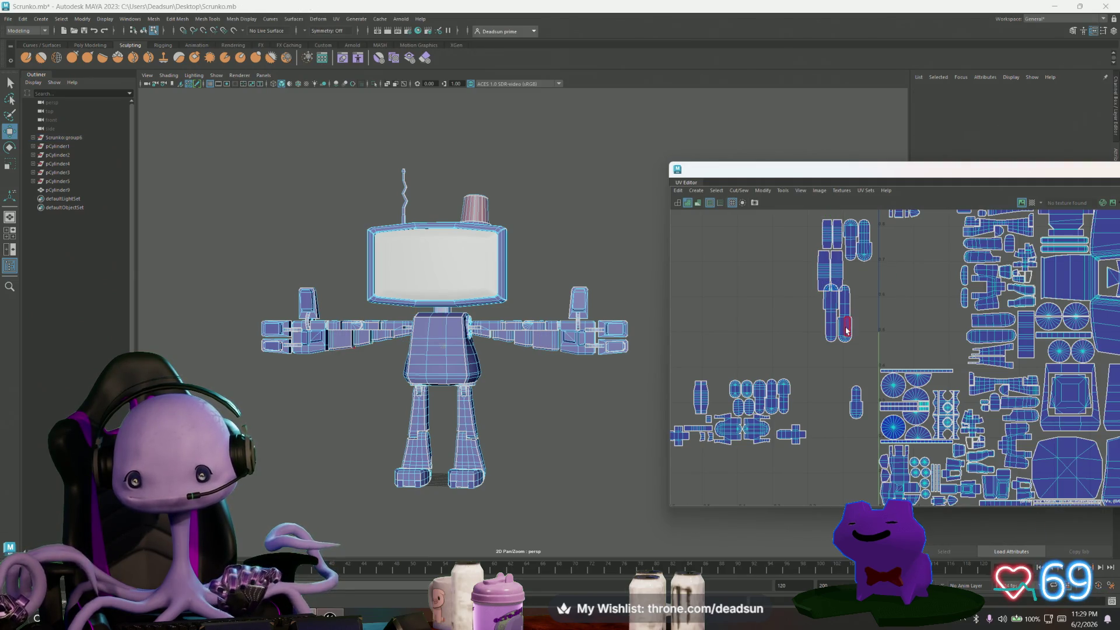
Move the arm's shell pair up into the column and line it up slightly left.
click(847, 331)
drag(846, 327, 864, 295)
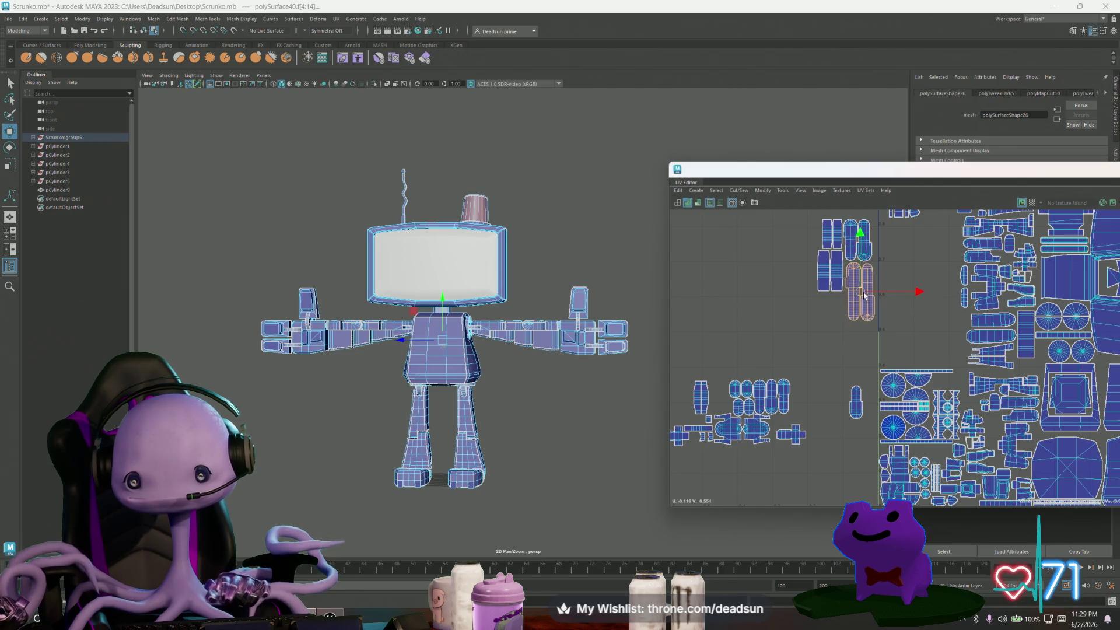
scroll(863, 294, up, 5)
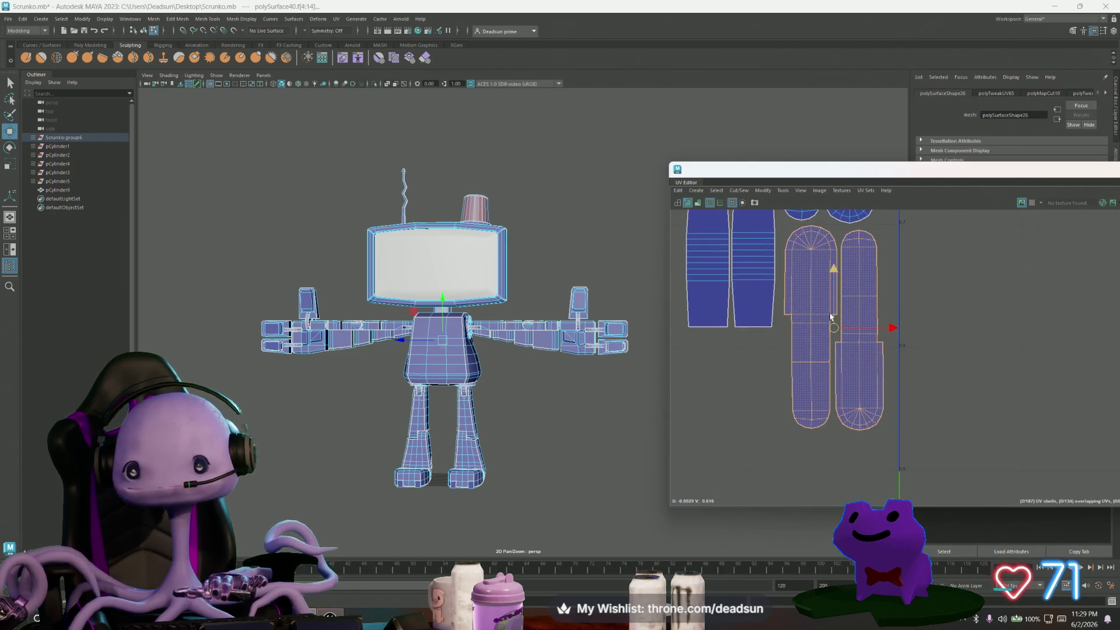
drag(837, 330, 831, 328)
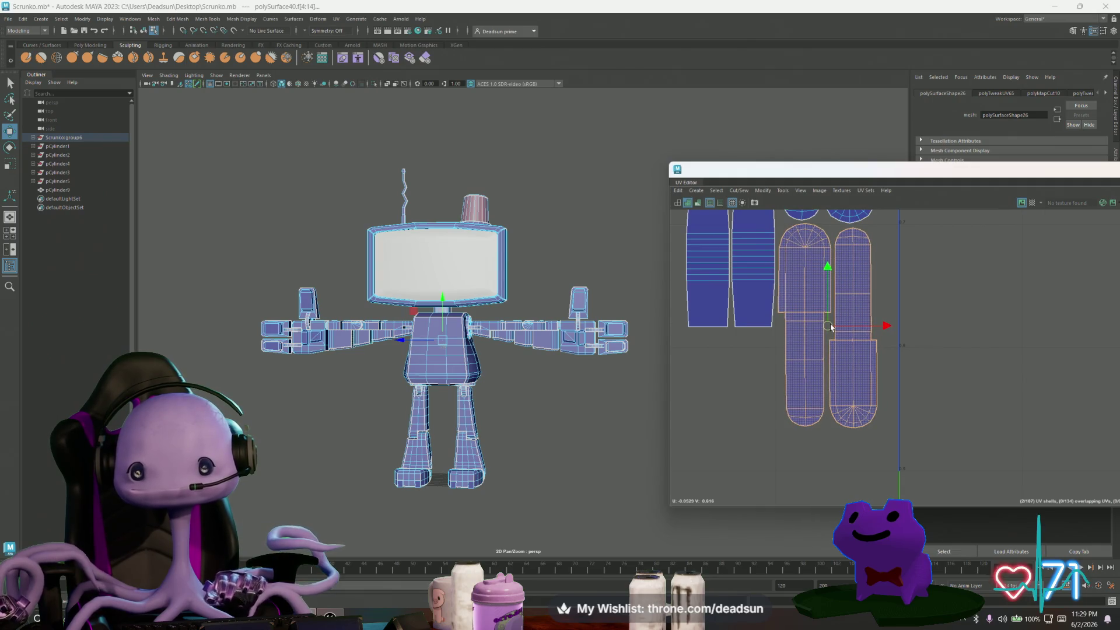
scroll(876, 411, down, 8)
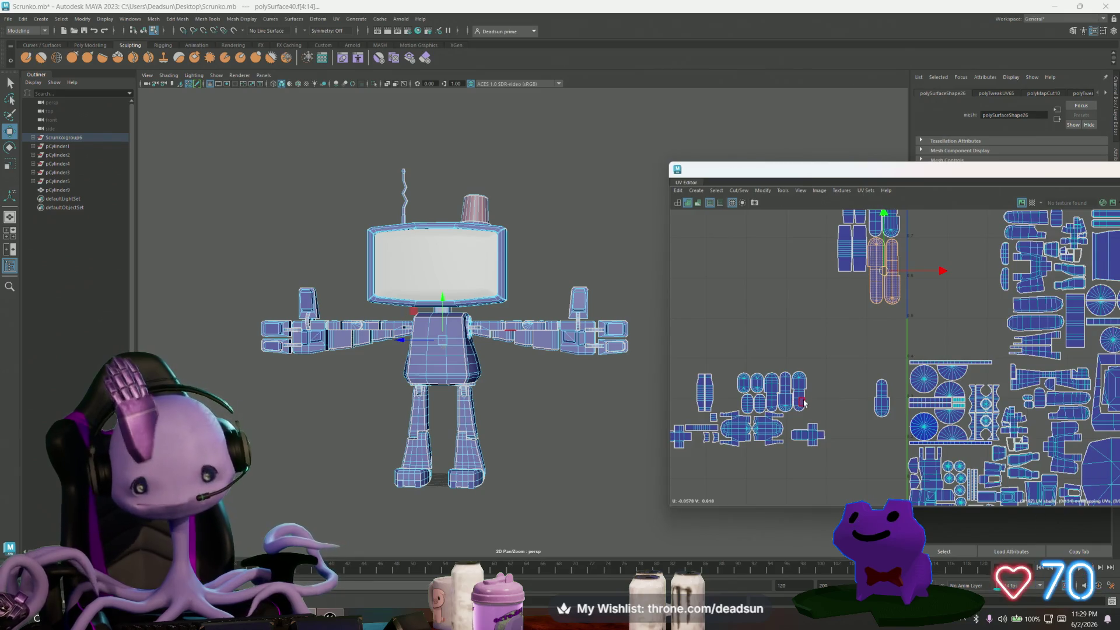
click(384, 343)
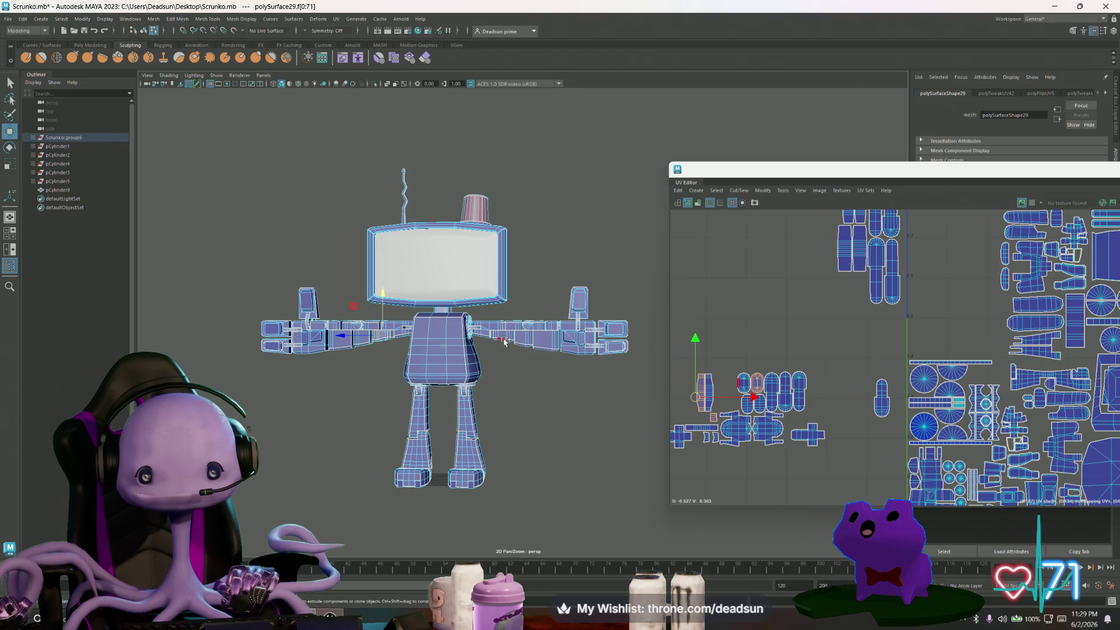
Move the part's shells into open space and the small leftover shells beside the tall shell.
click(700, 399)
drag(696, 402, 722, 308)
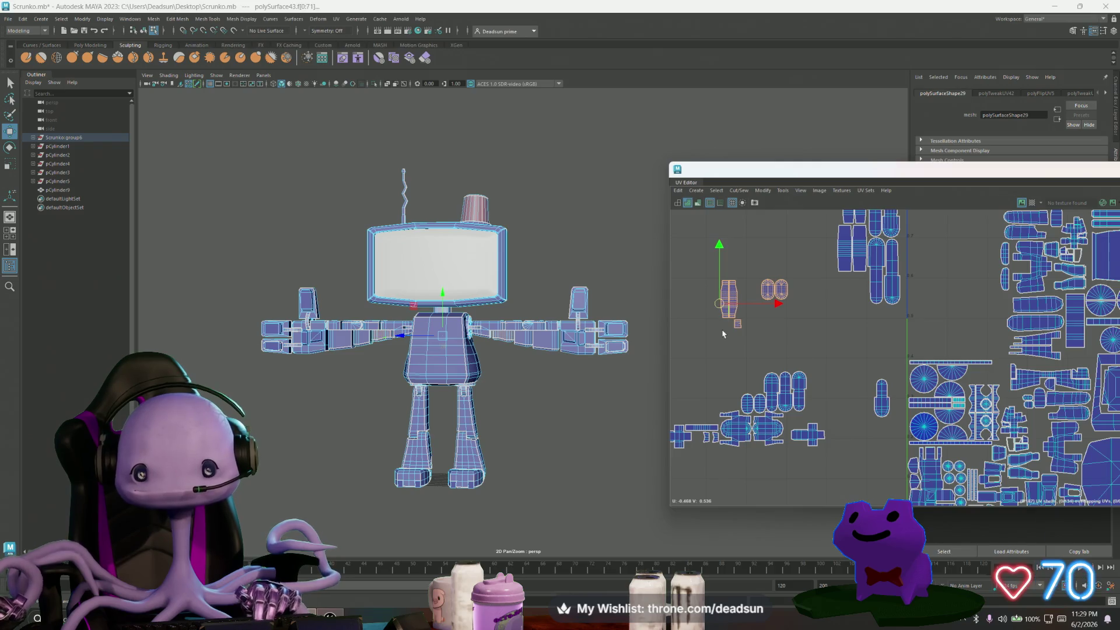
scroll(712, 343, up, 5)
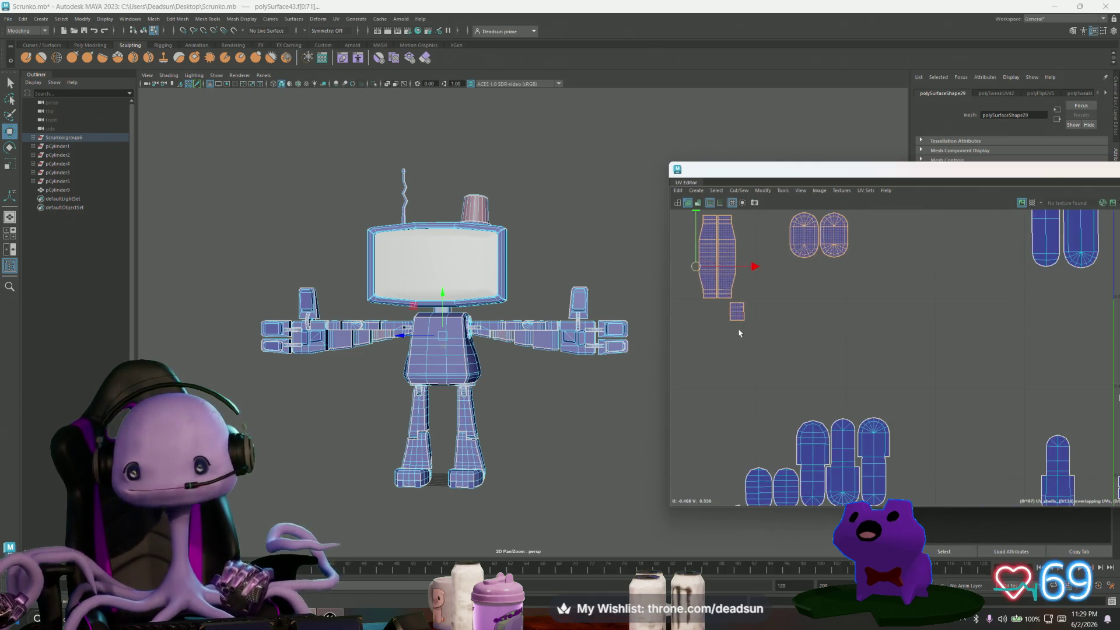
scroll(799, 374, down, 4)
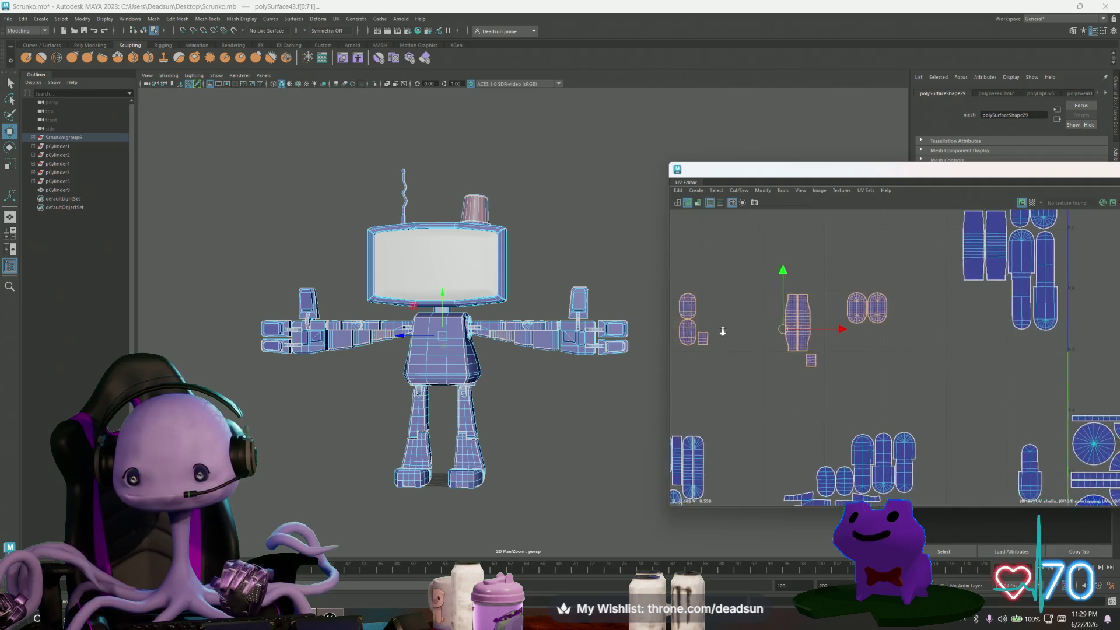
alt+middle_drag(767, 330, 775, 306)
drag(796, 367, 797, 368)
mouse_move(770, 320)
mouse_down()
mouse_move(799, 339)
mouse_move(855, 342)
mouse_up()
scroll(855, 343, up, 5)
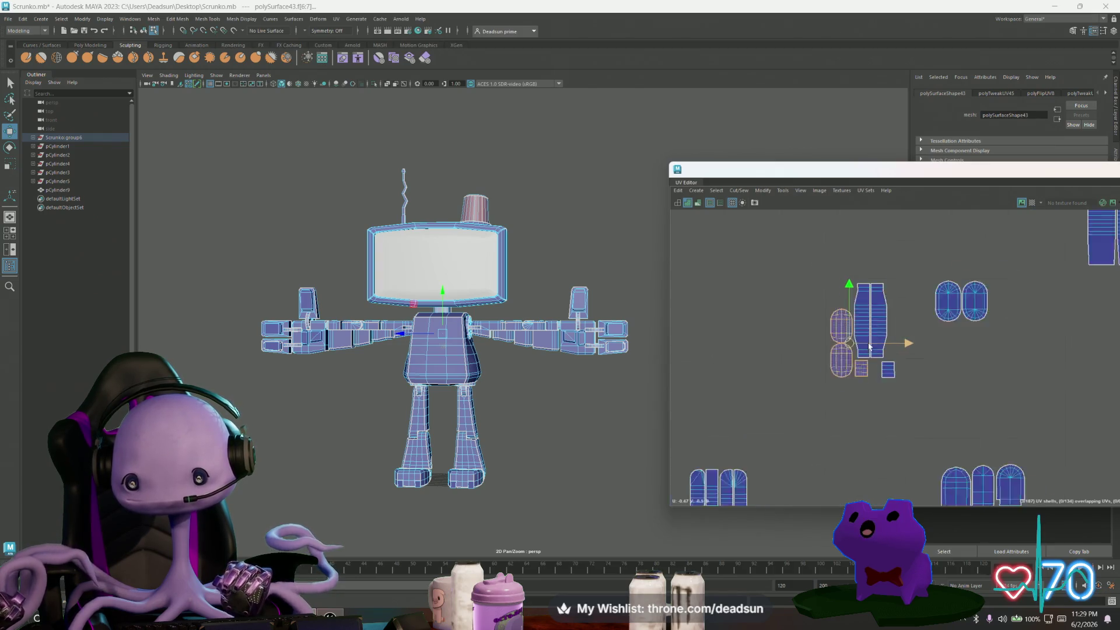
drag(840, 342, 839, 342)
Place the squares together and stack both oval shells beside the long shell, then select the cluster.
click(905, 387)
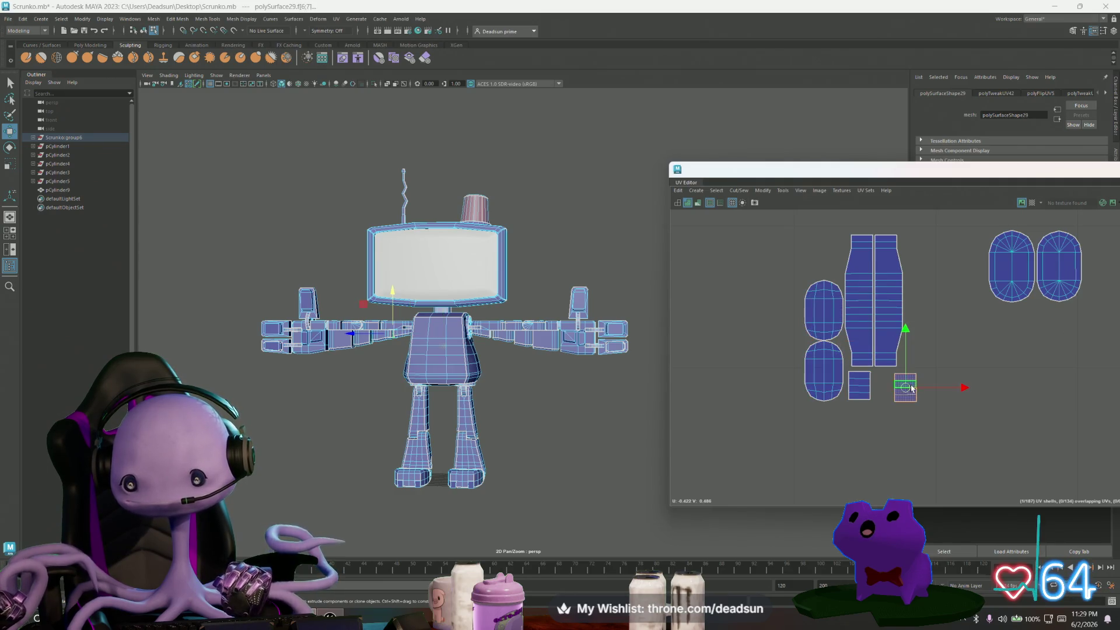
drag(905, 387, 888, 385)
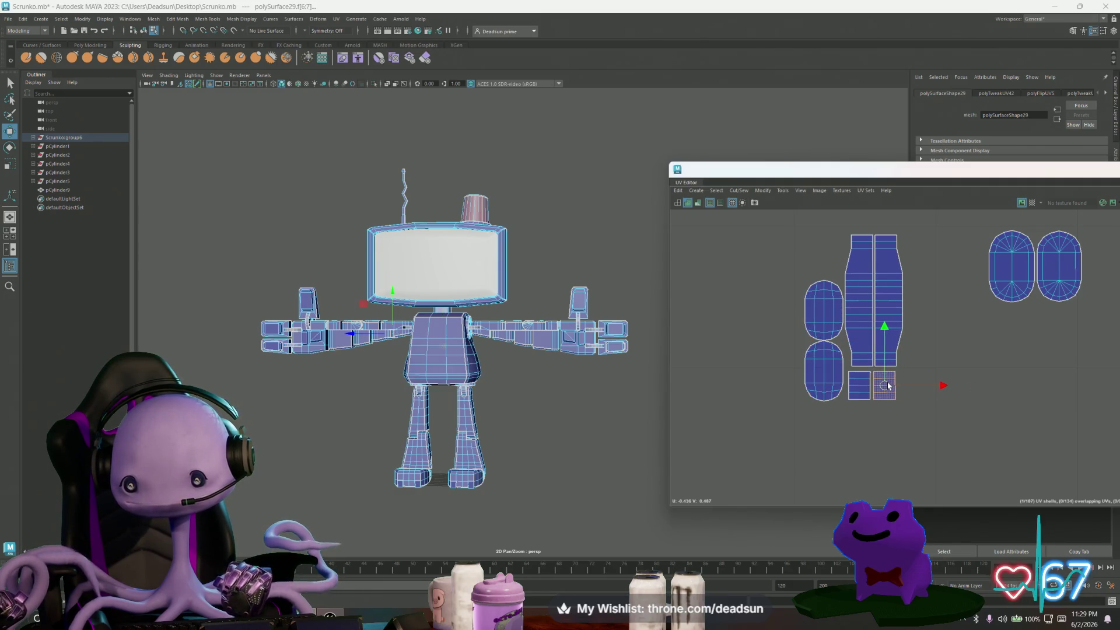
click(993, 253)
drag(1013, 267, 930, 270)
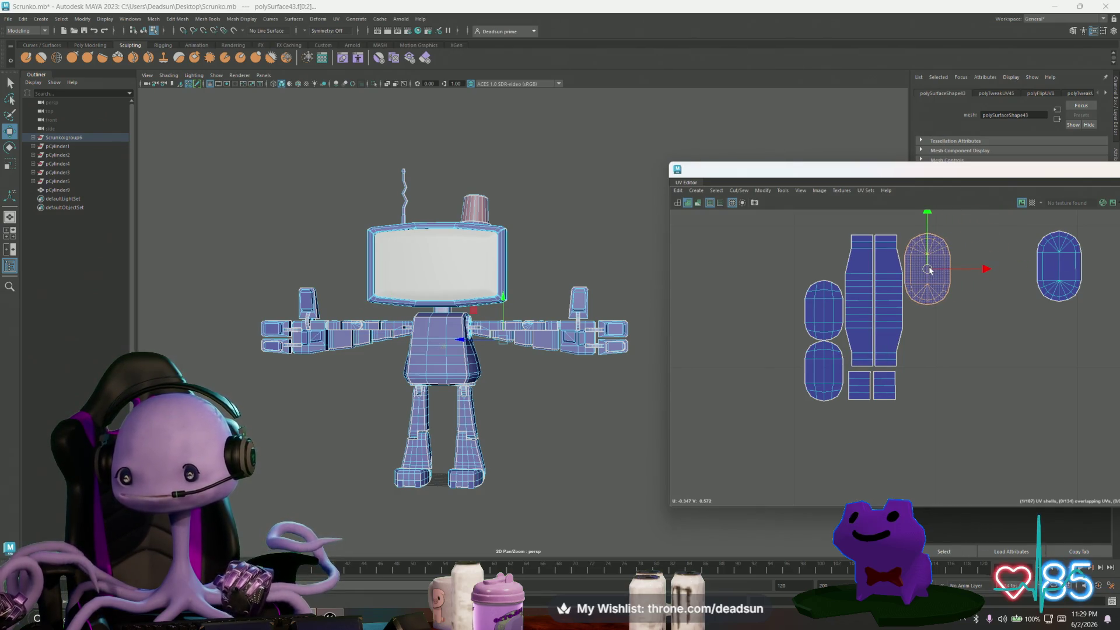
click(1053, 279)
mouse_move(1053, 279)
mouse_down()
mouse_move(908, 272)
mouse_move(915, 335)
mouse_move(929, 349)
mouse_up()
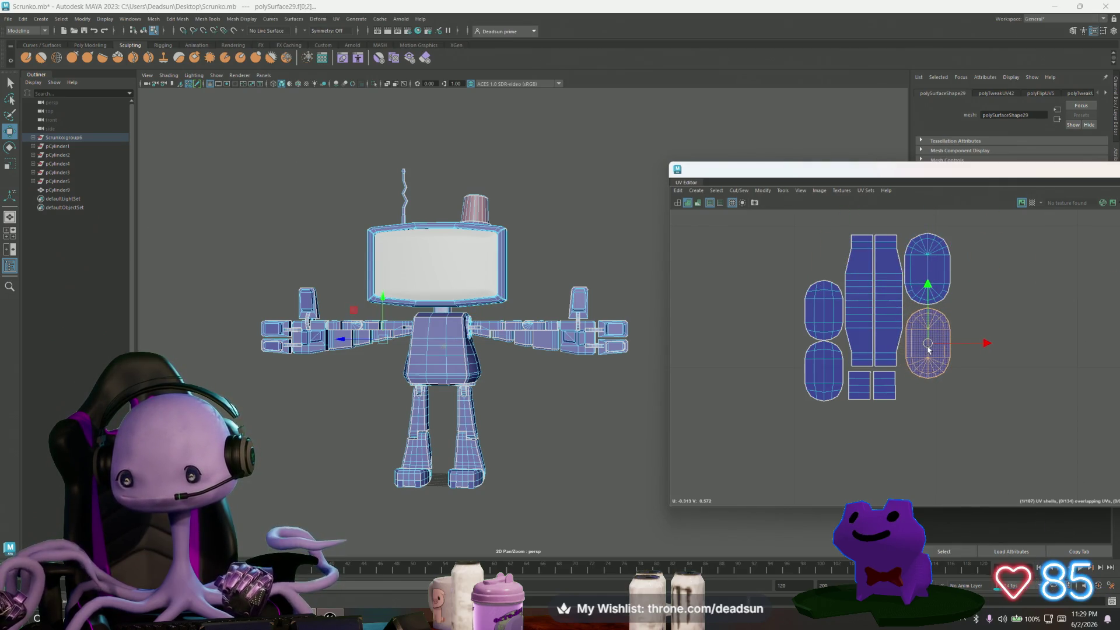
scroll(858, 333, down, 8)
mouse_move(783, 309)
mouse_down()
mouse_move(865, 380)
mouse_move(961, 381)
mouse_move(929, 351)
mouse_up()
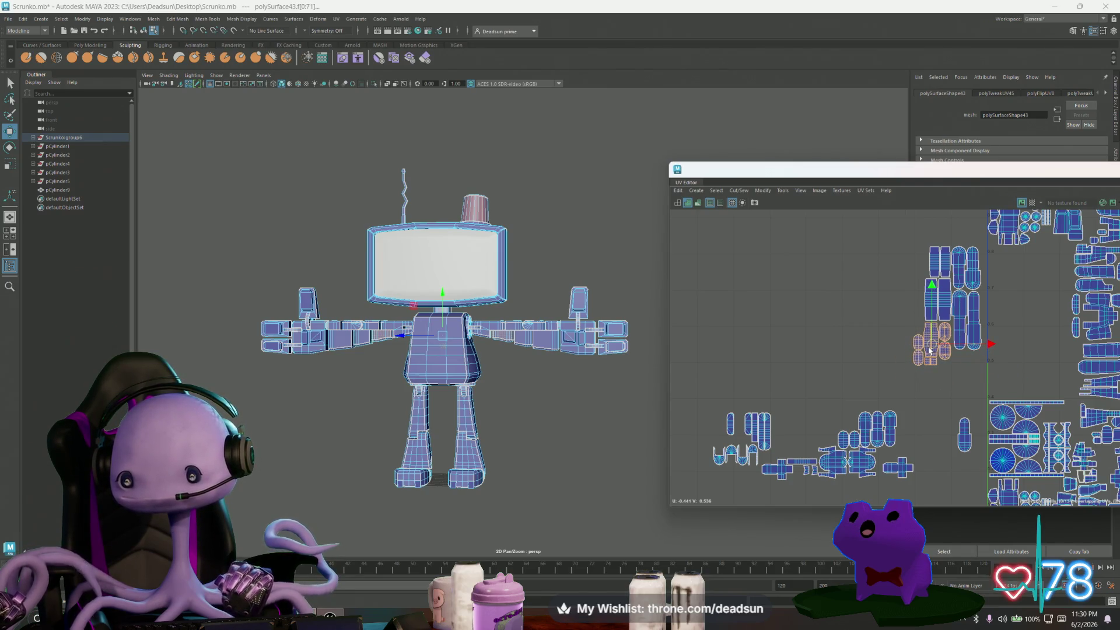
scroll(948, 365, up, 1)
Move the tall leftover shell next to the main cluster.
alt+middle_drag(837, 377, 769, 382)
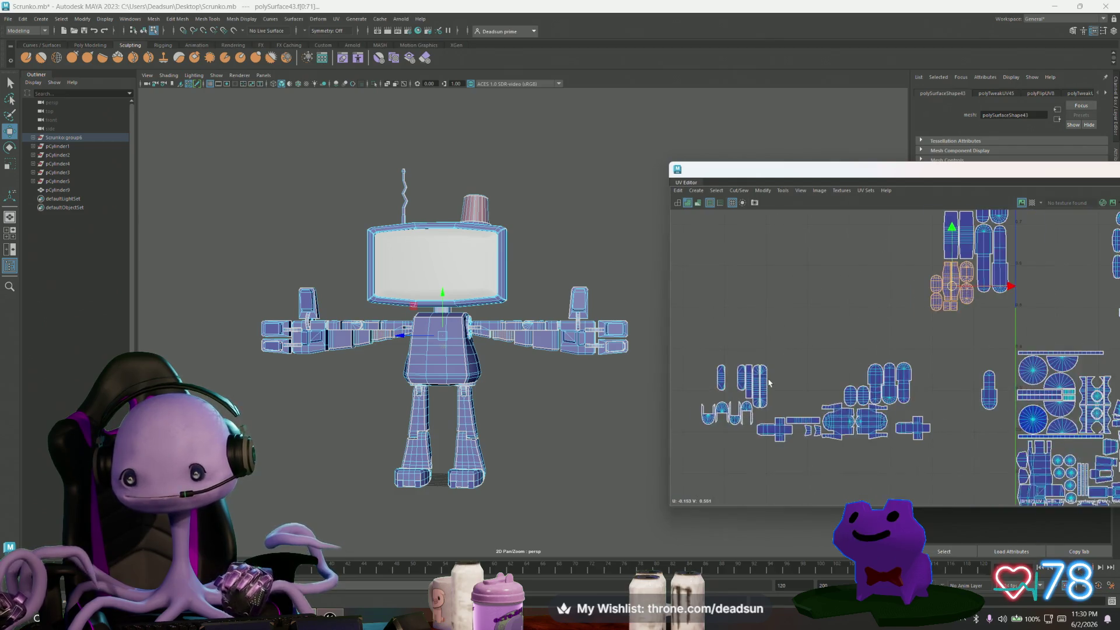
scroll(769, 383, up, 1)
click(756, 390)
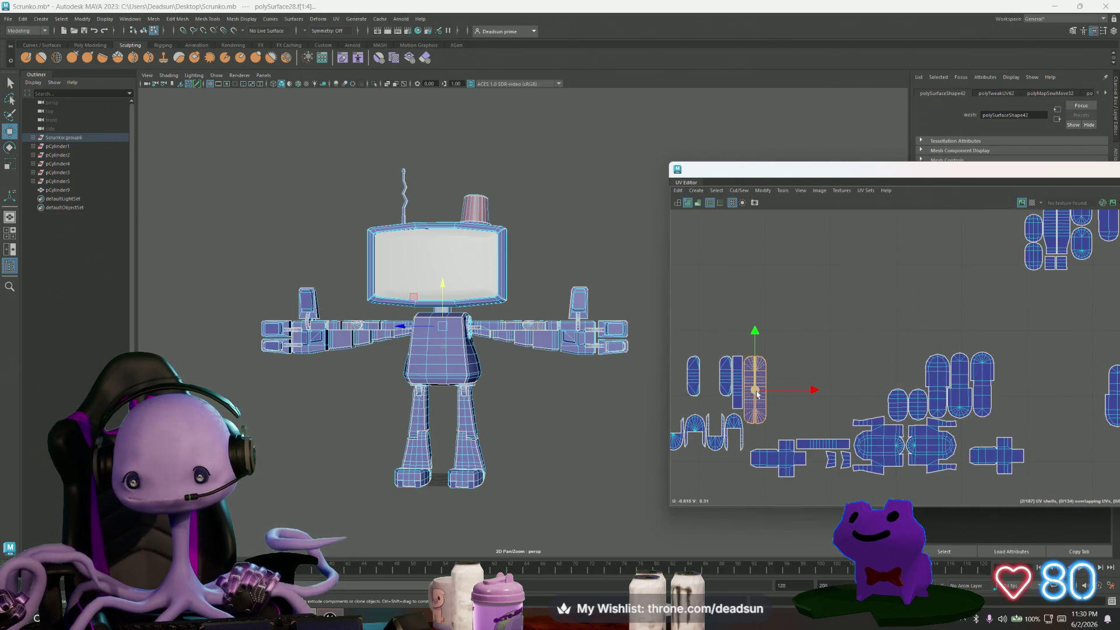
drag(756, 393, 965, 246)
alt+middle_drag(965, 245, 925, 366)
mouse_move(914, 363)
mouse_down()
mouse_move(973, 291)
mouse_move(983, 299)
mouse_up()
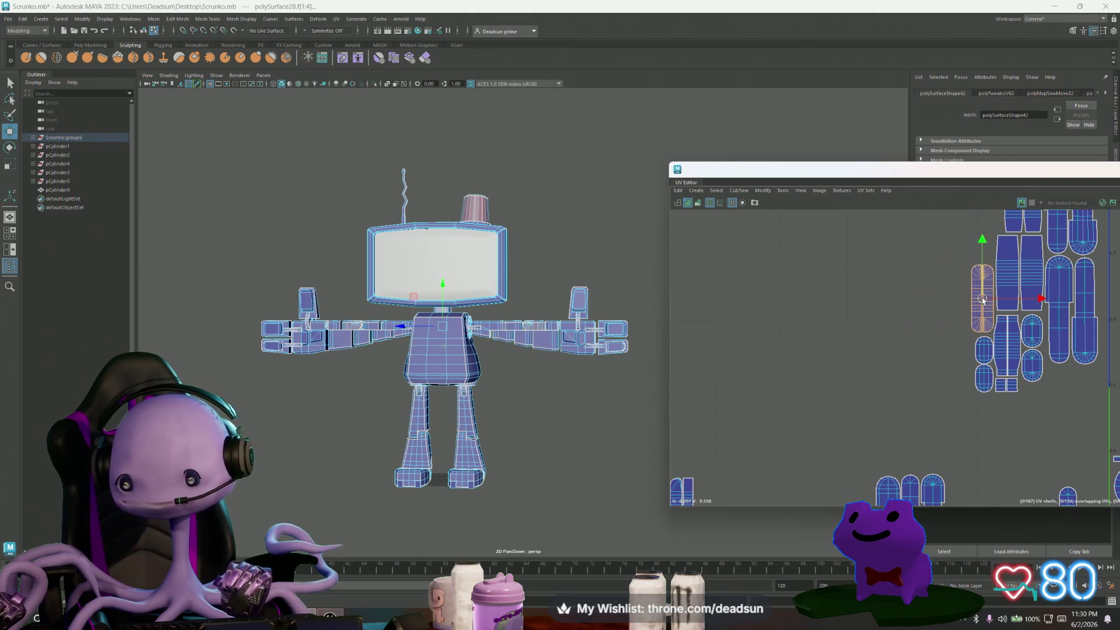
scroll(982, 300, down, 3)
Move the two small shells, the thin shell and the horizontal shell up together.
click(801, 403)
shift+click(779, 404)
drag(791, 404, 932, 254)
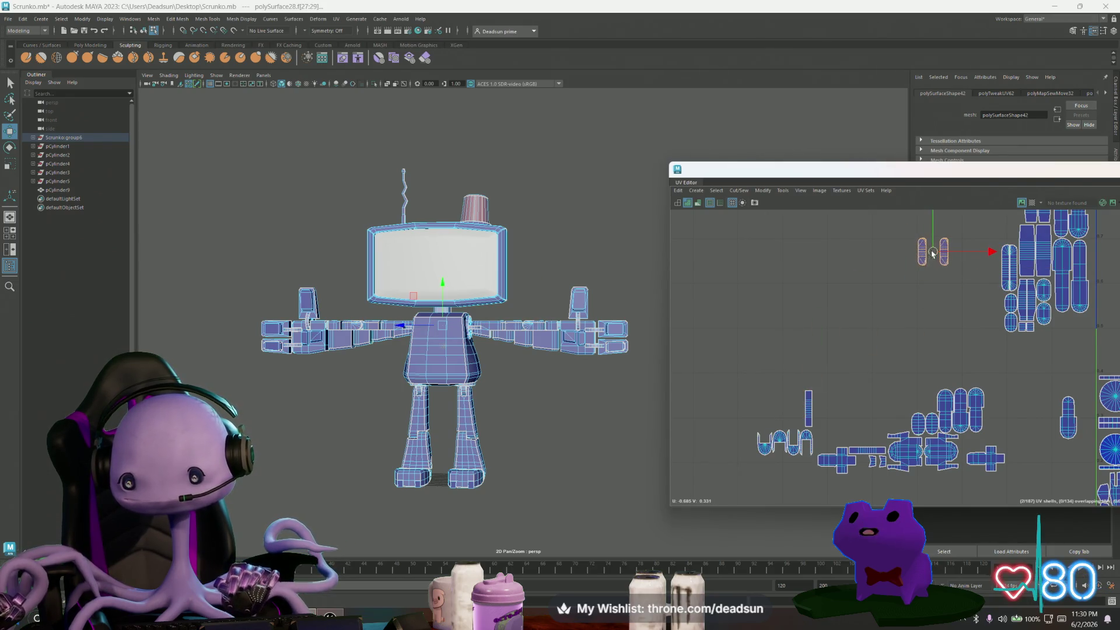
click(807, 404)
mouse_move(807, 406)
mouse_down()
mouse_move(917, 303)
mouse_move(919, 287)
mouse_up()
click(867, 449)
drag(867, 449, 945, 288)
Rotate the horizontal shell 90° upright and shift it slightly left.
key(e)
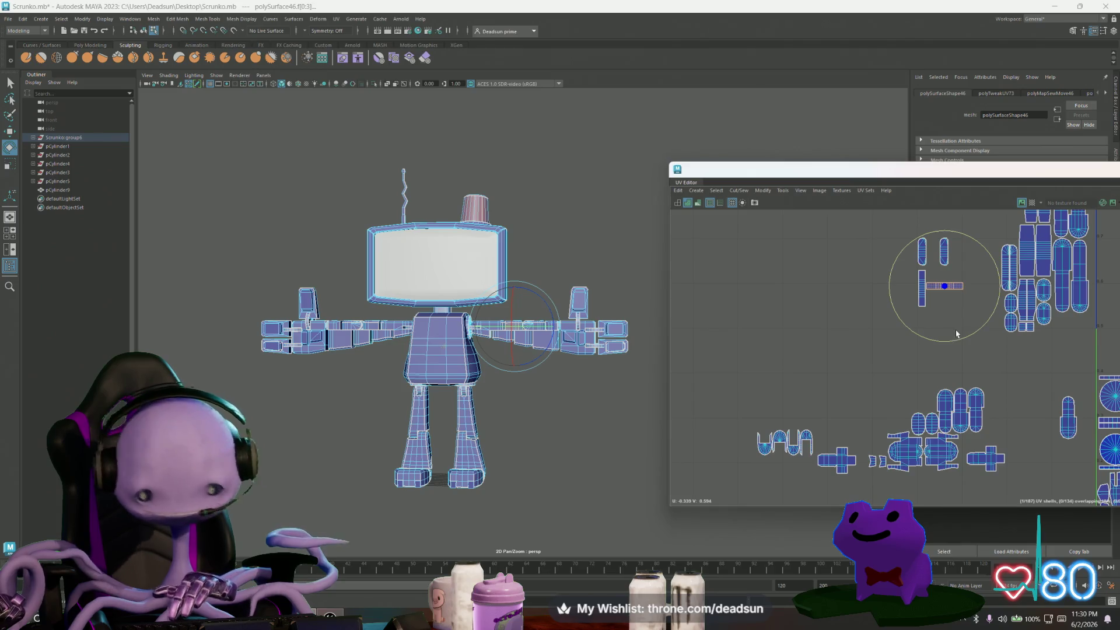
mouse_move(962, 338)
mouse_down()
mouse_move(852, 321)
mouse_move(885, 336)
mouse_up()
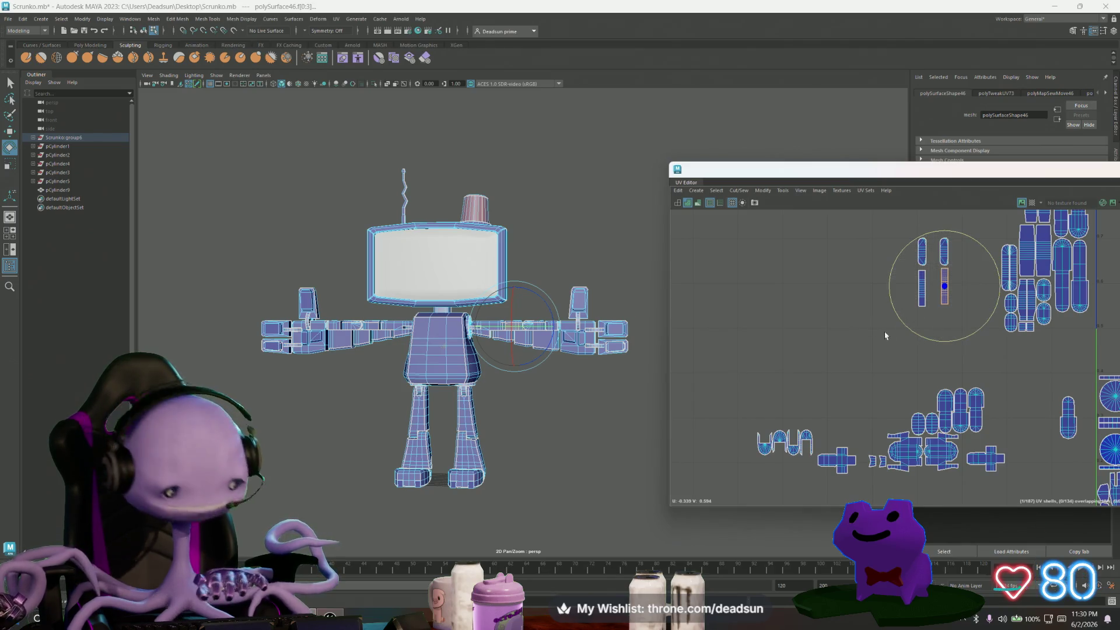
key(w)
drag(943, 288, 929, 291)
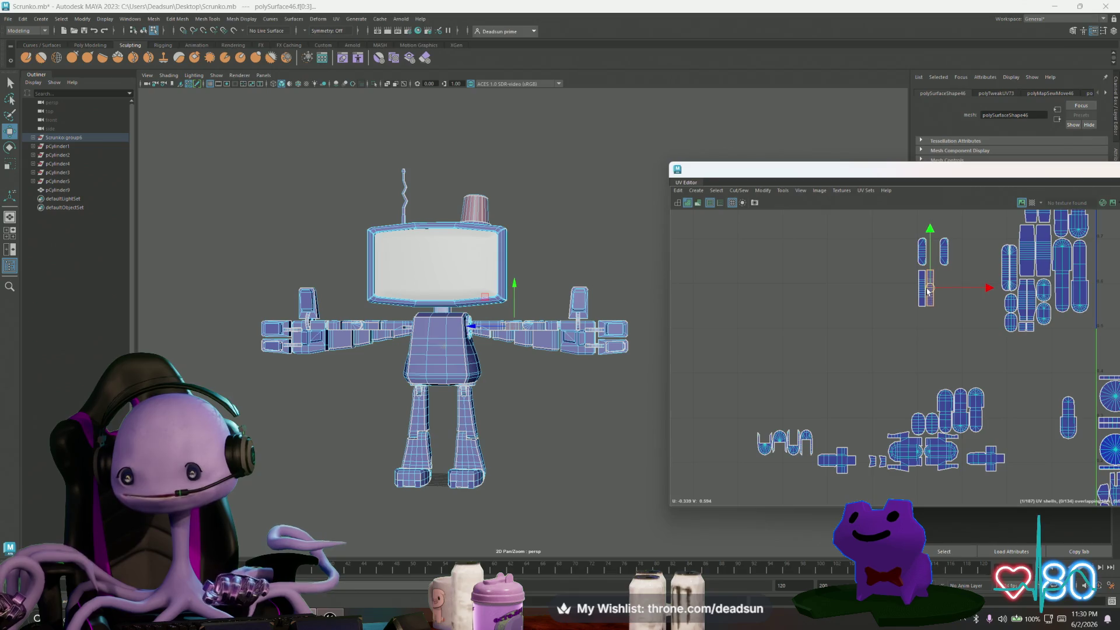
Move the left oval shell snugly beside its partner above the two strip shells.
alt+middle_drag(942, 277, 825, 354)
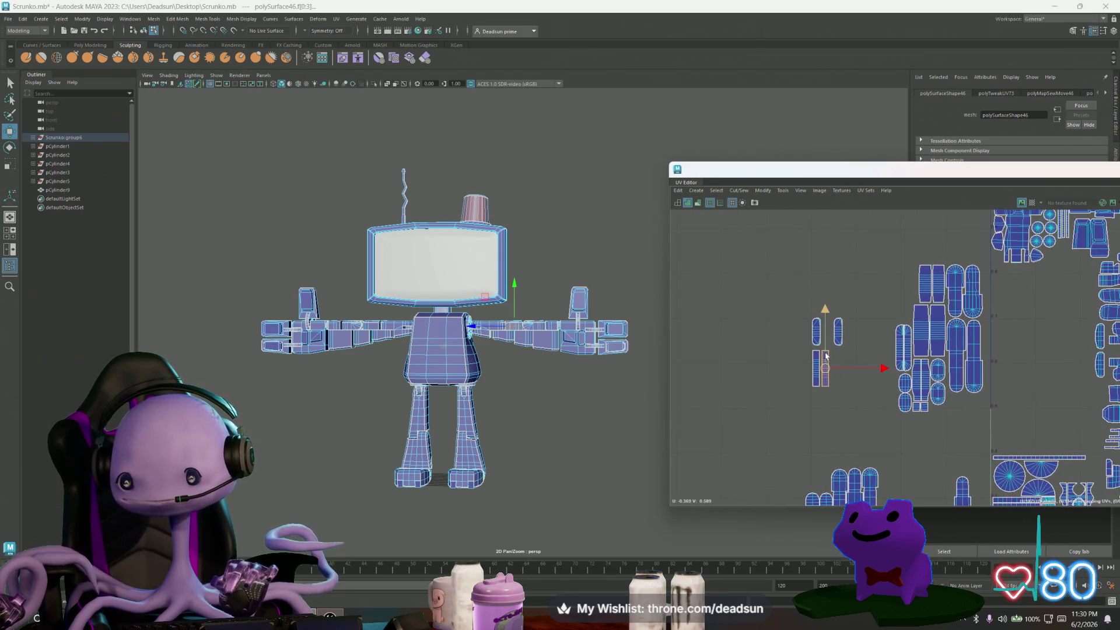
scroll(832, 360, up, 5)
click(847, 316)
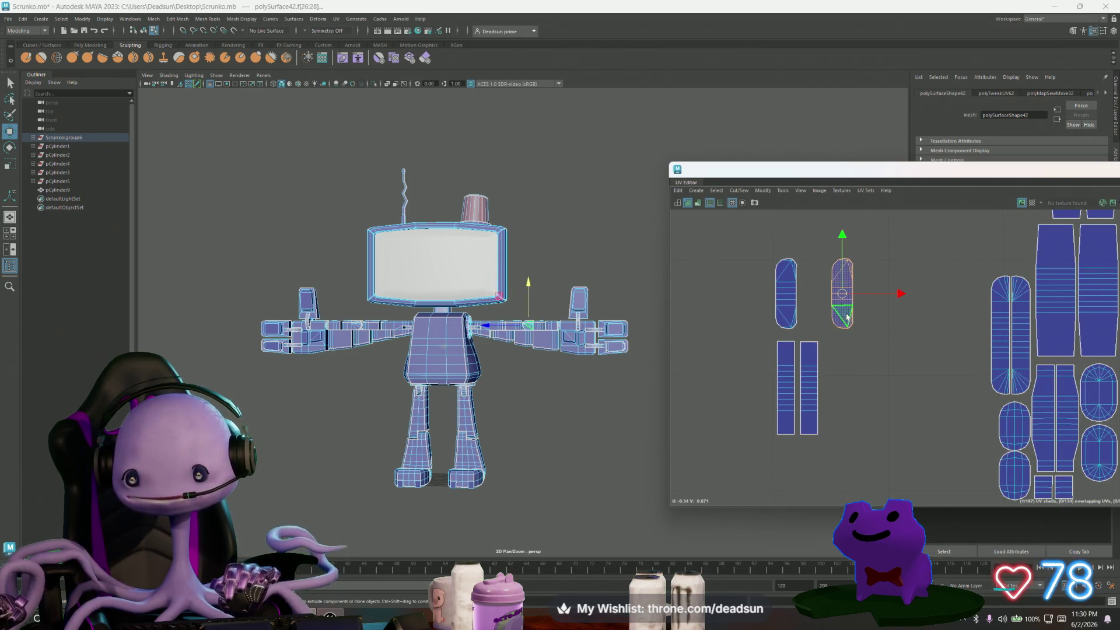
shift+click(787, 316)
click(787, 309)
drag(841, 296, 873, 296)
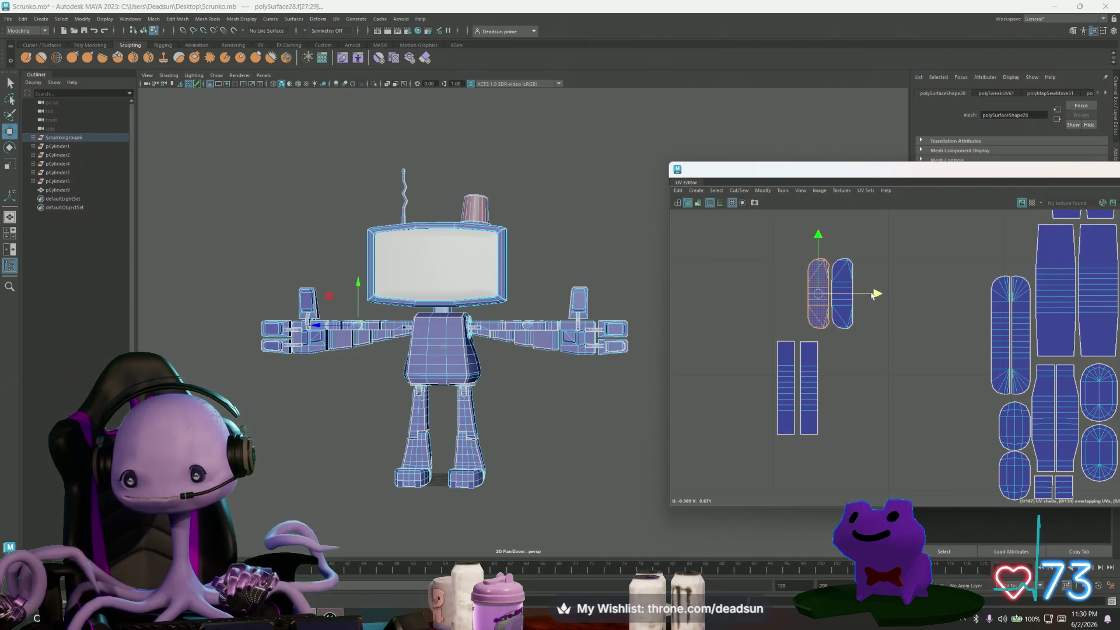
scroll(862, 331, down, 2)
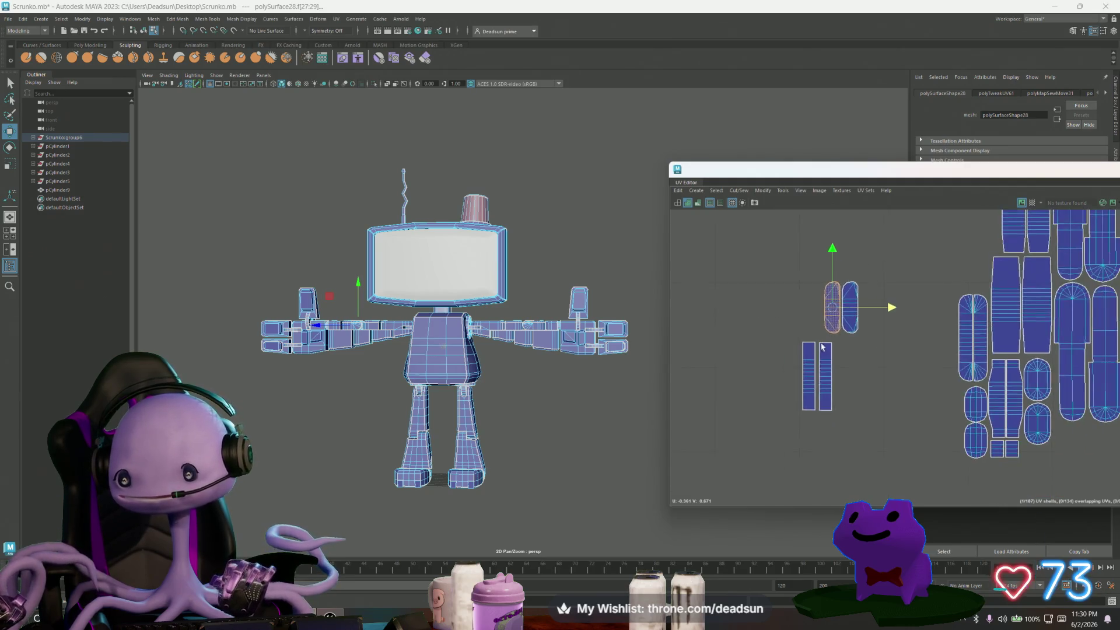
alt+middle_drag(823, 352, 786, 391)
click(765, 413)
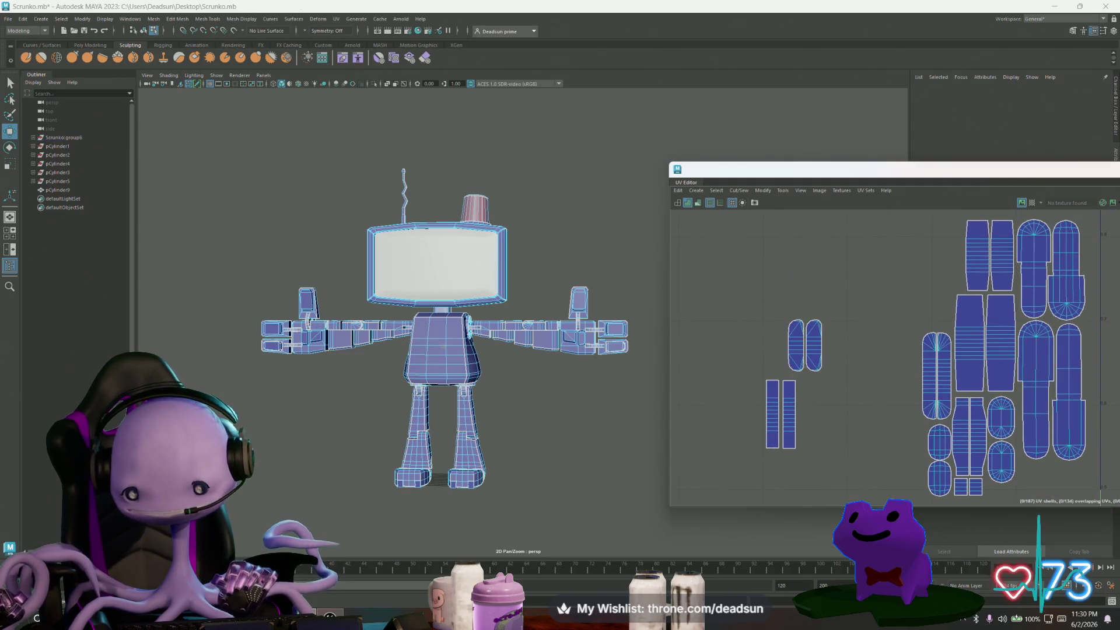
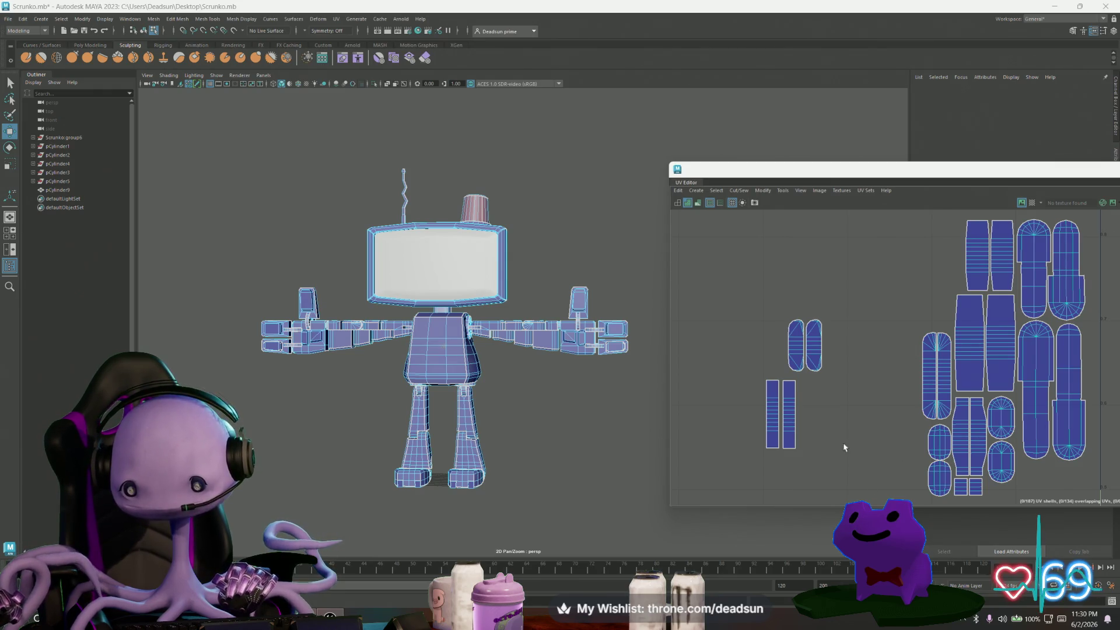
Move the small capsule shell and both narrow strip shells up beside the packed shells.
click(811, 340)
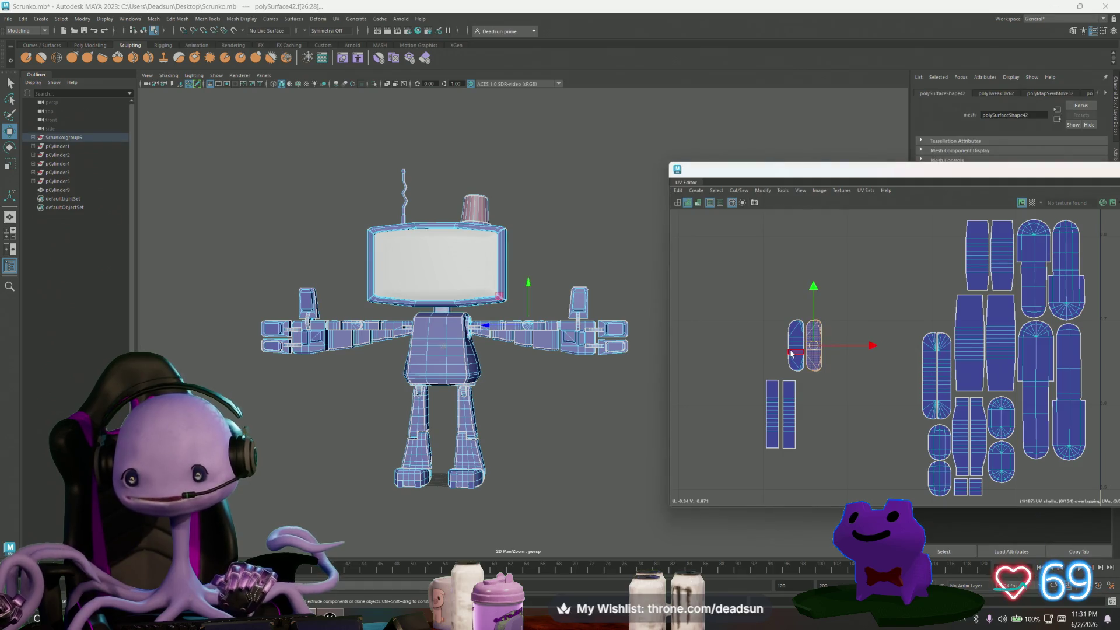
mouse_move(808, 340)
mouse_down()
mouse_move(882, 273)
mouse_move(946, 246)
mouse_up()
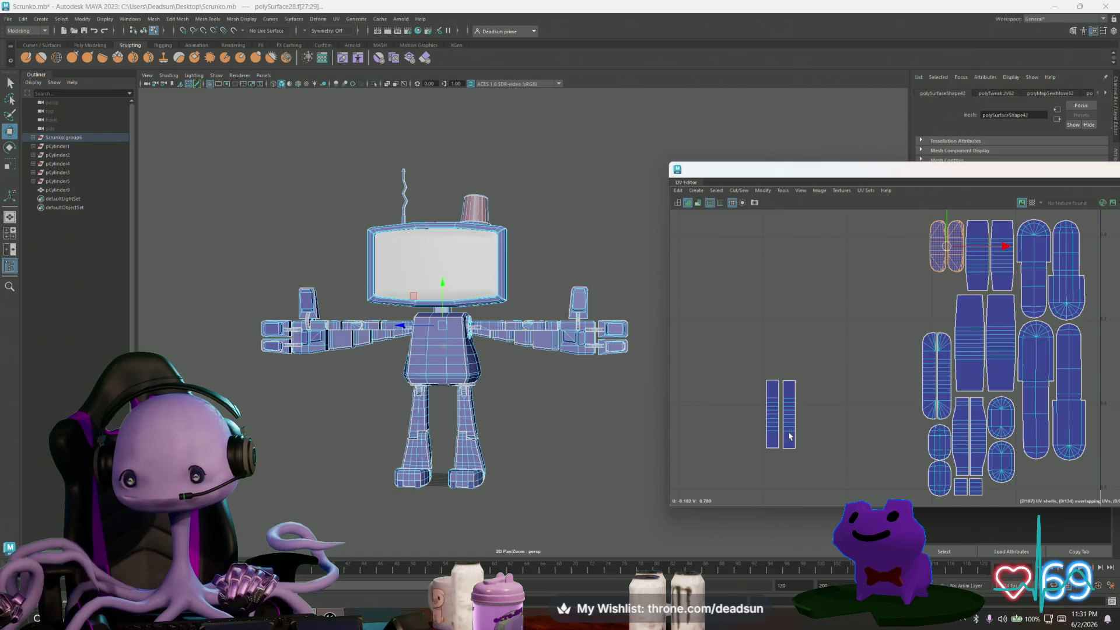
click(790, 437)
shift+click(769, 436)
mouse_move(780, 416)
mouse_down()
mouse_move(867, 322)
mouse_move(931, 298)
mouse_up()
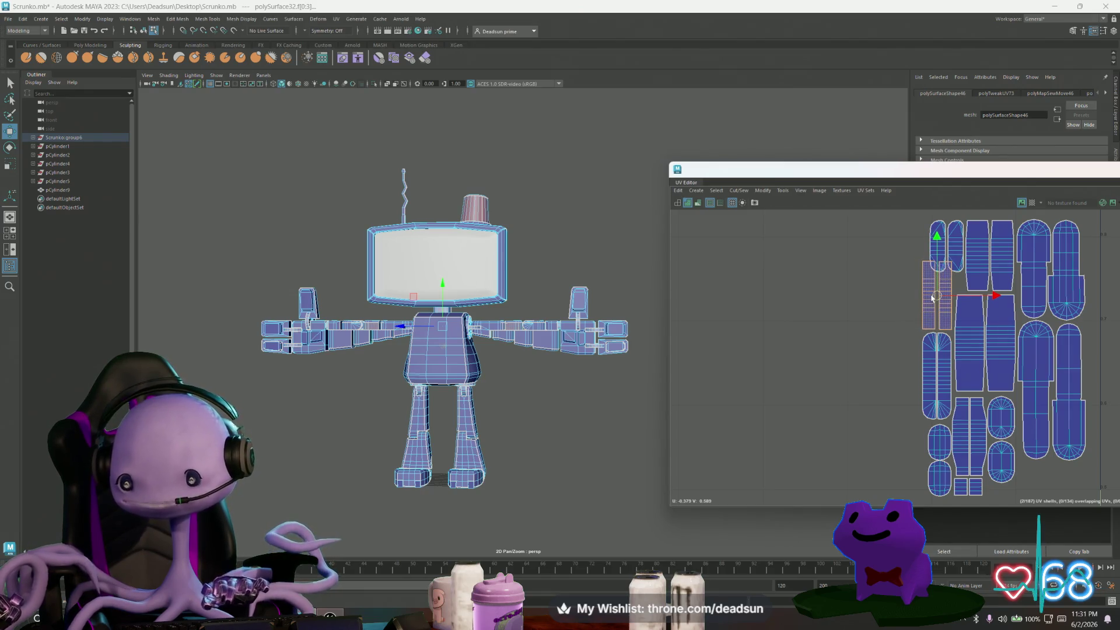
Move the pair of capsule shells aside into empty space.
alt+middle_drag(932, 298, 853, 345)
scroll(854, 345, up, 3)
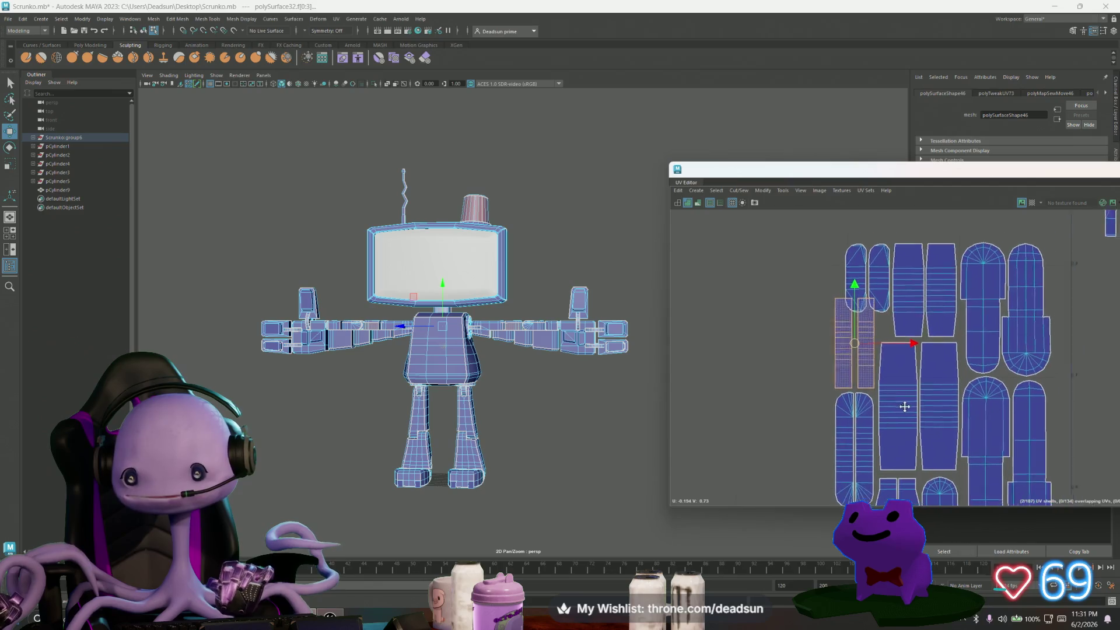
alt+middle_drag(904, 407, 896, 412)
click(869, 286)
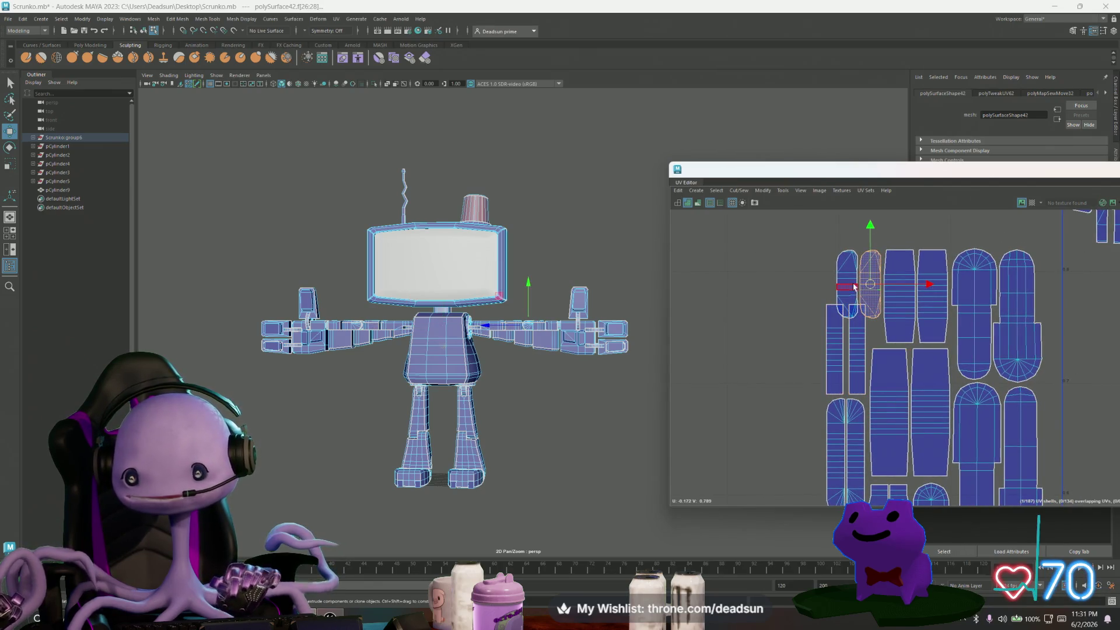
shift+click(853, 287)
drag(862, 287, 747, 378)
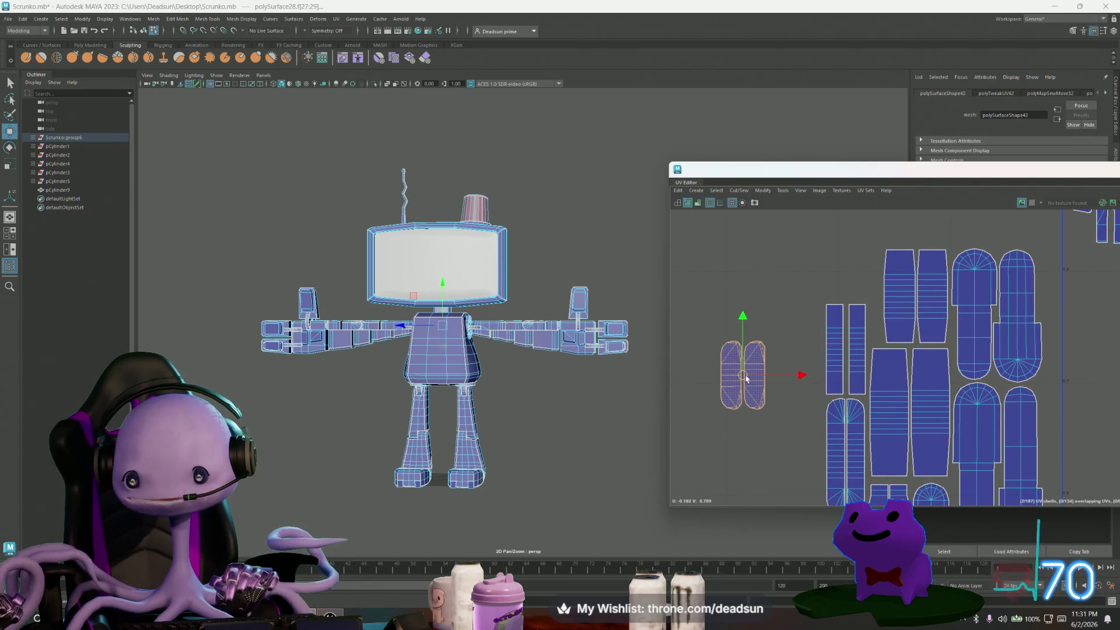
Raise the two narrow strip shells into the top row of the group.
click(831, 348)
shift+click(856, 333)
mouse_move(852, 325)
mouse_down()
mouse_move(861, 295)
mouse_move(909, 296)
mouse_up()
click(850, 290)
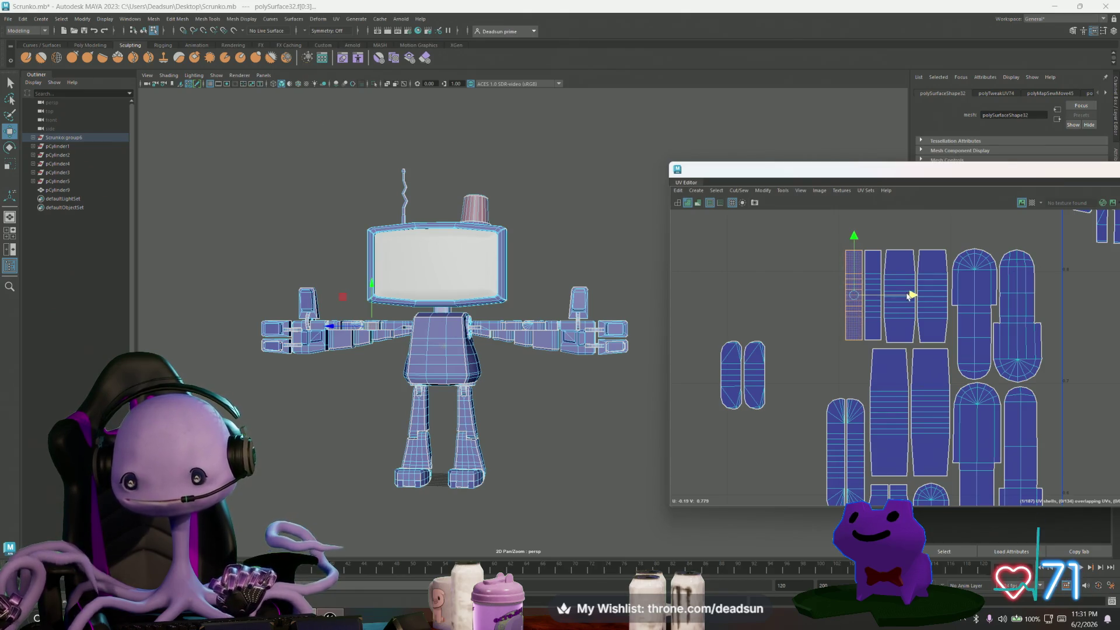
Fit both small capsule shells into the gaps of the big shell group.
click(763, 380)
mouse_move(758, 378)
mouse_down()
mouse_move(771, 338)
mouse_move(817, 287)
mouse_move(836, 286)
mouse_up()
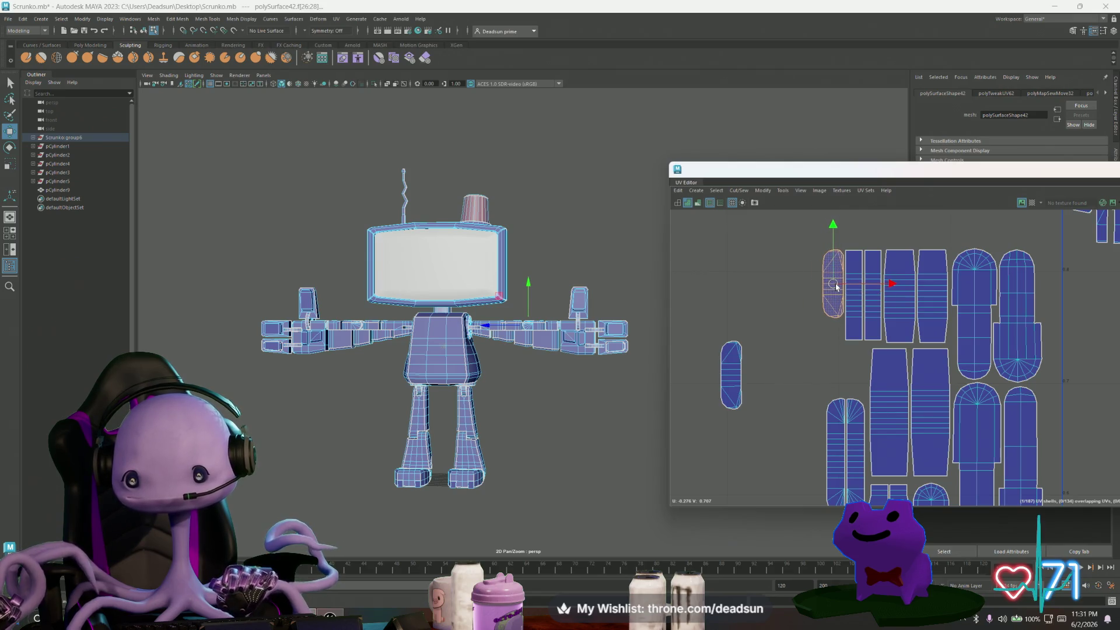
click(732, 383)
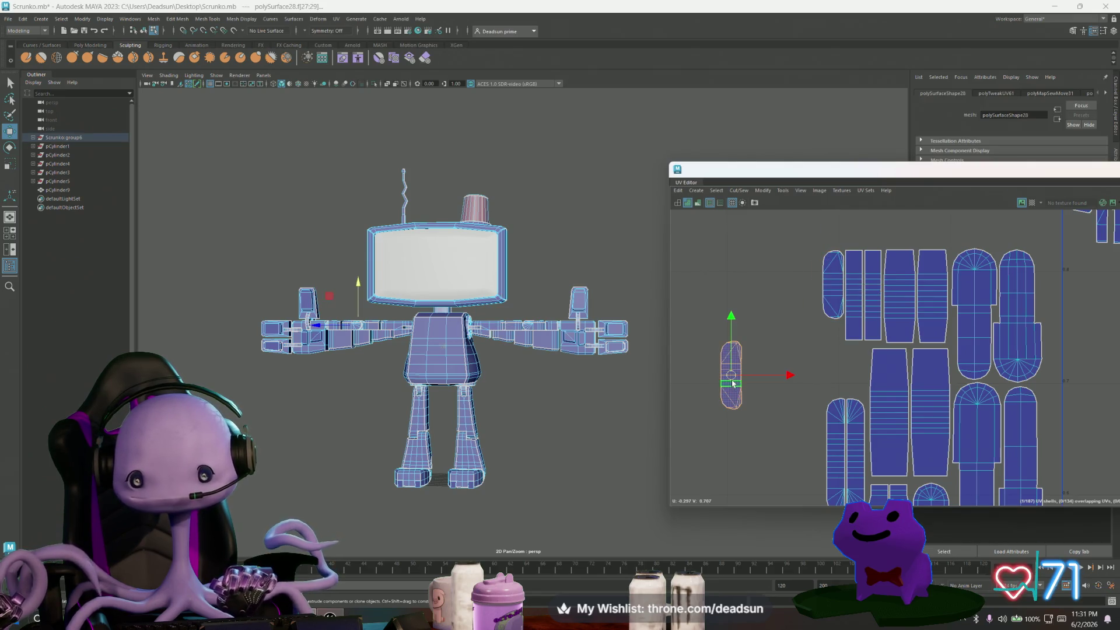
drag(736, 374, 834, 355)
Select the small leftover shell below the packed group and orbit the 3D view toward the robot.
scroll(834, 355, down, 6)
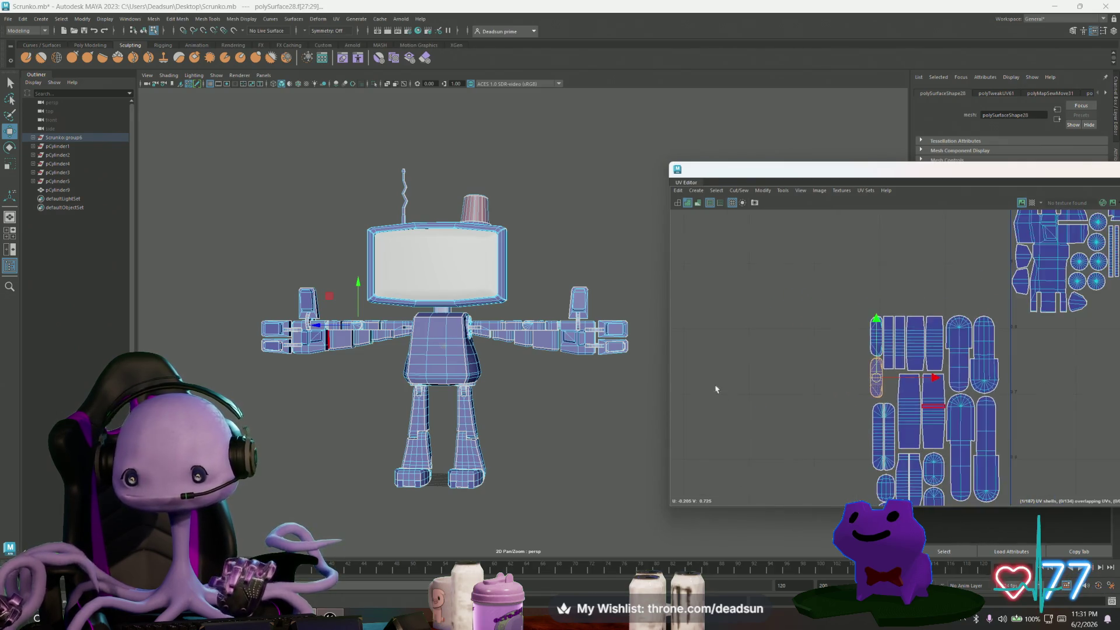
mouse_move(775, 415)
alt+middle_down()
mouse_move(812, 456)
mouse_move(821, 421)
mouse_move(748, 456)
alt+middle_up()
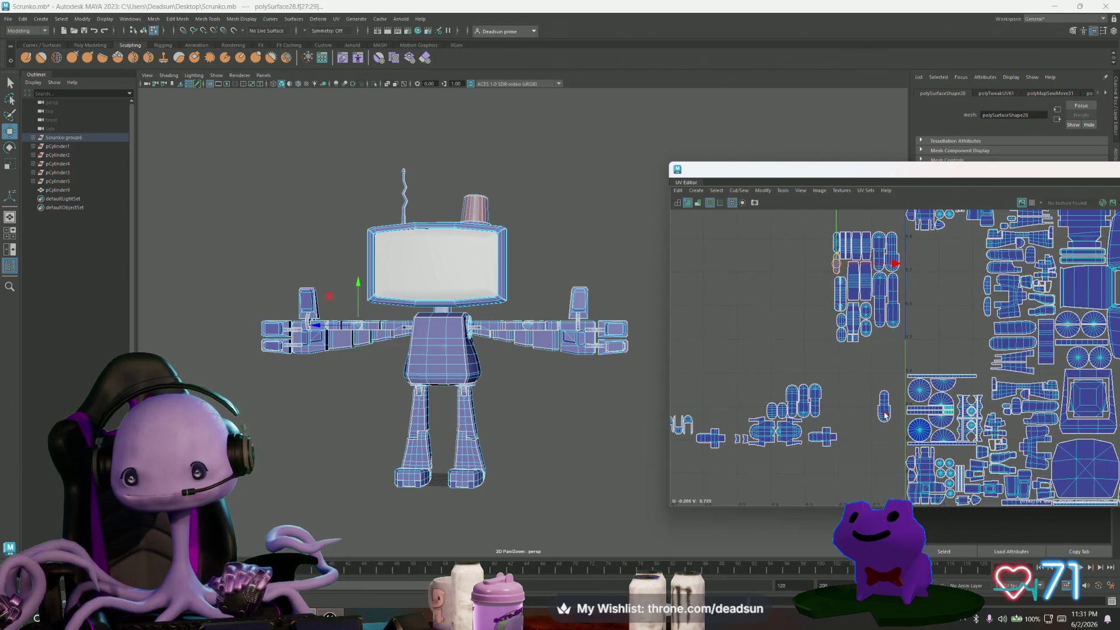
click(884, 414)
mouse_move(601, 368)
alt+mouse_down()
mouse_move(587, 454)
mouse_move(535, 455)
mouse_move(583, 379)
mouse_move(553, 408)
alt+mouse_up()
Select two arm pieces and move their UV shells up and left.
click(485, 322)
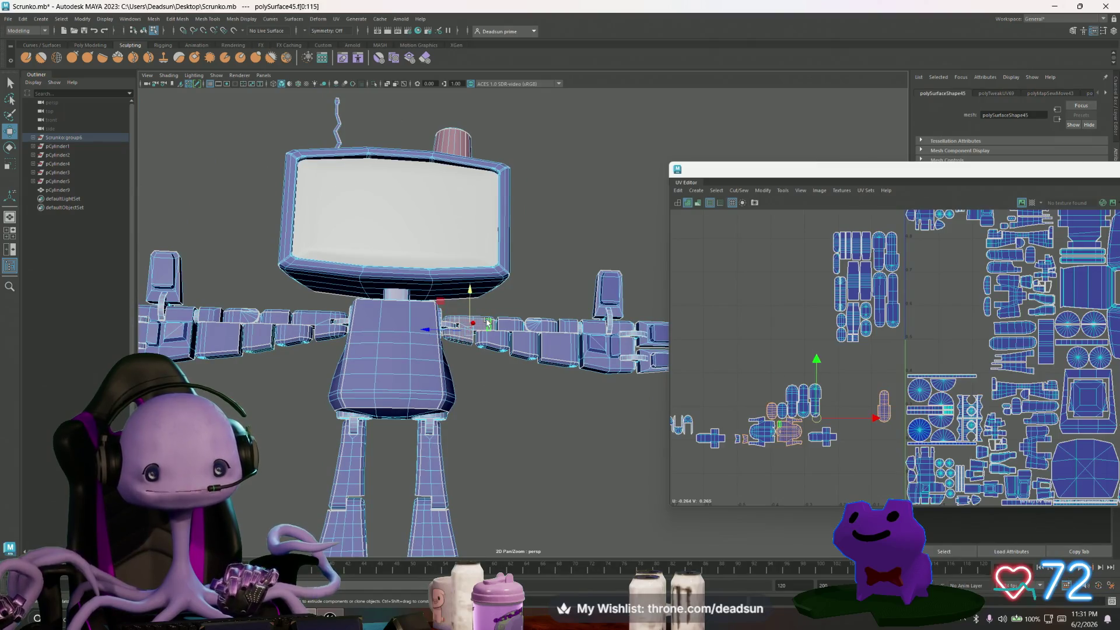
click(316, 317)
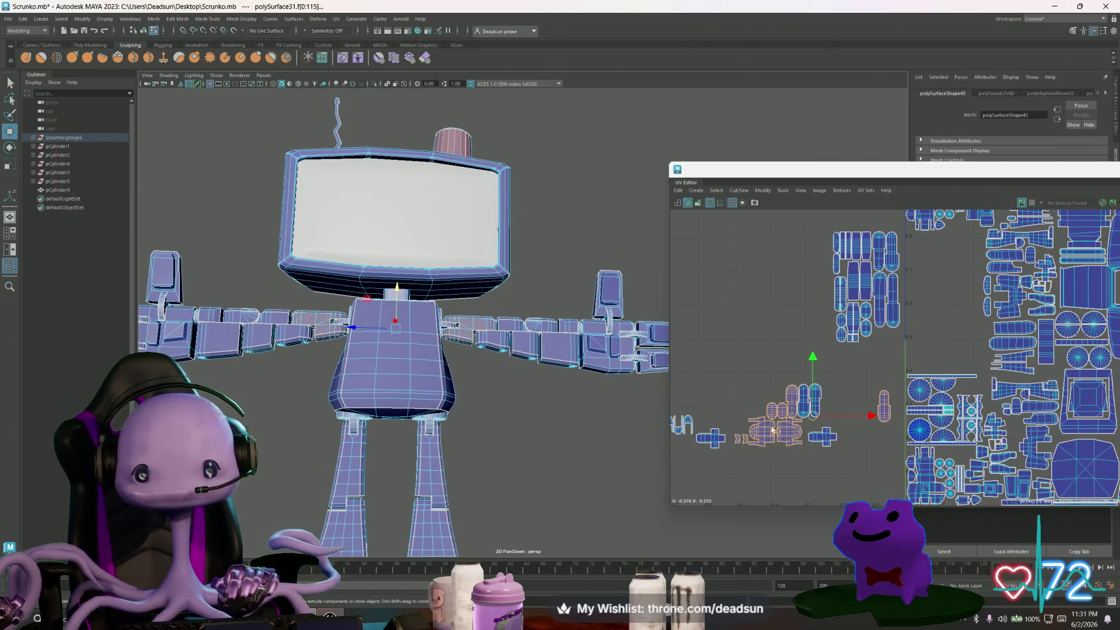
drag(812, 416, 731, 299)
Move two small shells into the lower right of the packed group.
click(797, 289)
click(703, 286)
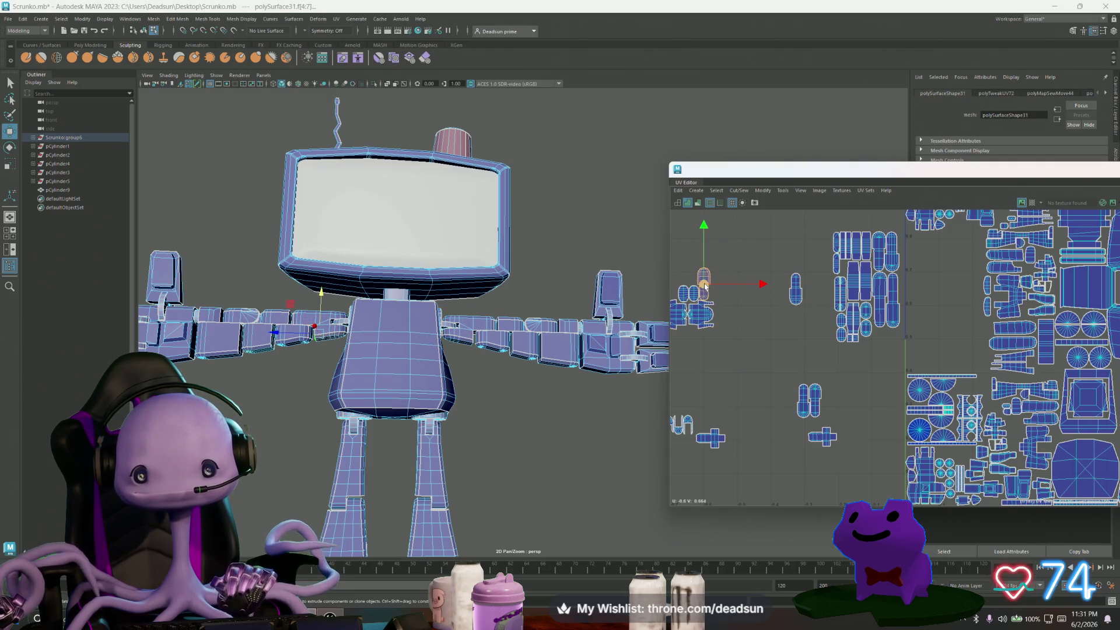
drag(761, 285, 847, 286)
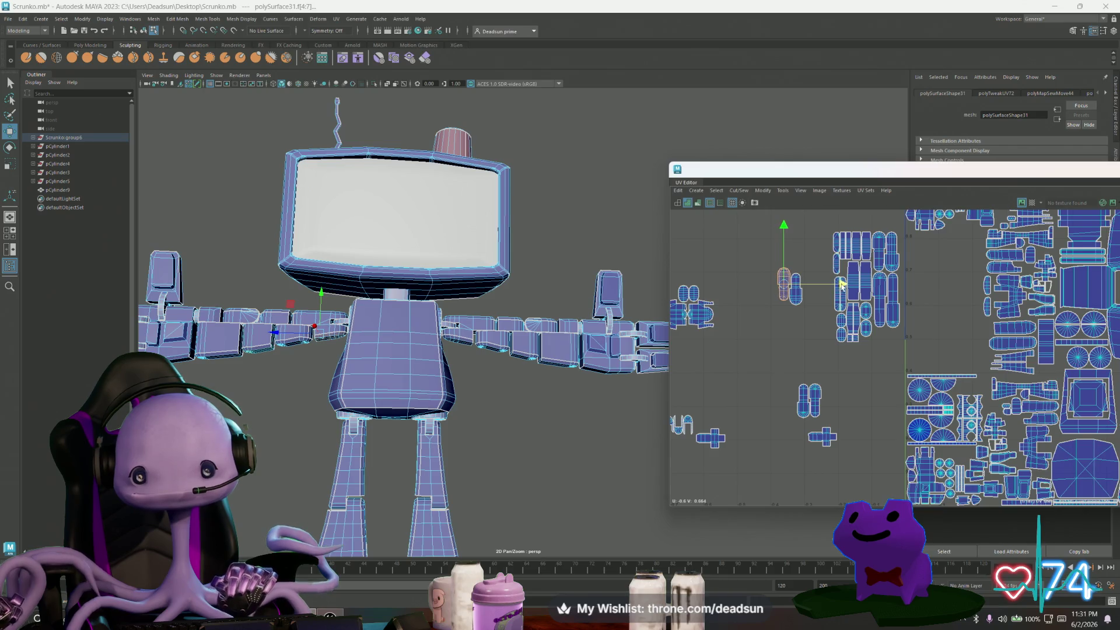
scroll(775, 284, up, 2)
scroll(774, 284, up, 2)
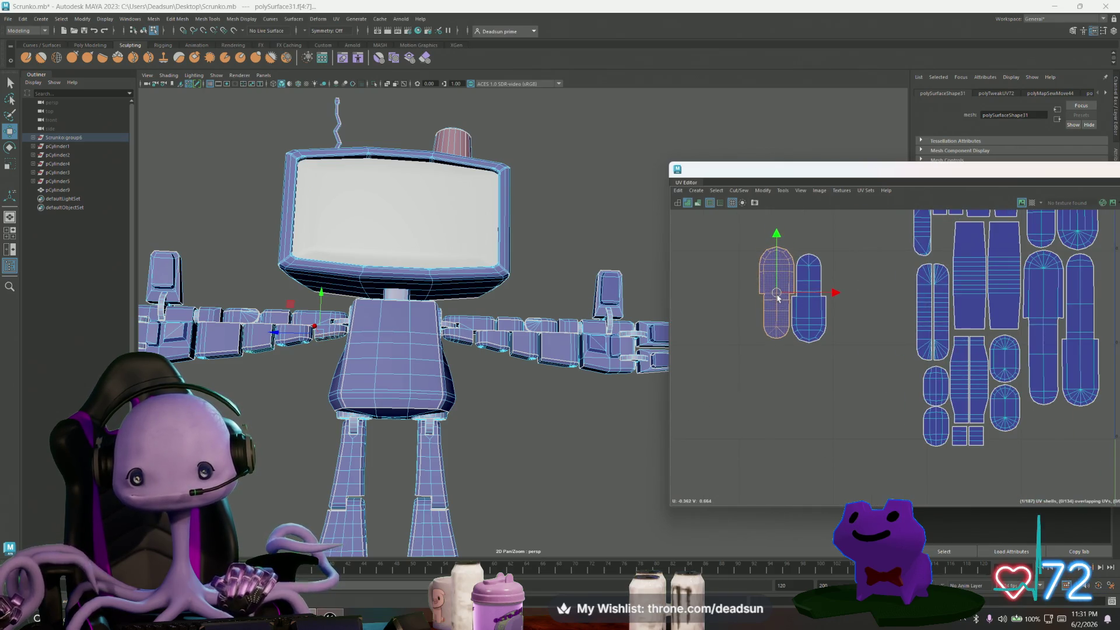
shift+click(802, 321)
mouse_move(792, 296)
mouse_down()
mouse_move(1041, 452)
mouse_move(1063, 454)
mouse_up()
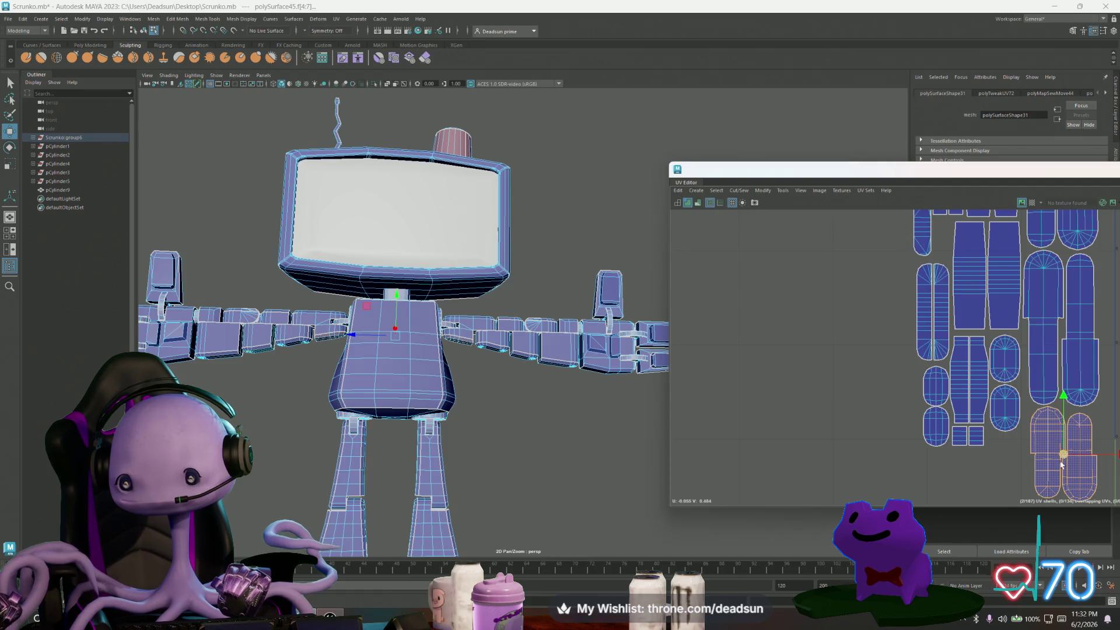
Move two more small leftover shells into the cluster's right column.
scroll(937, 404, down, 5)
click(773, 349)
click(772, 349)
drag(773, 348, 960, 420)
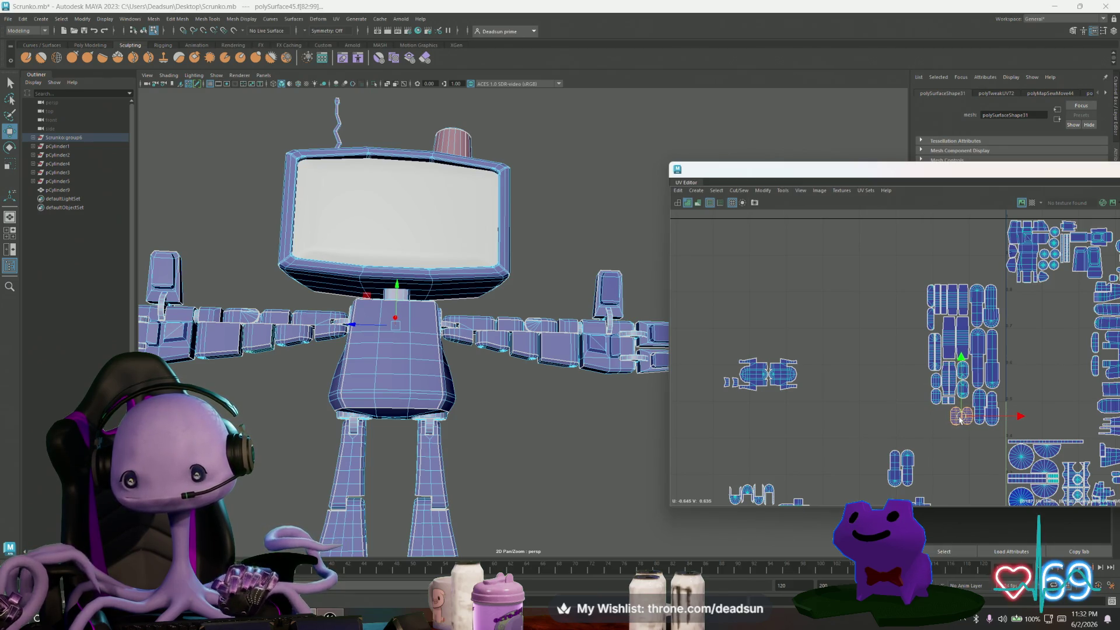
click(734, 382)
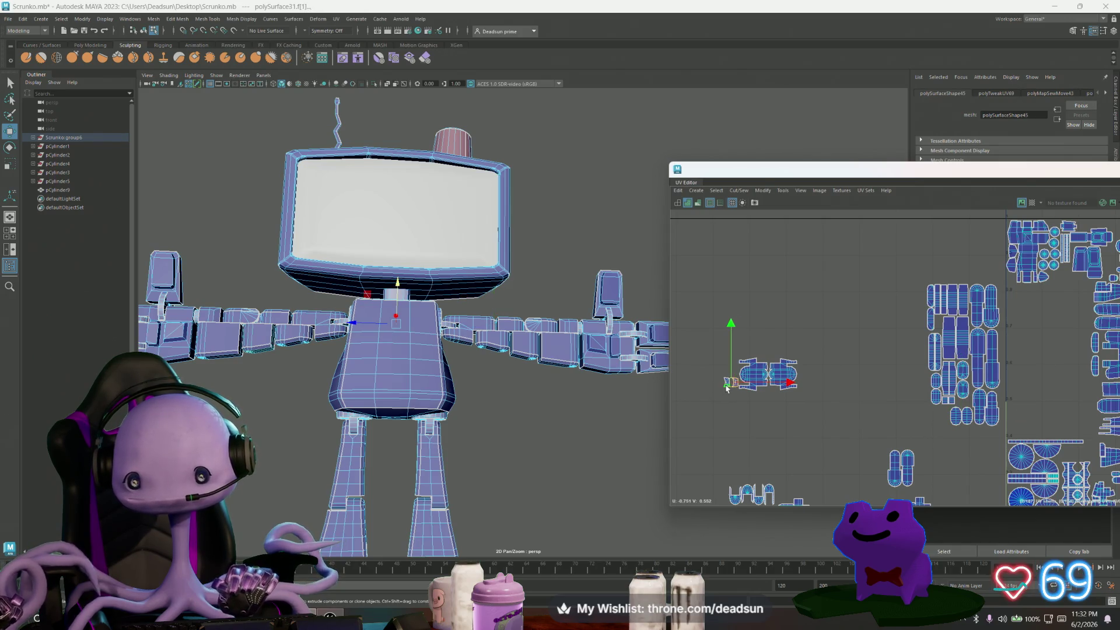
drag(726, 386, 964, 408)
Rotate the two small shells 90° so they stack vertically, then nudge them into place.
scroll(963, 408, up, 5)
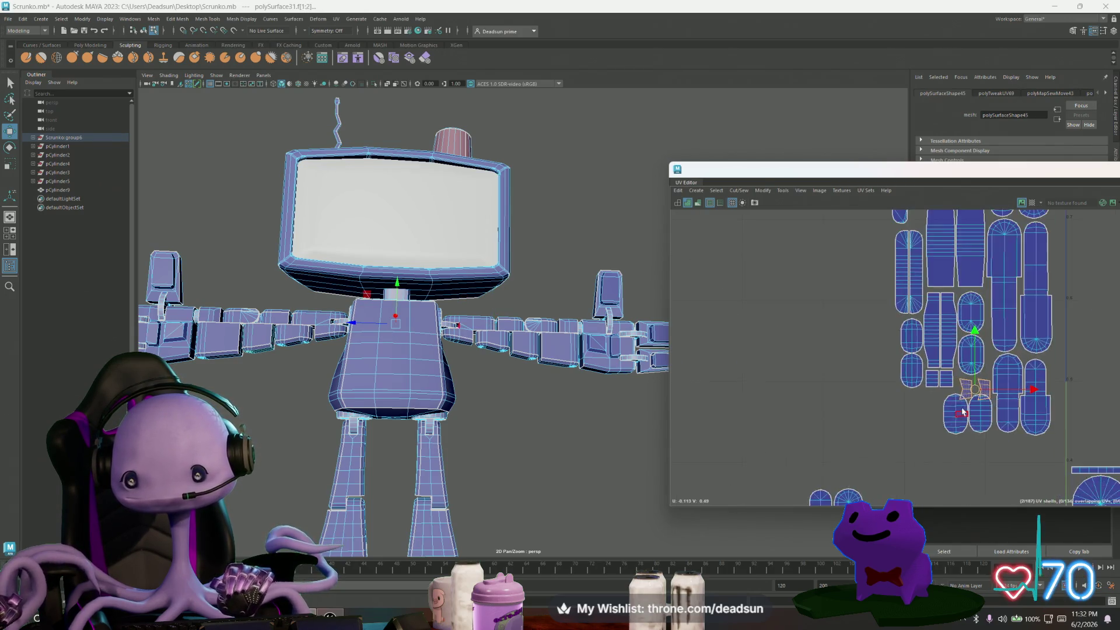
key(e)
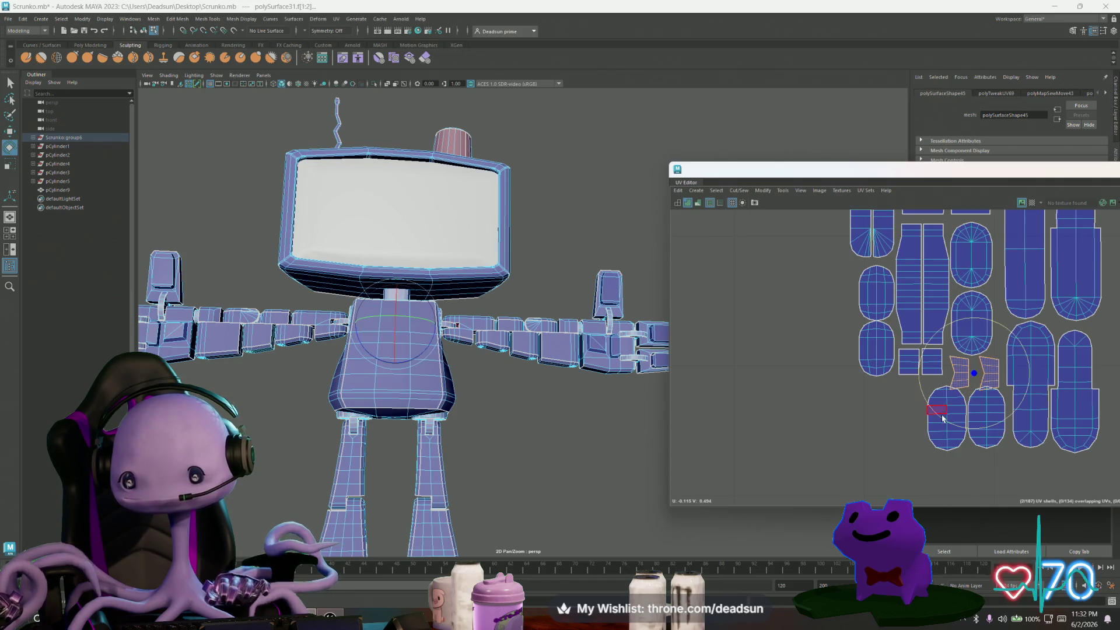
mouse_move(935, 410)
mouse_down()
mouse_move(974, 427)
mouse_move(1020, 408)
mouse_up()
key(w)
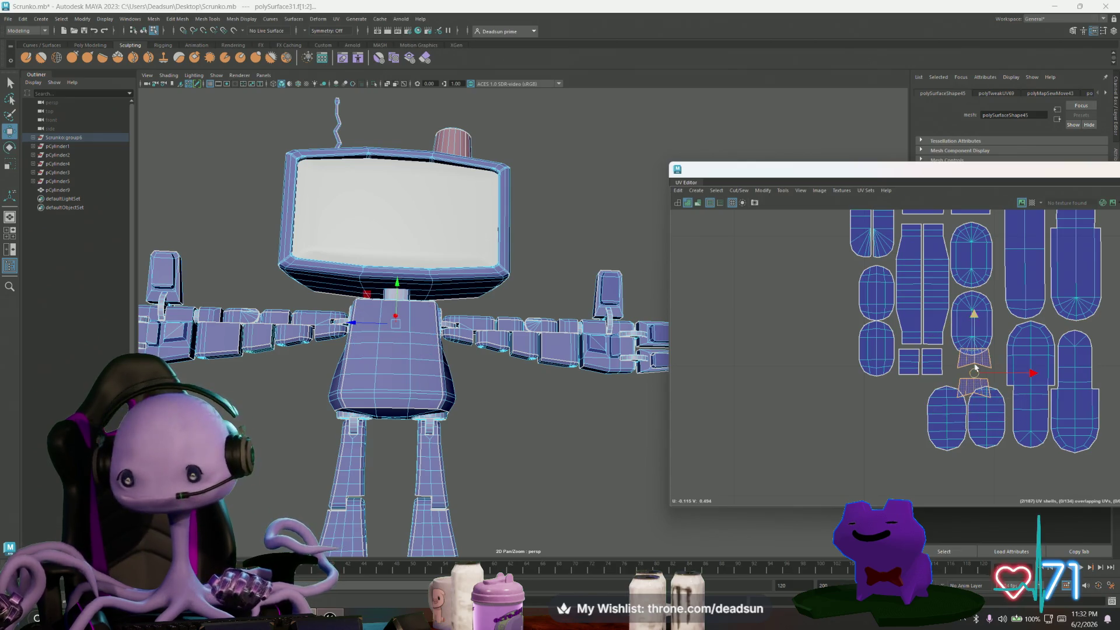
mouse_move(974, 375)
mouse_down()
mouse_move(988, 404)
mouse_move(960, 375)
mouse_up()
ctrl+click(975, 375)
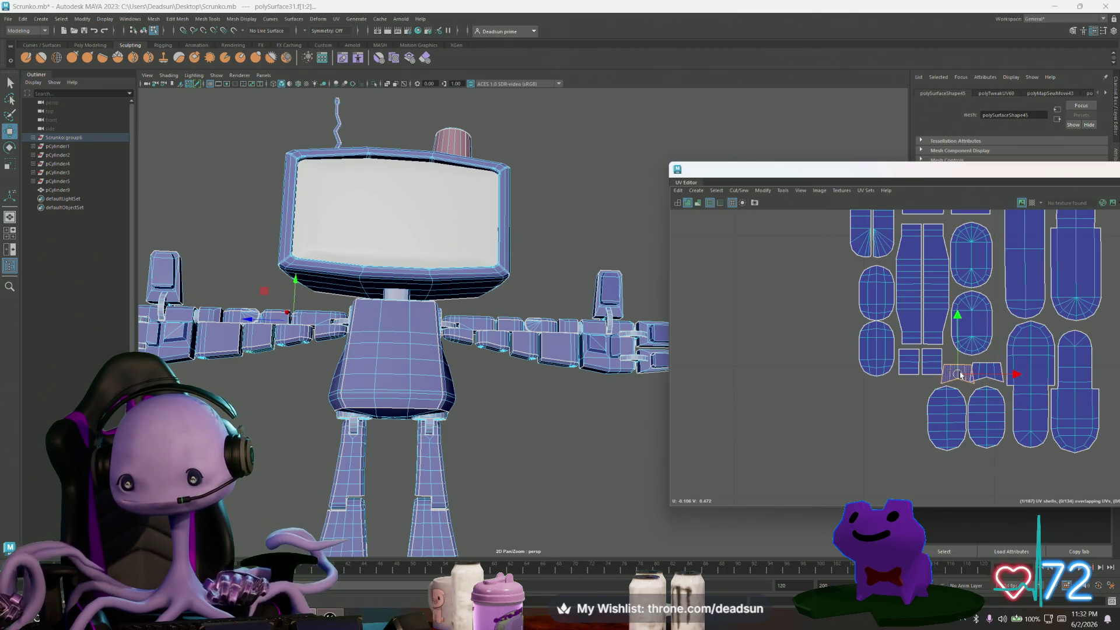
Move the lower small shell to the cluster's upper left.
scroll(959, 374, down, 3)
alt+middle_drag(959, 374, 907, 454)
drag(913, 473, 868, 282)
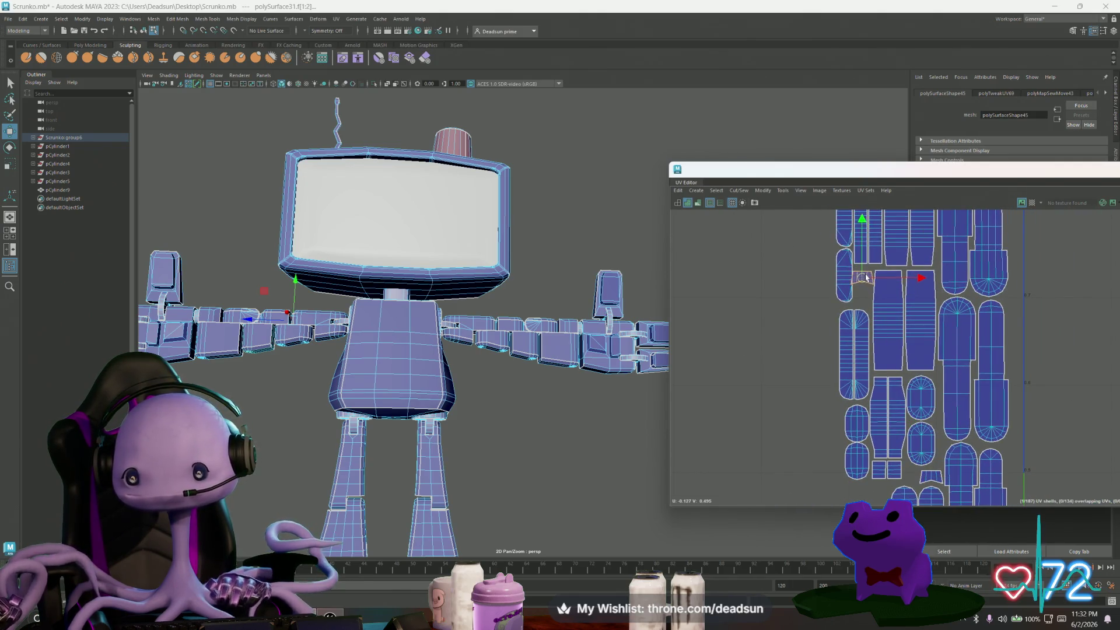
Rotate the small shell to fit its gap in the cluster.
key(e)
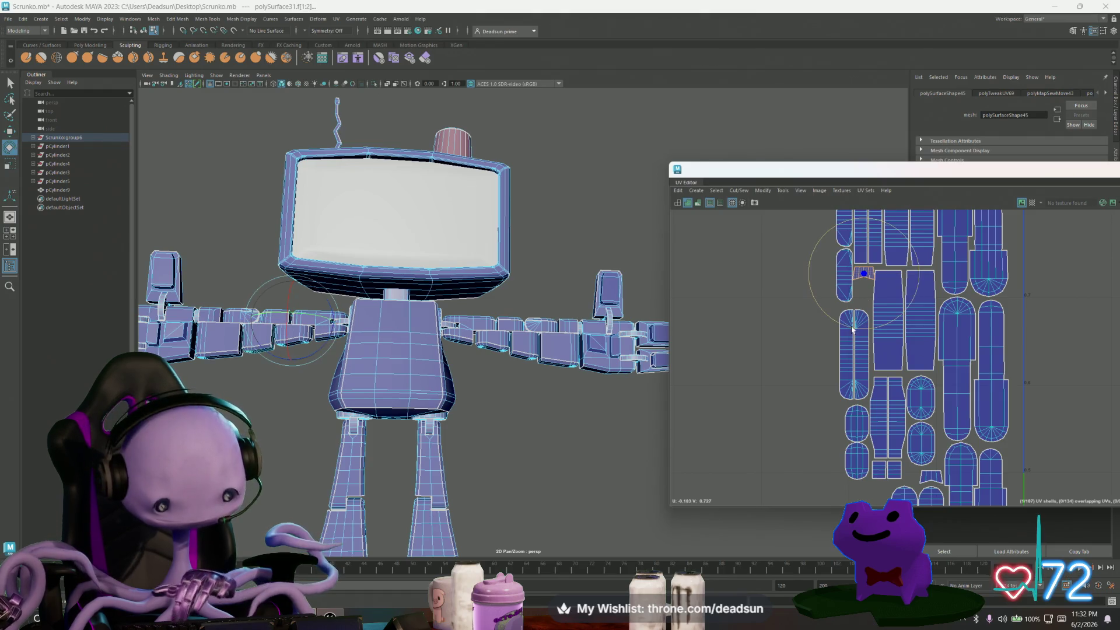
drag(841, 325, 932, 304)
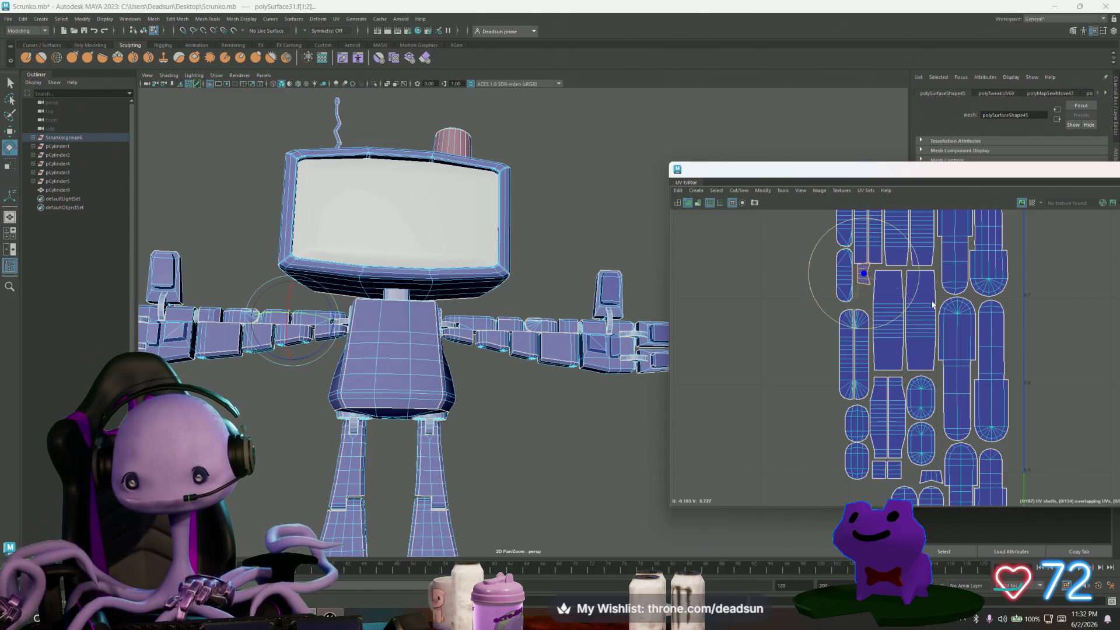
key(w)
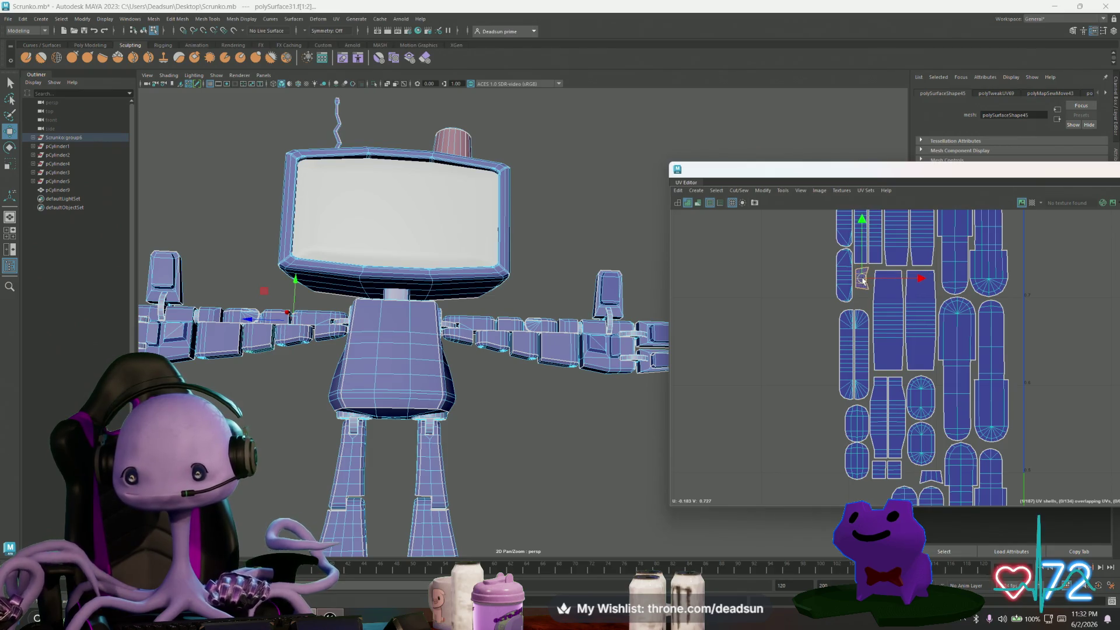
Move the stray pair of small shells from the left toward the packed cluster.
scroll(870, 287, down, 4)
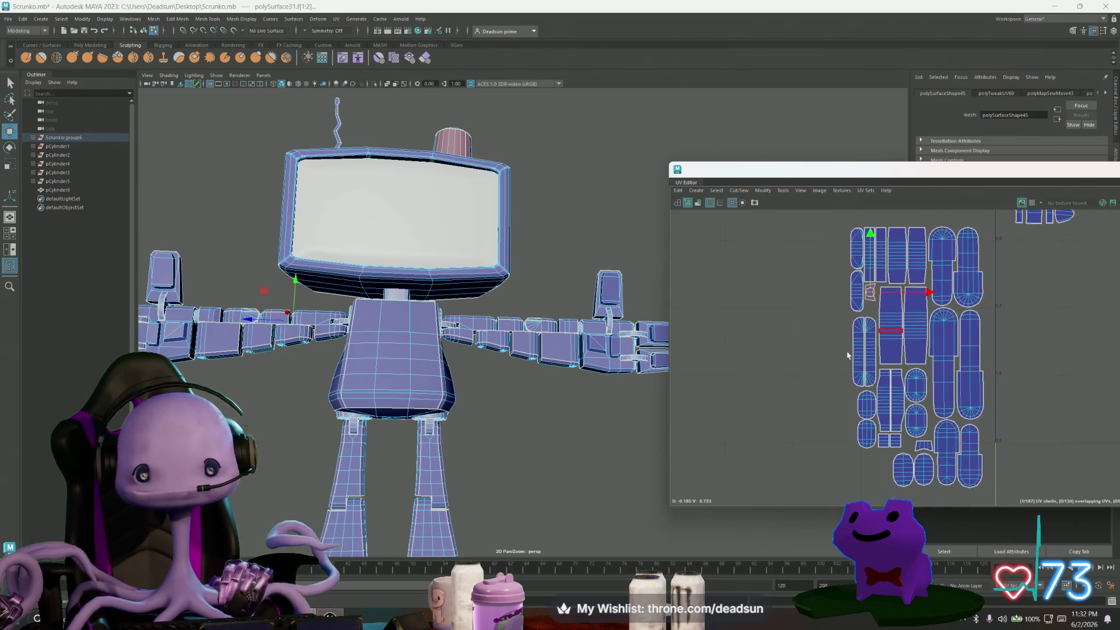
mouse_move(805, 326)
alt+middle_down()
mouse_move(735, 403)
mouse_move(848, 292)
alt+middle_up()
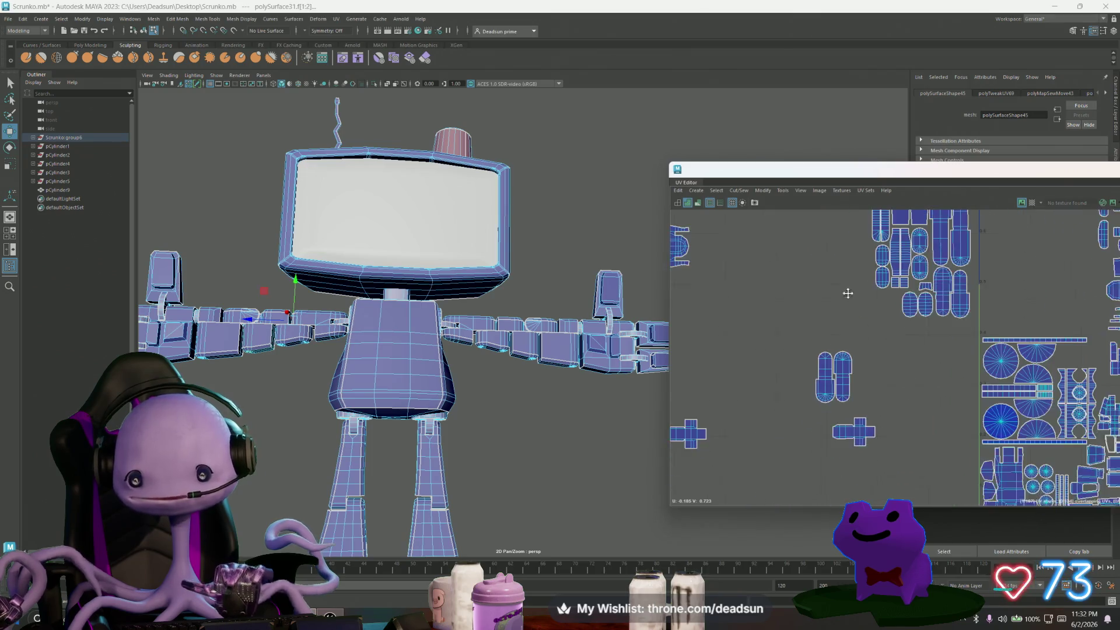
scroll(754, 392, down, 2)
alt+middle_drag(754, 393, 867, 382)
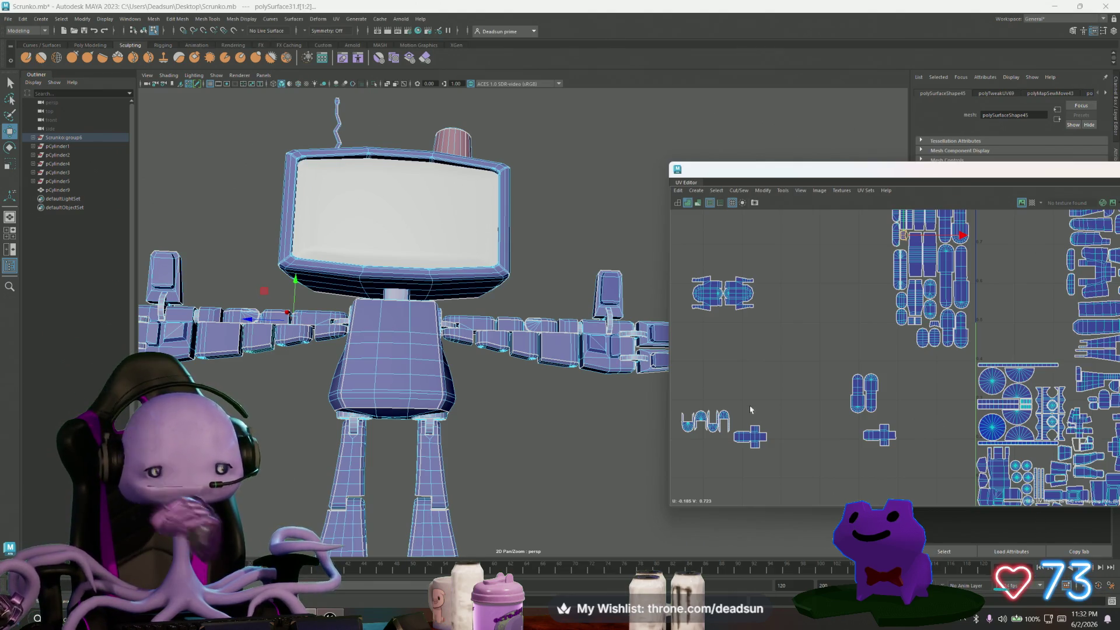
click(741, 294)
alt+middle_drag(741, 294, 774, 353)
click(736, 351)
drag(736, 351, 970, 429)
Shrink the small shell pair slightly to fit and nudge the tall capsule shell into place.
alt+middle_drag(969, 428, 920, 398)
click(884, 372)
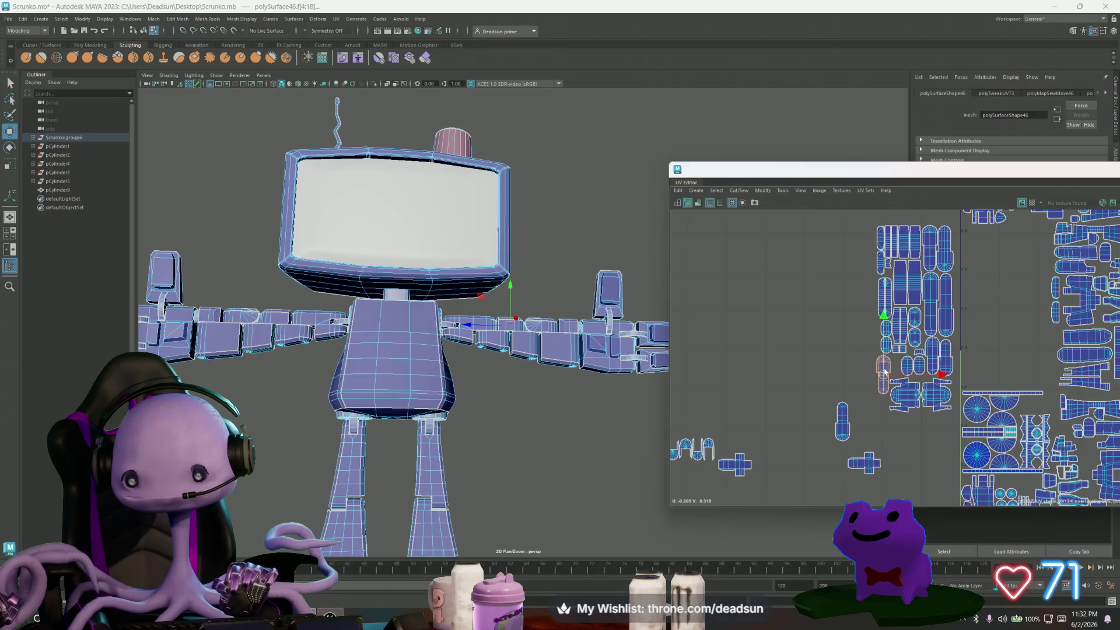
scroll(925, 404, up, 5)
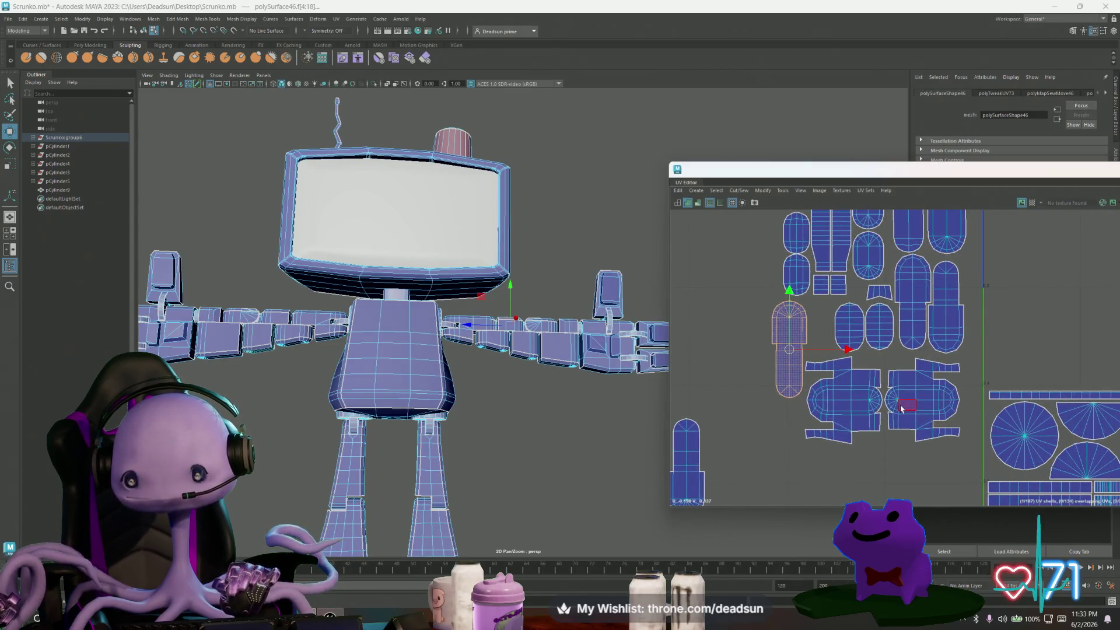
click(886, 406)
shift+click(880, 402)
key(r)
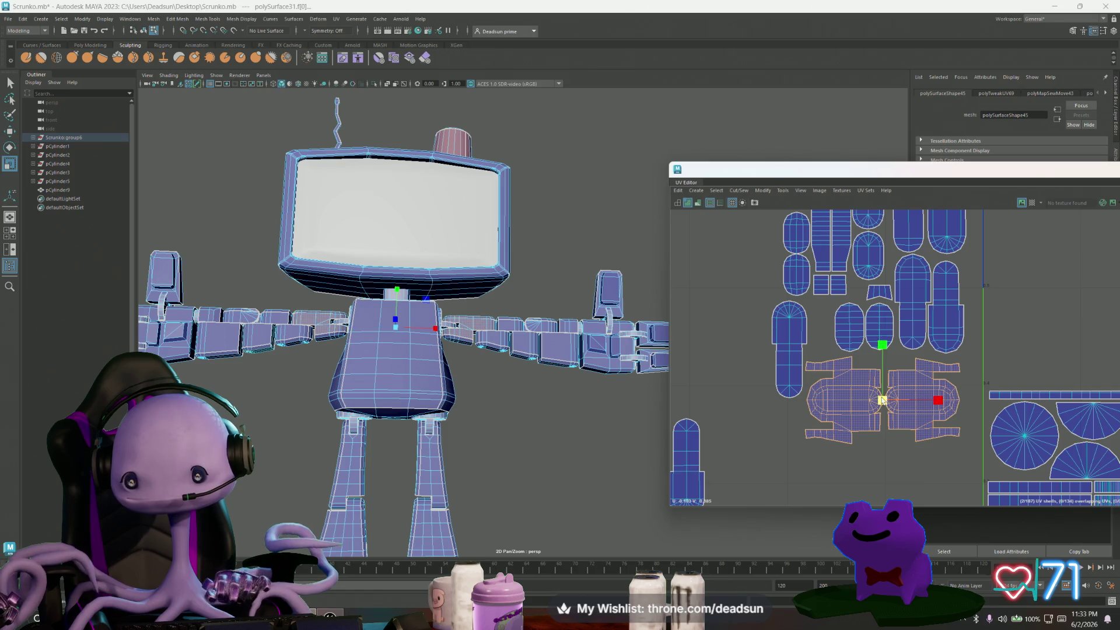
drag(879, 403, 890, 397)
key(w)
click(789, 364)
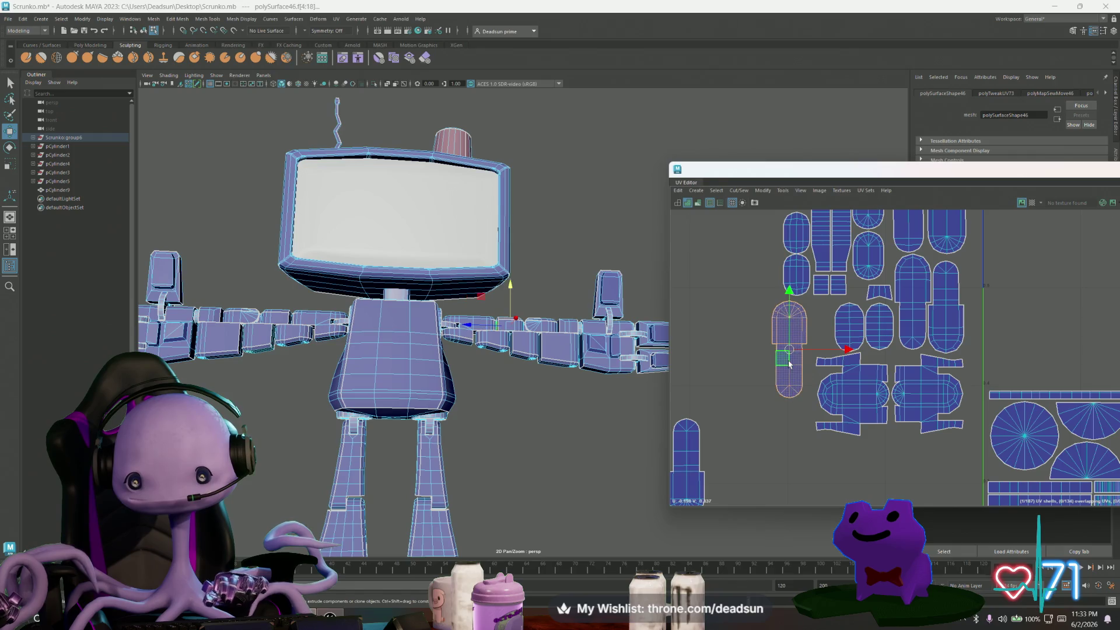
drag(795, 359, 802, 348)
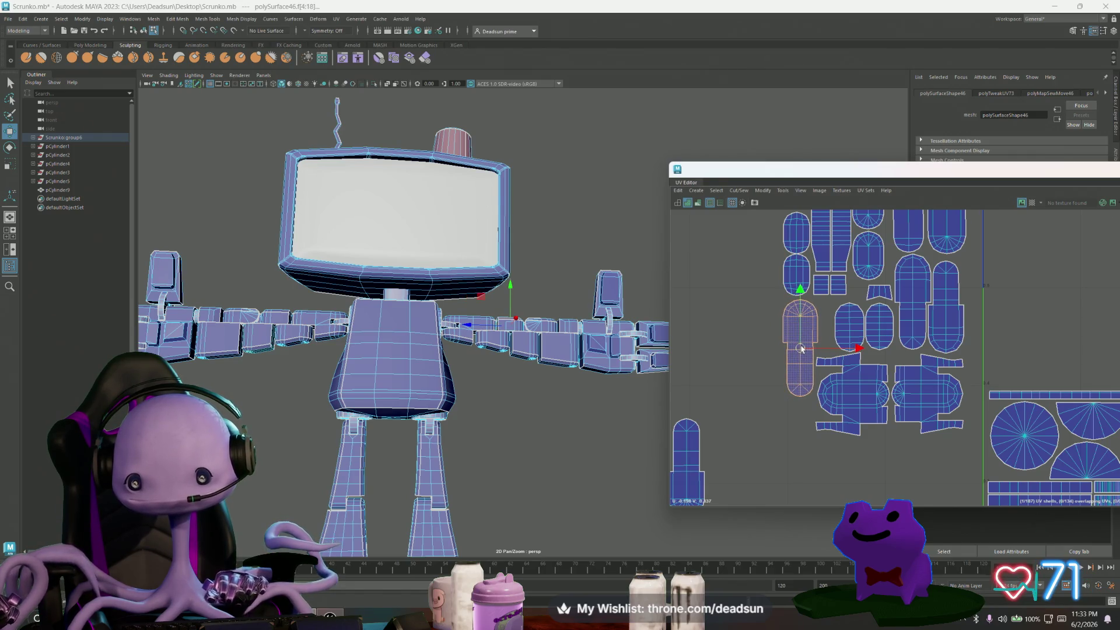
Move the first cross-shaped shell up to the cluster.
scroll(819, 378, down, 3)
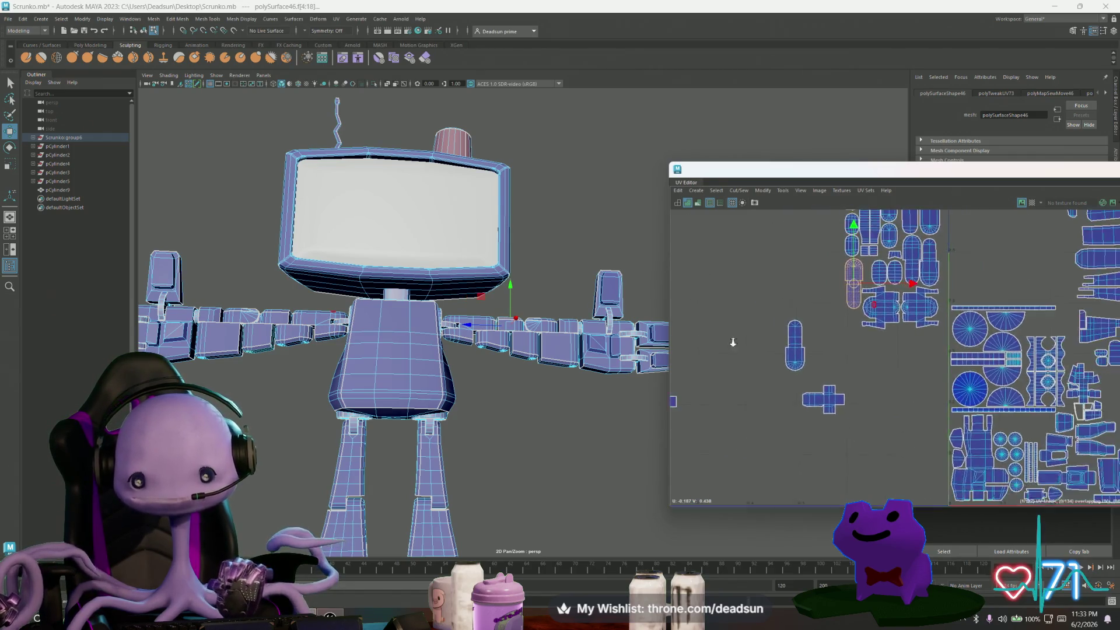
click(861, 415)
double_click(861, 417)
drag(867, 413, 958, 363)
Move the second cross shell beside the cluster, turn it half a turn, and align both crosses.
scroll(885, 389, down, 2)
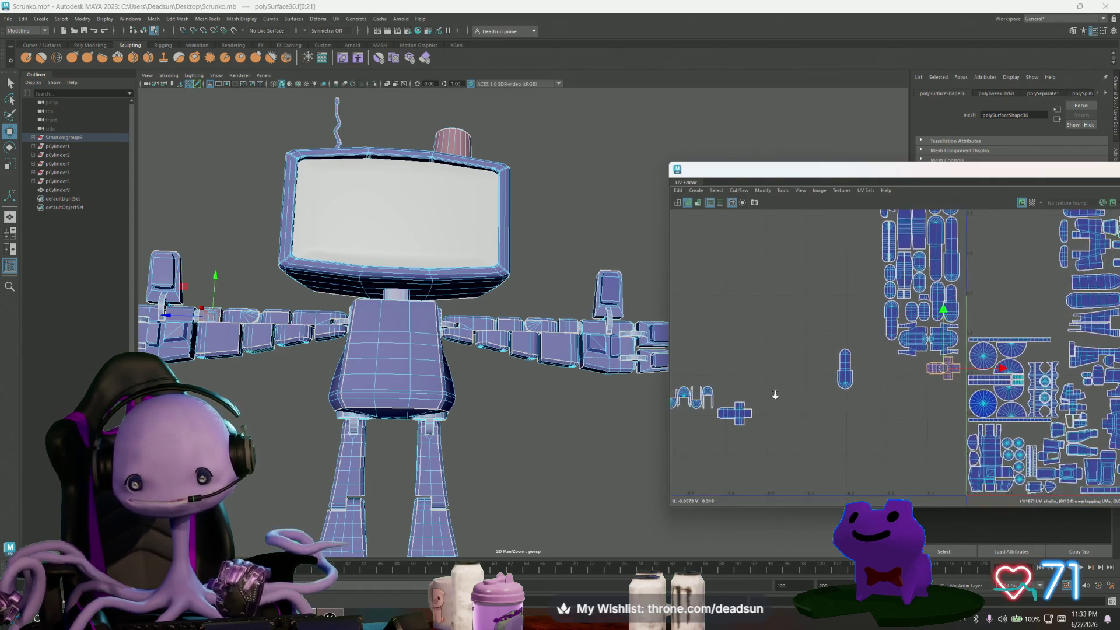
double_click(737, 415)
drag(738, 415, 908, 369)
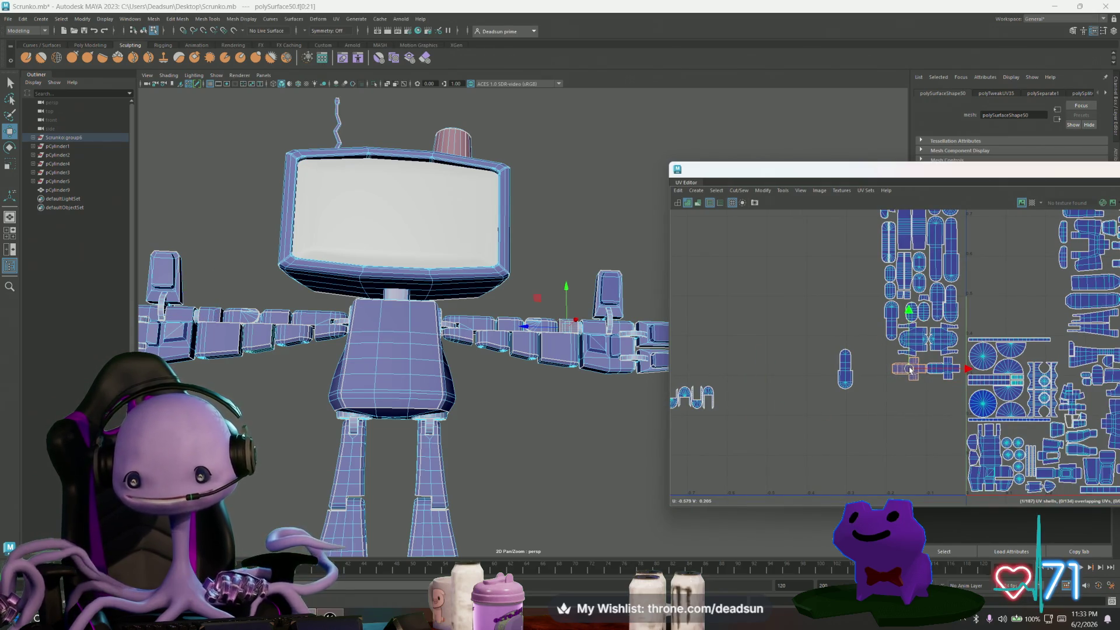
scroll(909, 370, up, 4)
key(e)
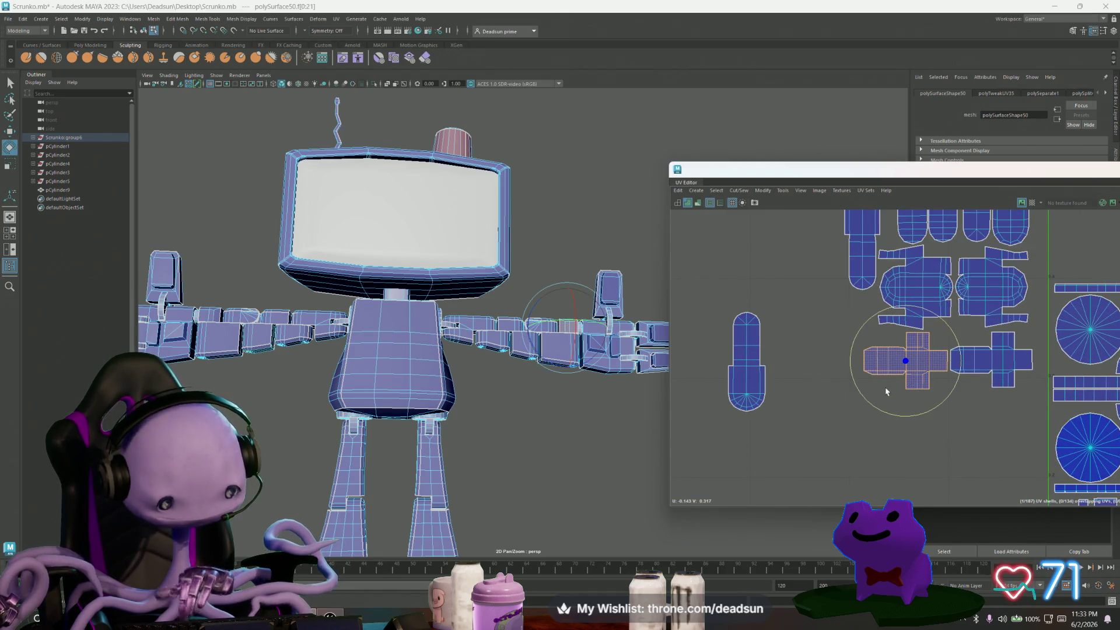
mouse_move(877, 395)
mouse_down()
mouse_move(912, 400)
mouse_move(955, 358)
mouse_up()
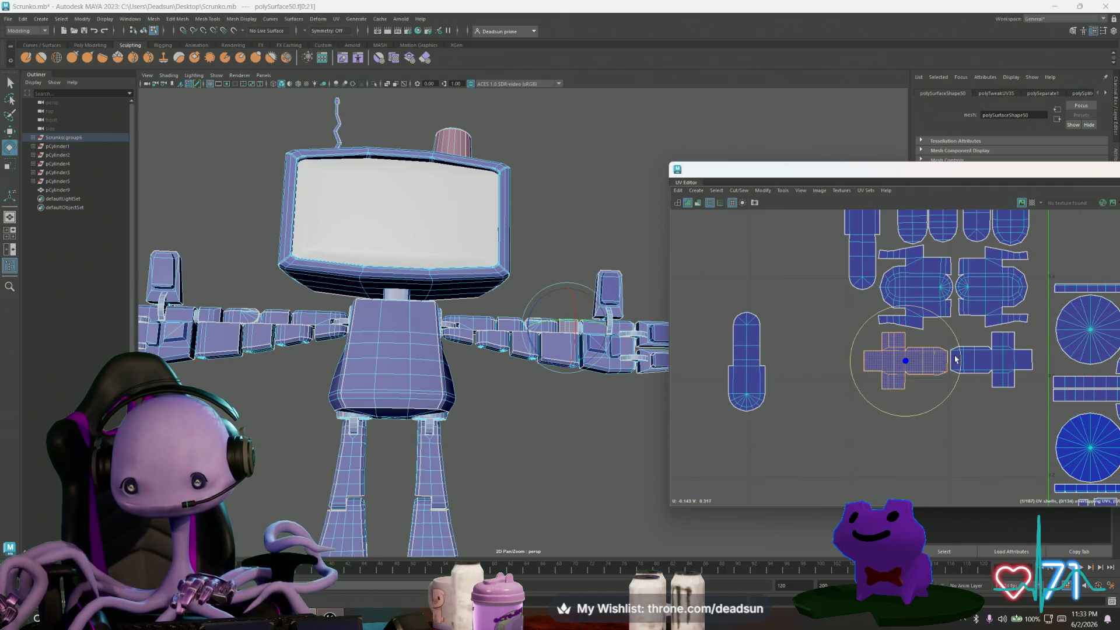
shift+click(987, 361)
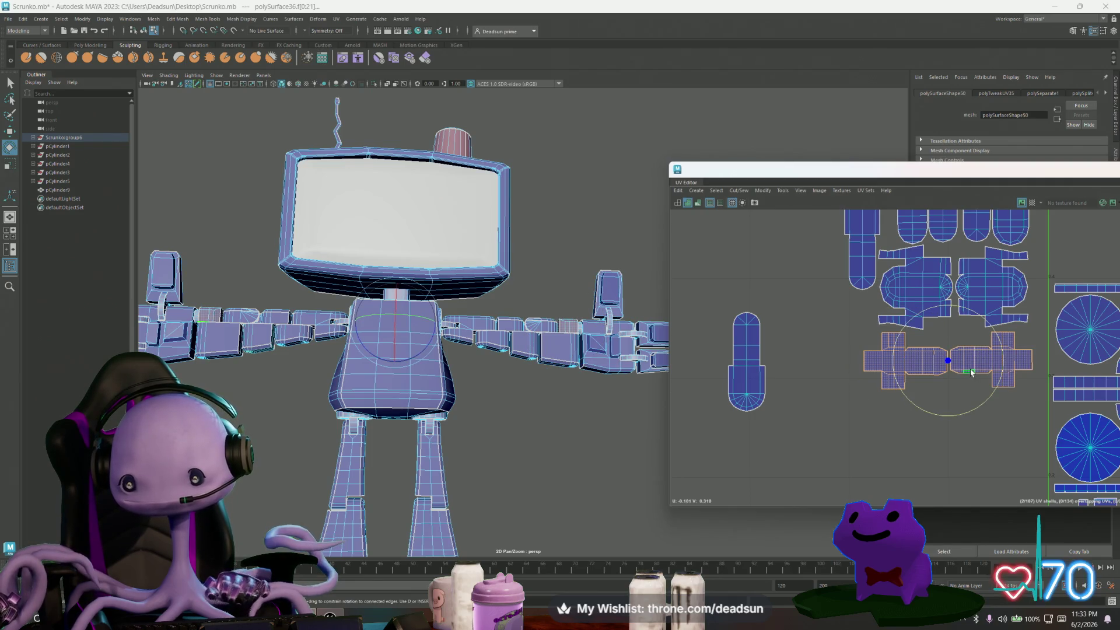
key(w)
drag(948, 360, 951, 359)
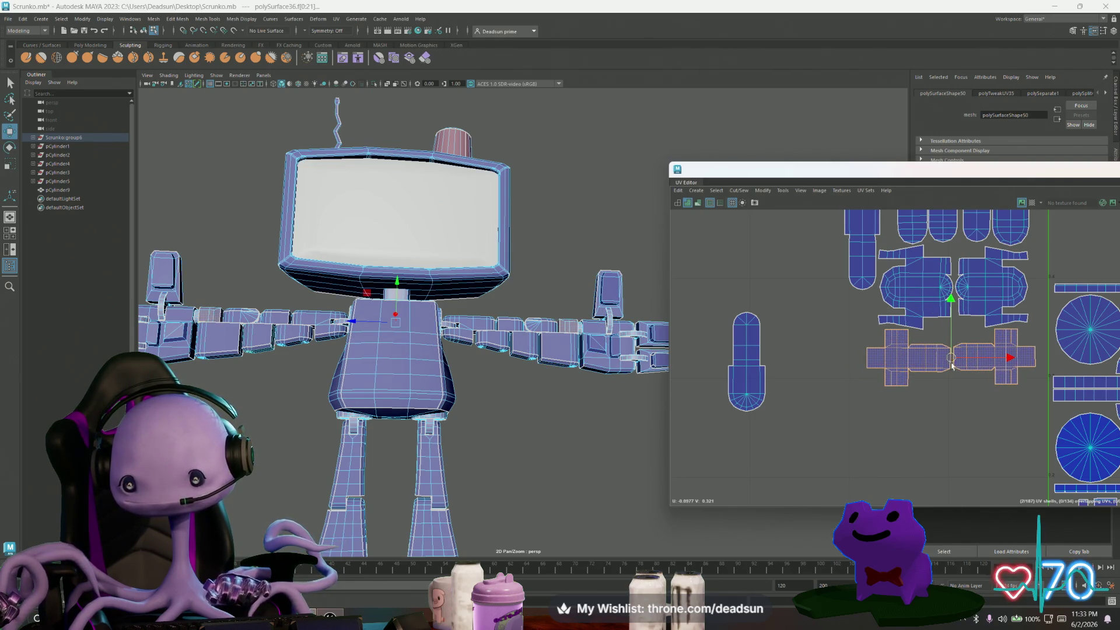
Reposition the small capsule shell toward the cluster, then shift it left.
scroll(951, 365, down, 5)
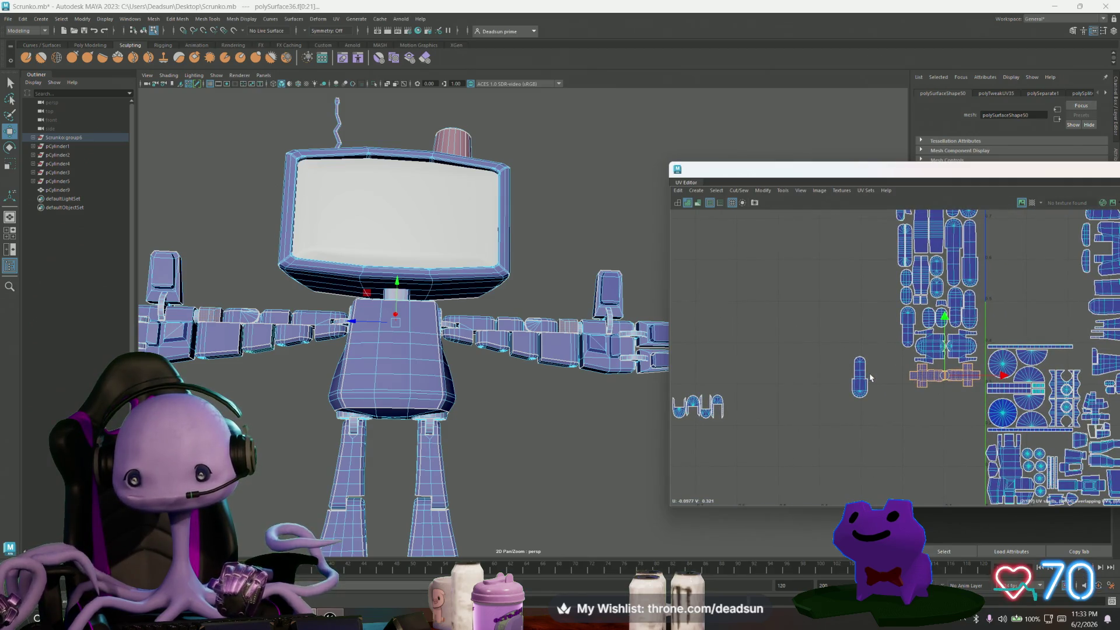
click(856, 379)
mouse_move(861, 379)
mouse_down()
mouse_move(901, 373)
mouse_move(956, 412)
mouse_up()
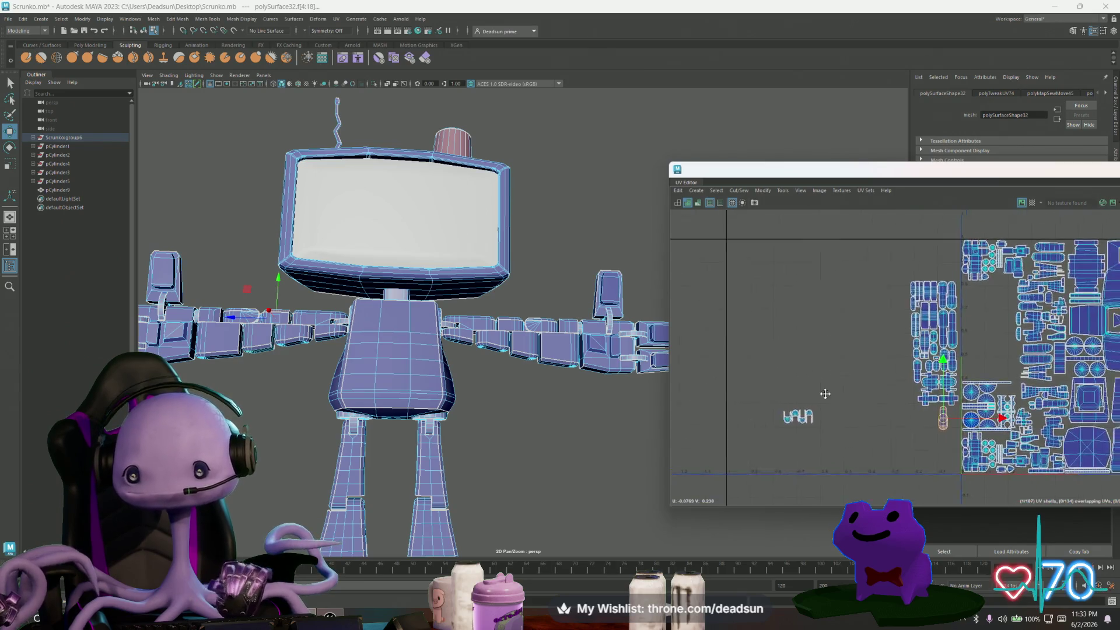
scroll(868, 433, down, 3)
scroll(867, 433, up, 2)
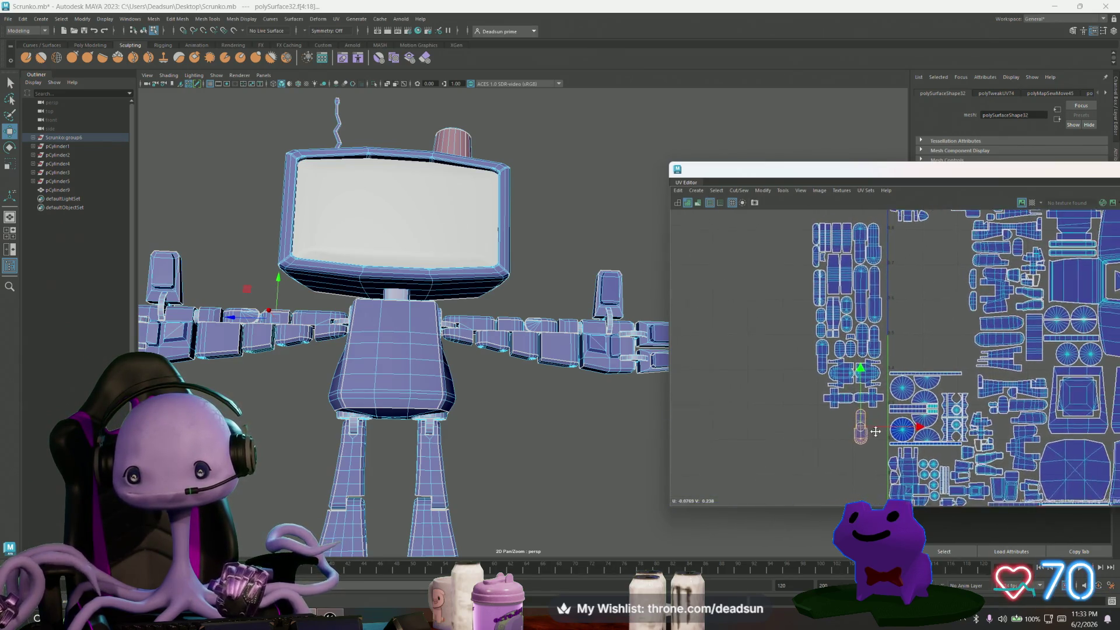
key(e)
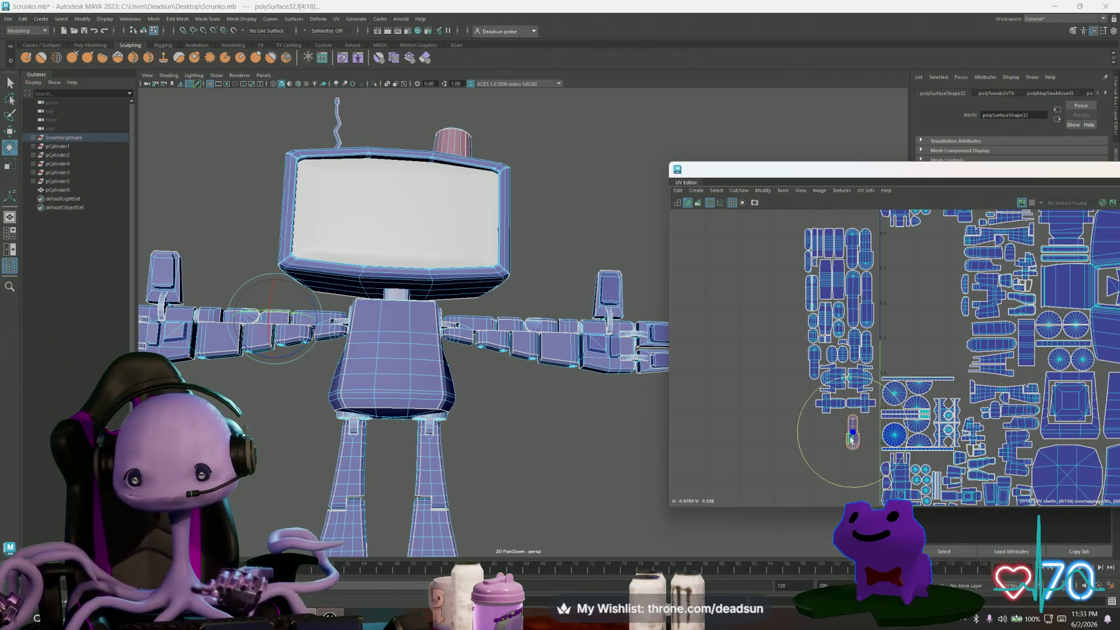
key(w)
drag(851, 441, 689, 439)
scroll(784, 383, down, 2)
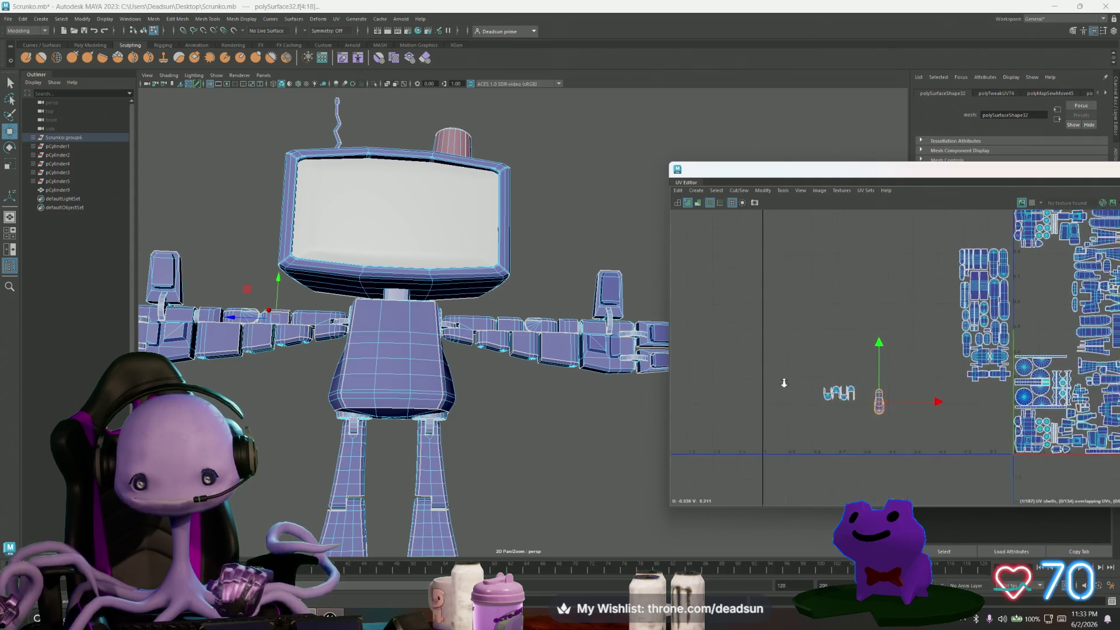
Move the capsule shell and letter-shaped shells together up and right.
click(879, 401)
shift+click(838, 393)
drag(854, 400, 915, 298)
scroll(927, 331, up, 3)
scroll(928, 331, up, 1)
alt+middle_drag(927, 331, 862, 428)
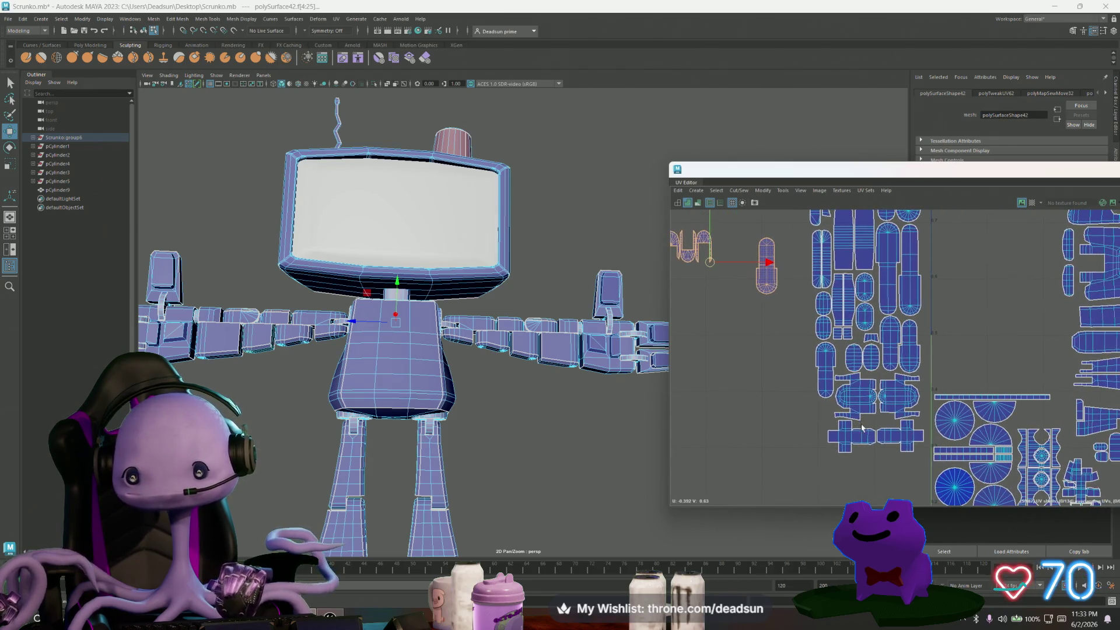
Scale the cross-shaped shell down slightly.
click(849, 437)
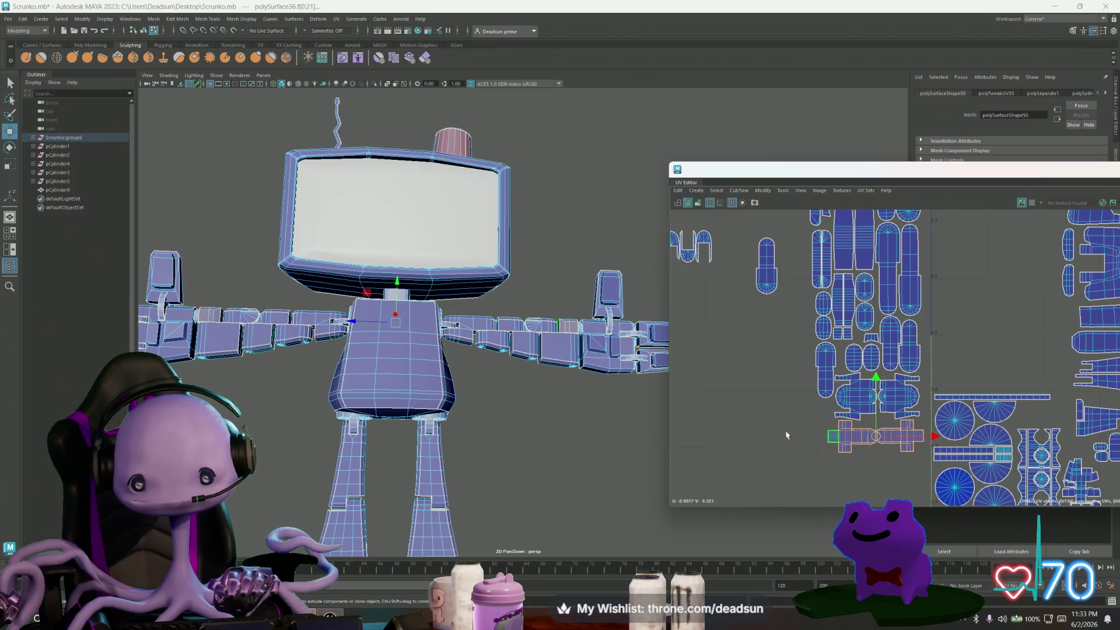
key(r)
drag(875, 436, 878, 434)
key(w)
key(r)
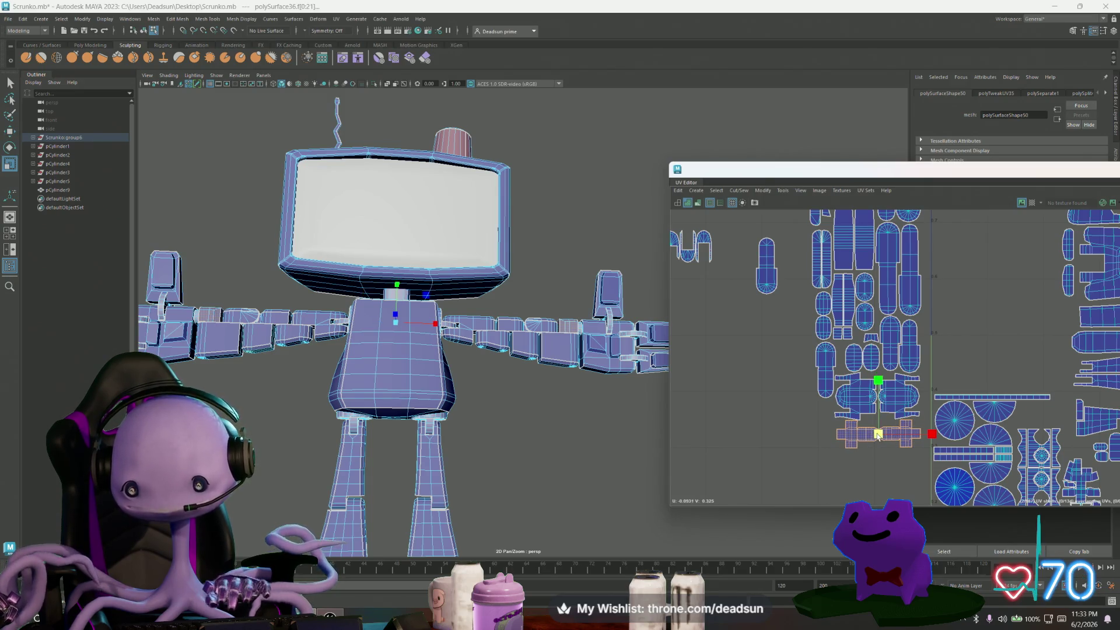
Move the small capsule shell down next to the cross shell.
alt+middle_drag(768, 312, 798, 367)
click(792, 322)
key(w)
mouse_move(792, 322)
mouse_down()
mouse_move(845, 466)
mouse_move(861, 472)
mouse_up()
scroll(860, 472, up, 5)
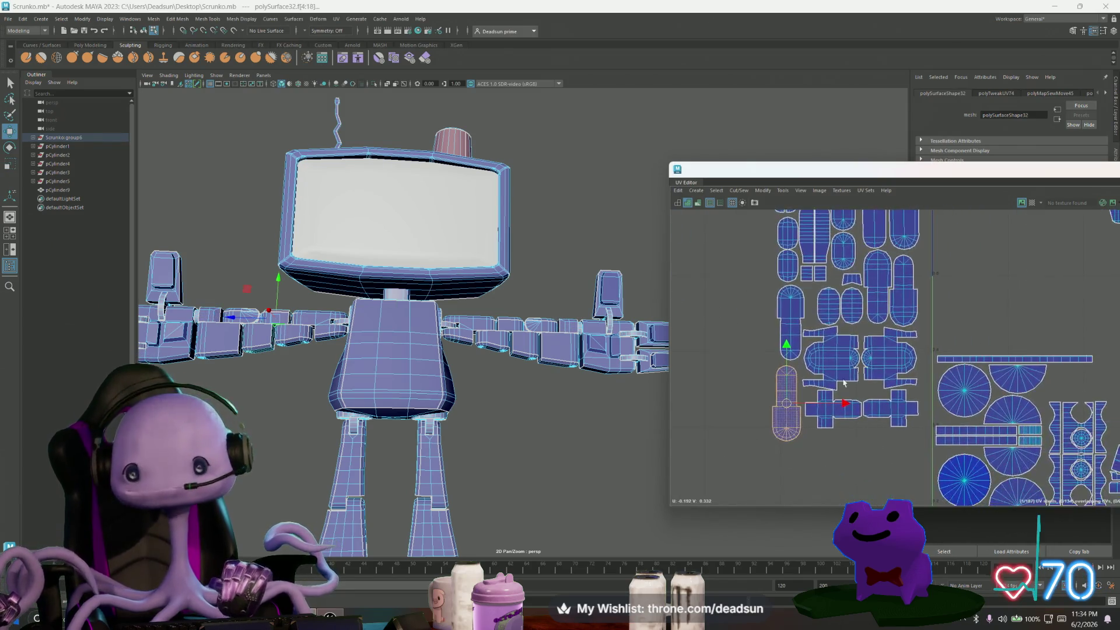
Nudge the capsule shell, then marquee the wavy lettering shells and move them beside the cluster's lower edge.
drag(757, 413, 763, 410)
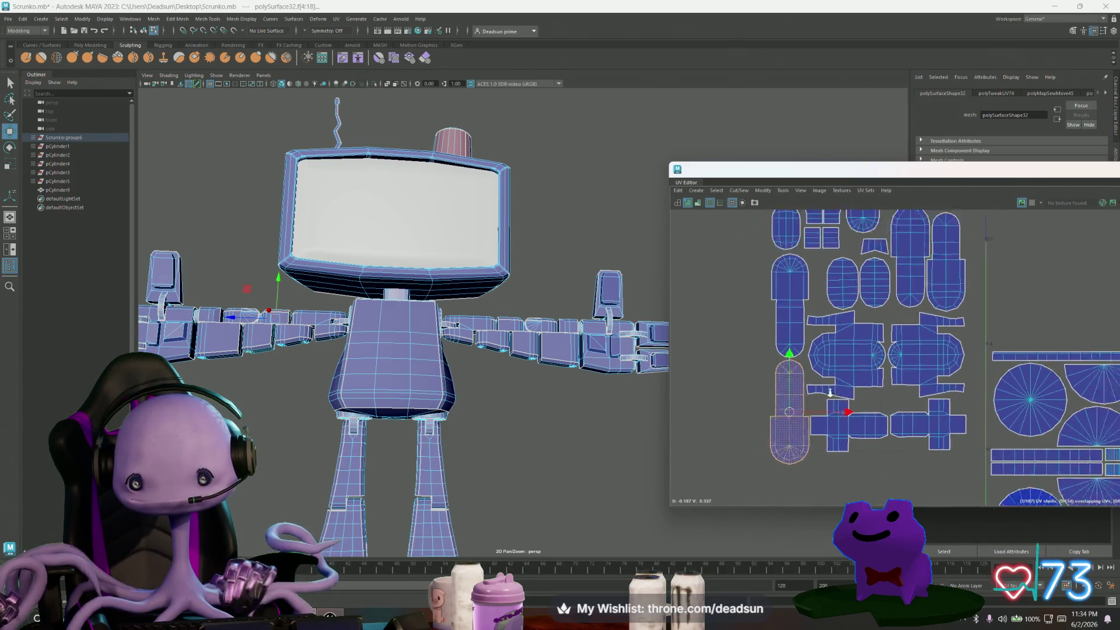
scroll(761, 408, down, 8)
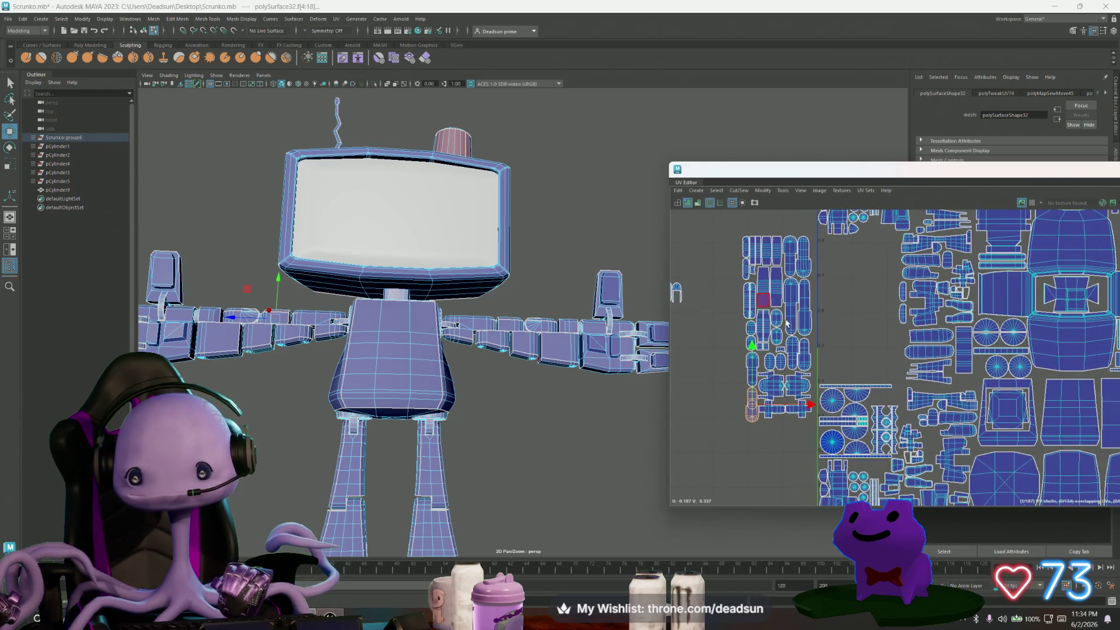
scroll(853, 395, down, 1)
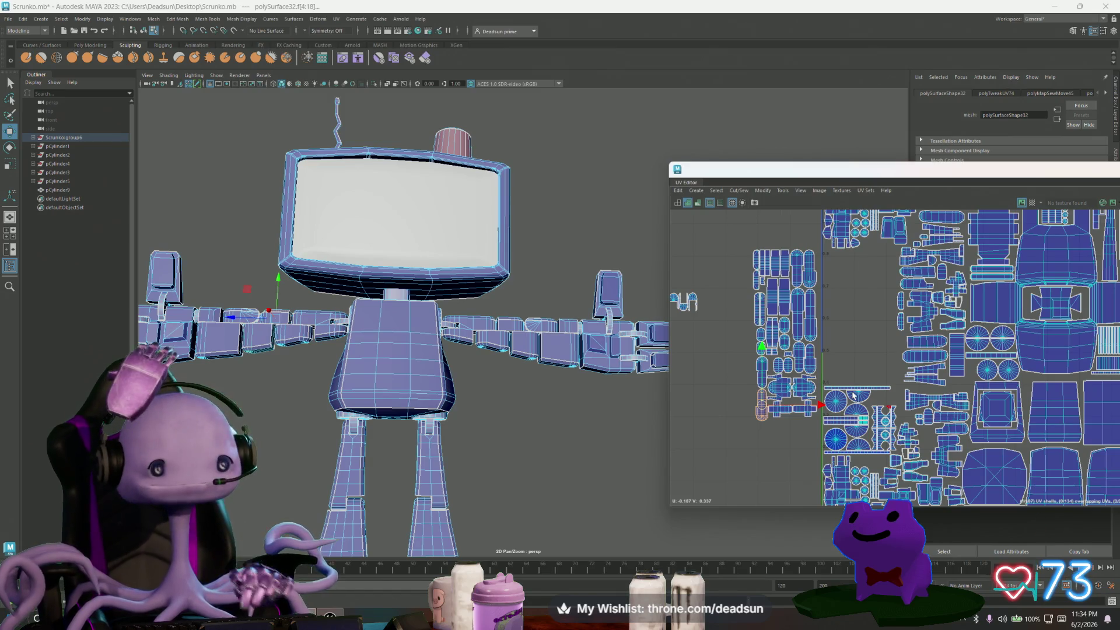
alt+middle_drag(646, 276, 712, 259)
mouse_move(778, 319)
mouse_down()
mouse_move(817, 396)
mouse_move(870, 440)
mouse_up()
mouse_move(919, 373)
alt+middle_down()
mouse_move(851, 385)
mouse_move(826, 368)
alt+middle_up()
scroll(850, 447, up, 5)
Select all the semicircle, circle and strip shells of the round fan group.
click(835, 404)
shift+click(836, 410)
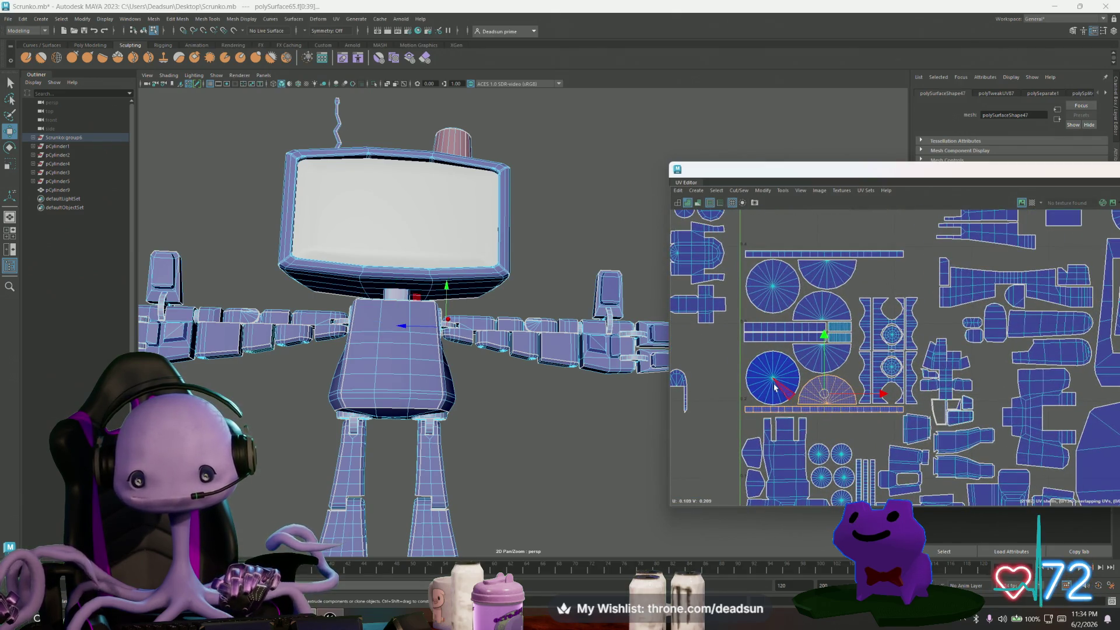
shift+click(774, 385)
shift+click(766, 326)
shift+click(772, 337)
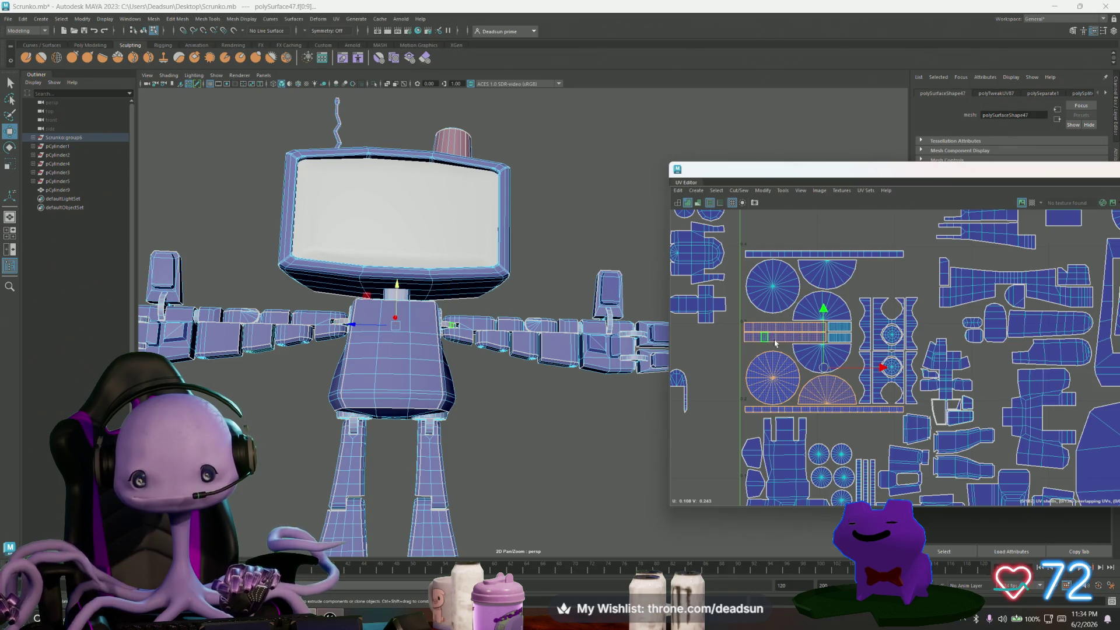
shift+click(844, 329)
shift+click(843, 341)
shift+click(838, 358)
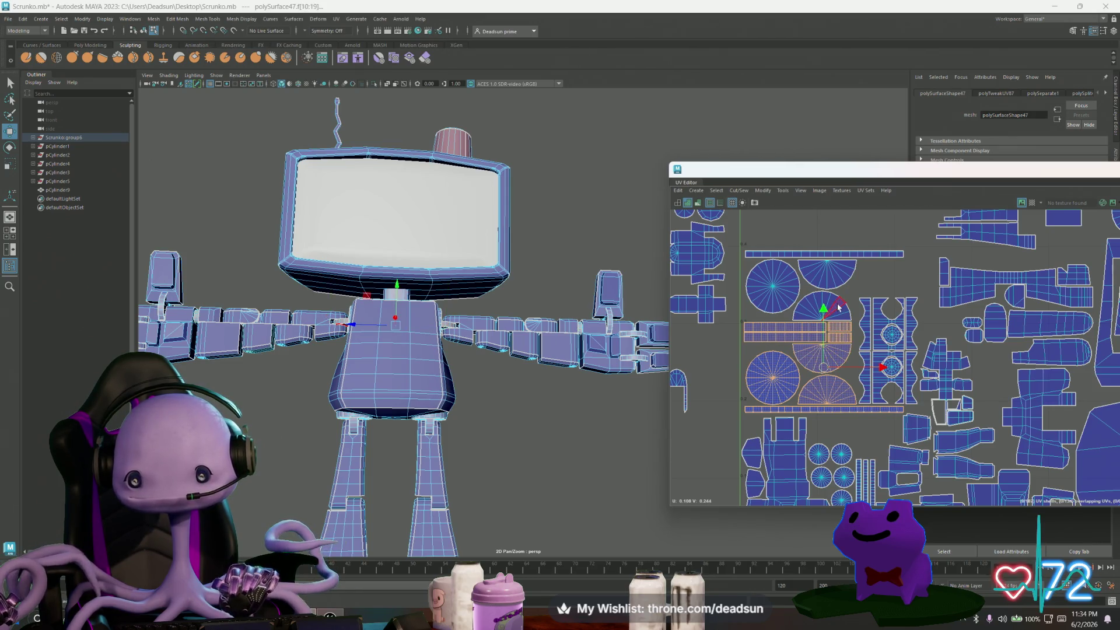
shift+click(834, 308)
shift+click(762, 286)
shift+click(829, 262)
shift+click(836, 255)
Scale the selected round and strip shells down into a tight block.
key(r)
mouse_move(827, 329)
mouse_down()
mouse_move(797, 350)
mouse_move(831, 324)
mouse_move(814, 285)
mouse_move(801, 283)
mouse_up()
key(w)
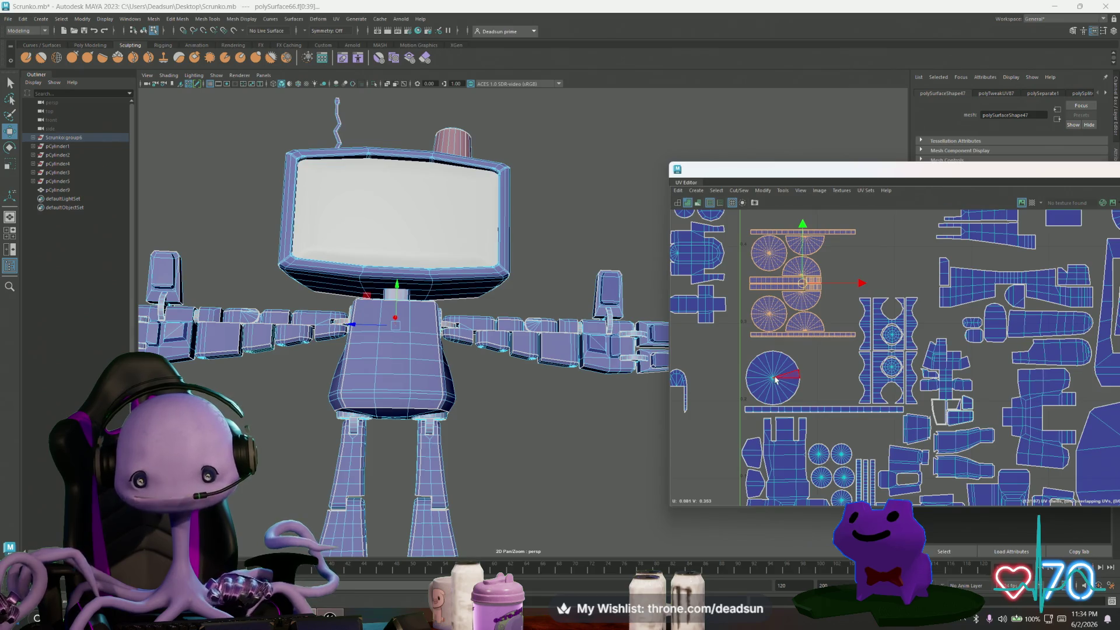
Select the small circular shell and frame the 3D view on its shoulder joint.
click(775, 379)
shift+click(806, 411)
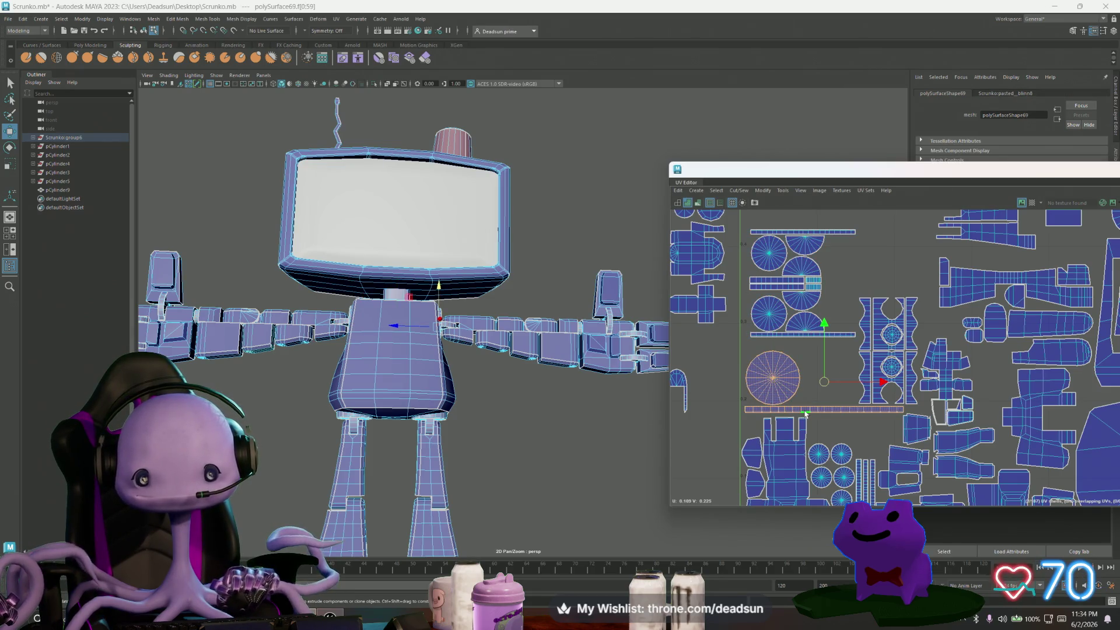
click(769, 311)
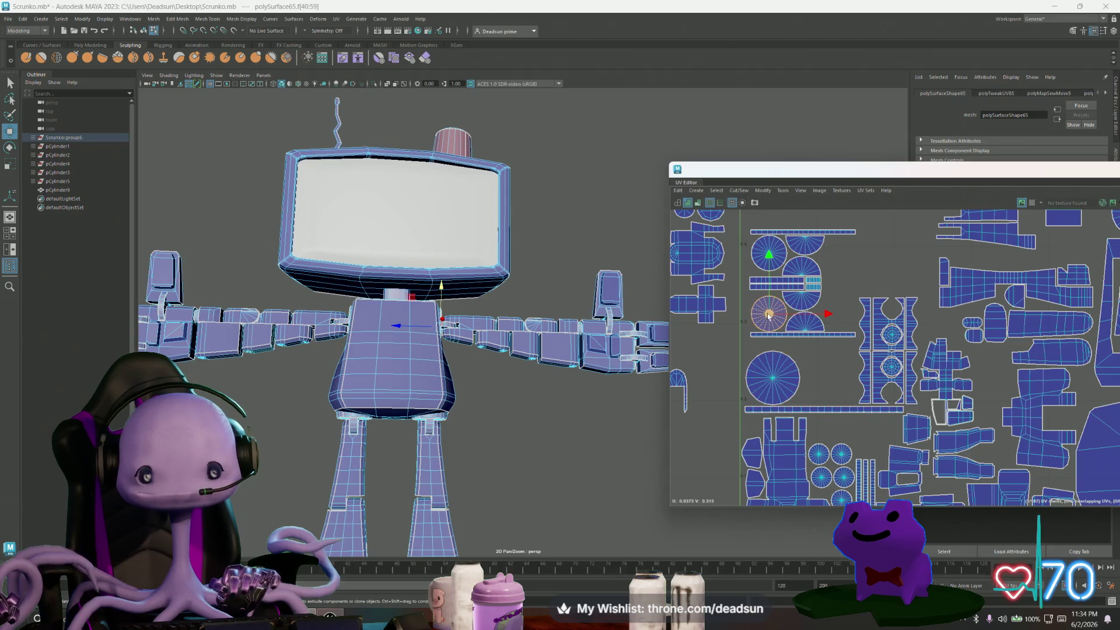
middle_drag(696, 405, 706, 409)
key(f)
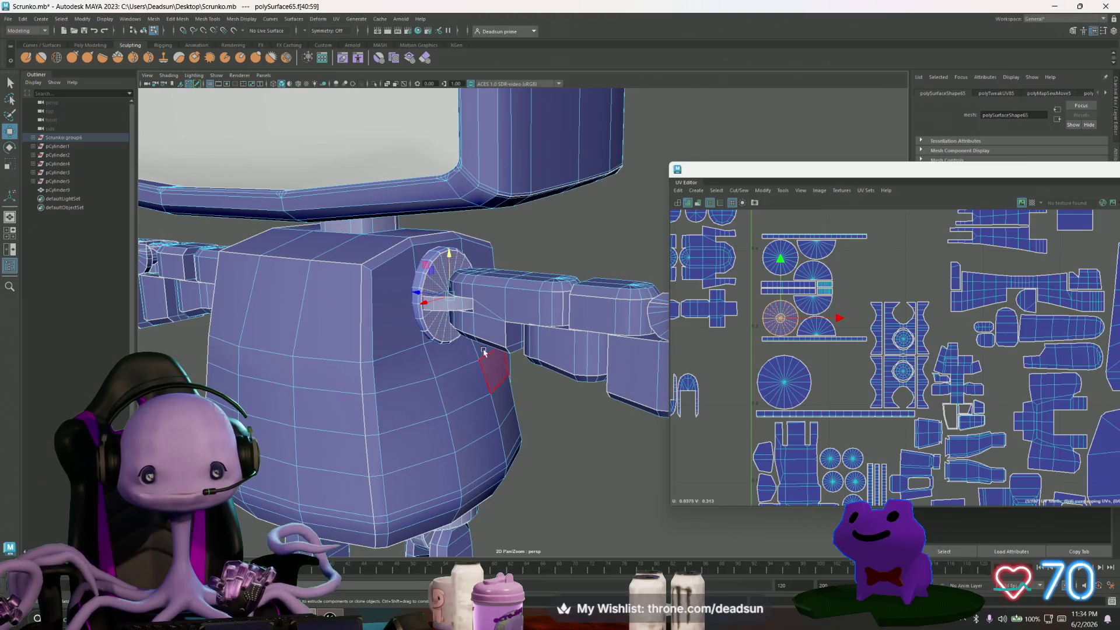
In object mode, test-move the shoulder ring (polySurface65) out along the arm and undo it.
right_drag(443, 278, 552, 232)
click(434, 261)
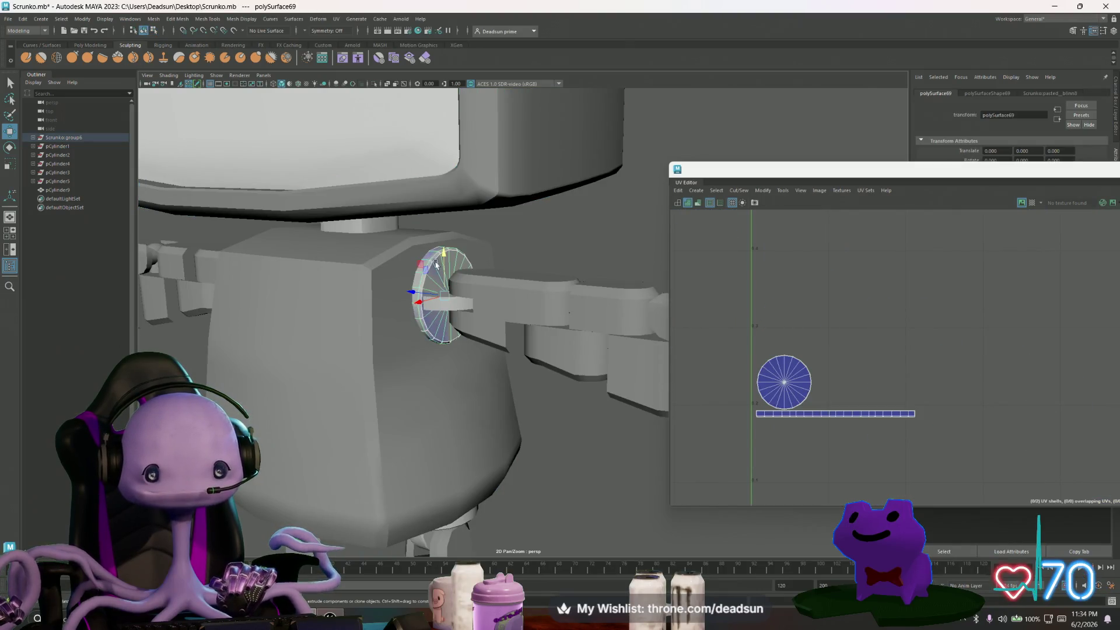
drag(412, 307, 481, 309)
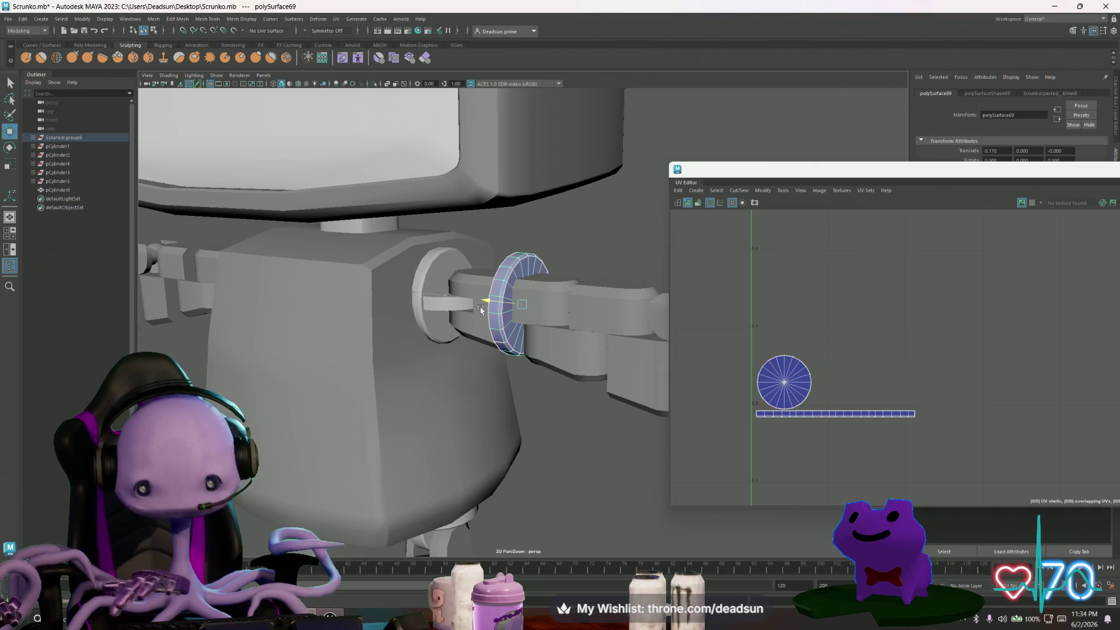
key(Delete)
click(431, 269)
mouse_move(432, 268)
alt+mouse_down()
mouse_move(402, 349)
mouse_move(425, 364)
mouse_move(300, 315)
mouse_move(347, 360)
alt+mouse_up()
Select body joint pieces and the rings atop the left and right legs to see their UV shells.
click(300, 315)
click(295, 319)
scroll(295, 319, down, 5)
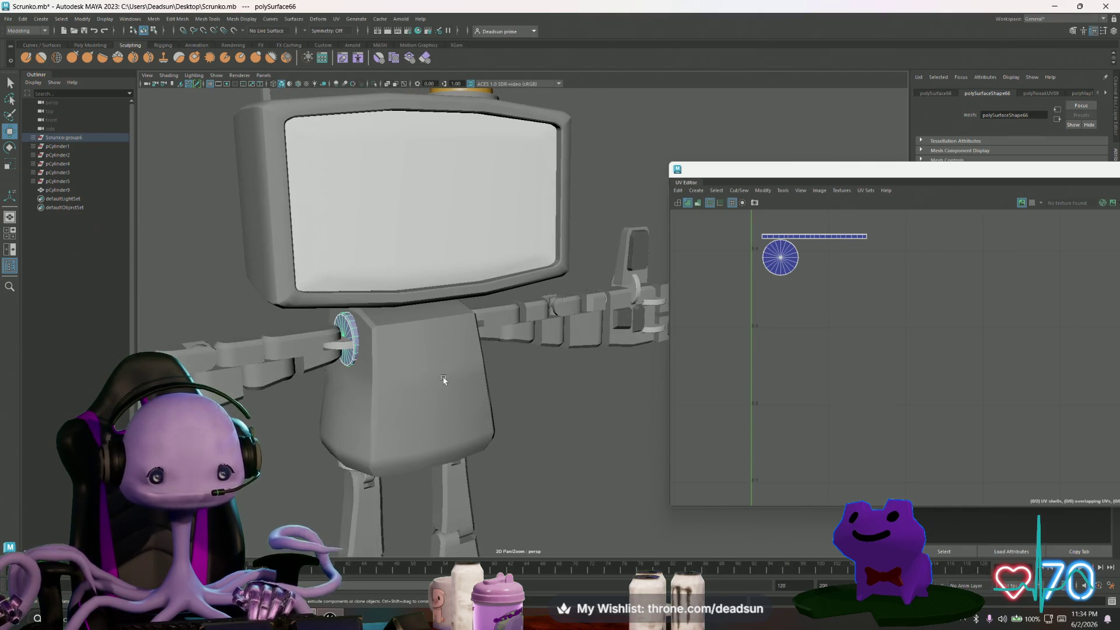
scroll(443, 380, down, 5)
alt+drag(444, 379, 421, 408)
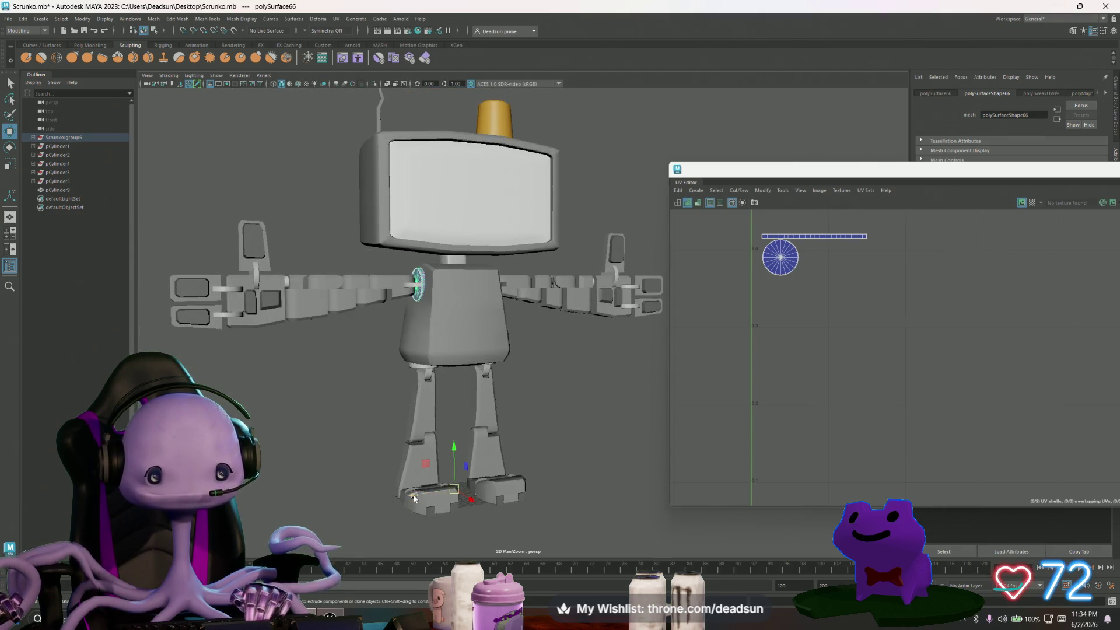
alt+drag(414, 497, 416, 456)
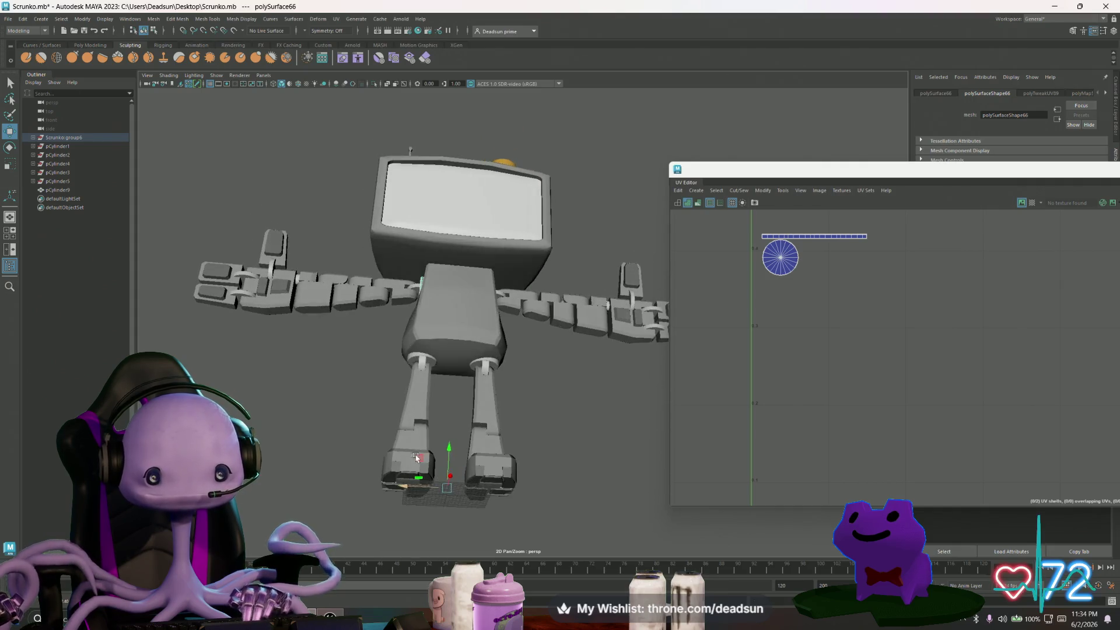
click(424, 373)
click(426, 385)
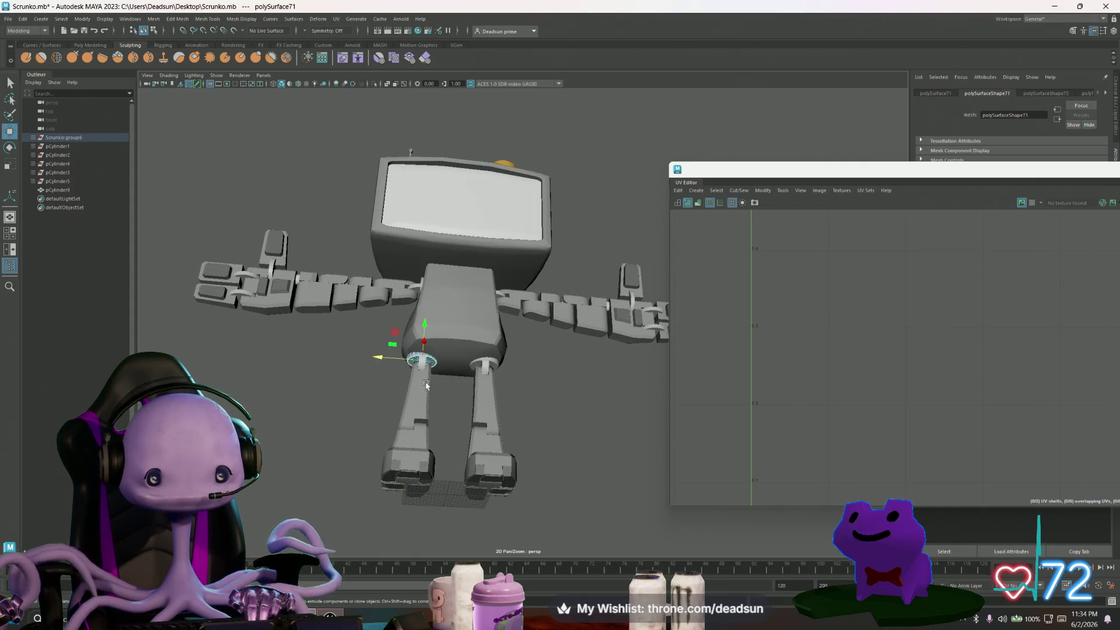
click(483, 326)
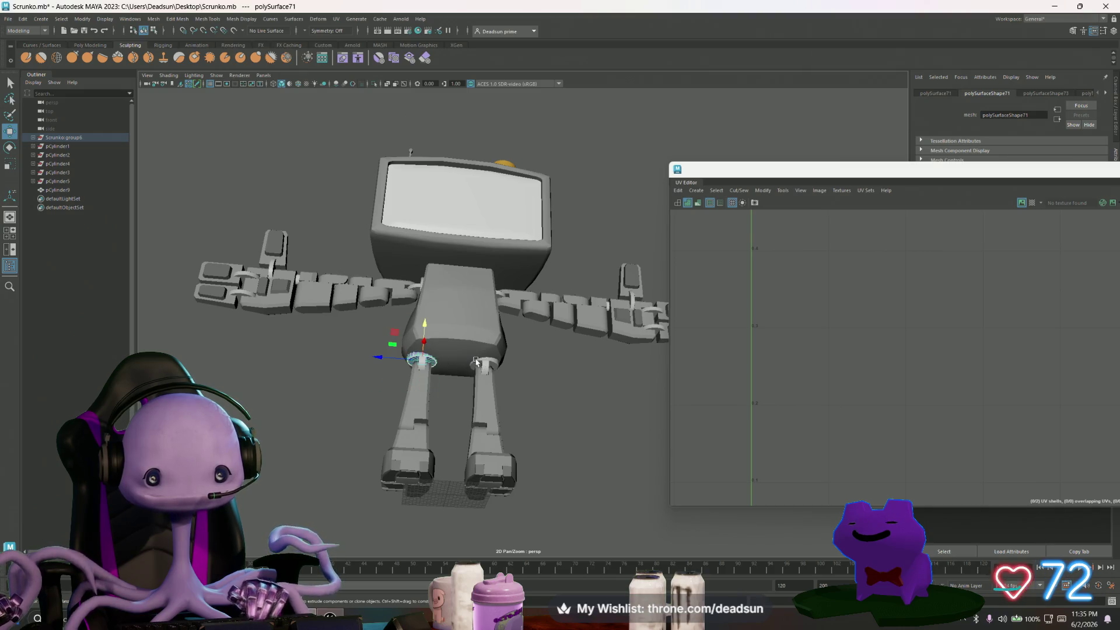
alt+drag(527, 397, 550, 387)
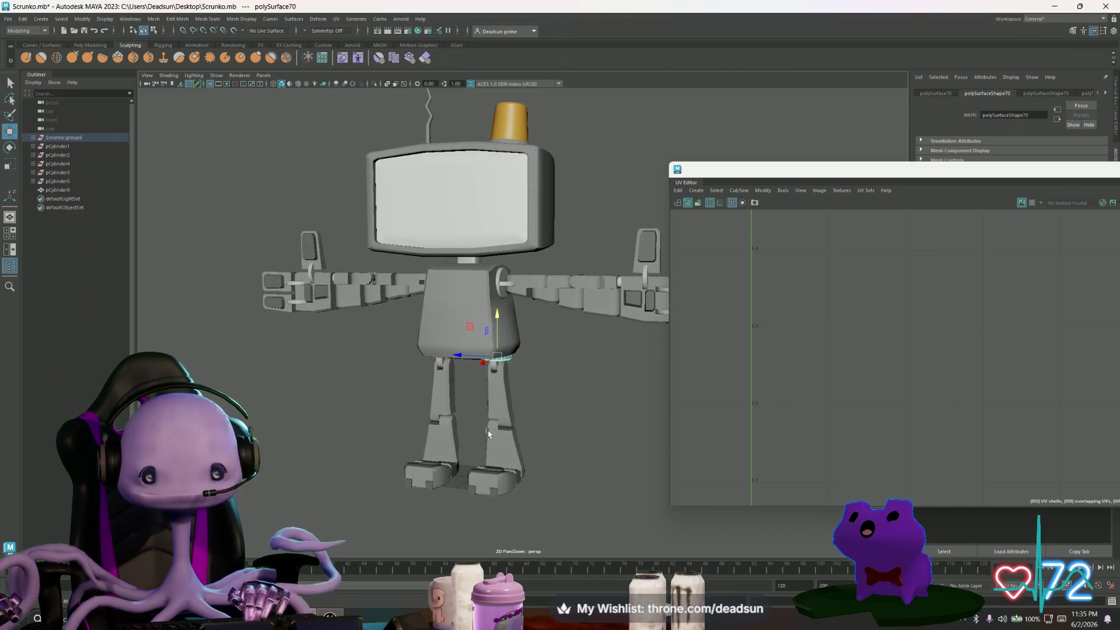
Reselect the shoulder ring, then marquee the whole robot to show all UV shells.
click(502, 280)
scroll(352, 172, down, 3)
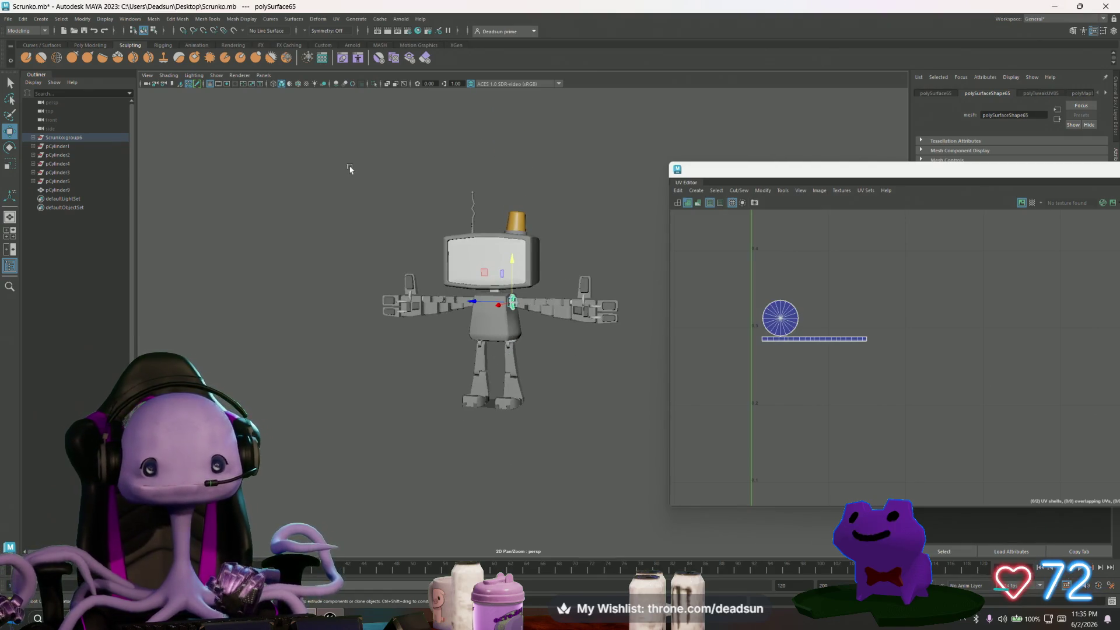
drag(351, 171, 643, 455)
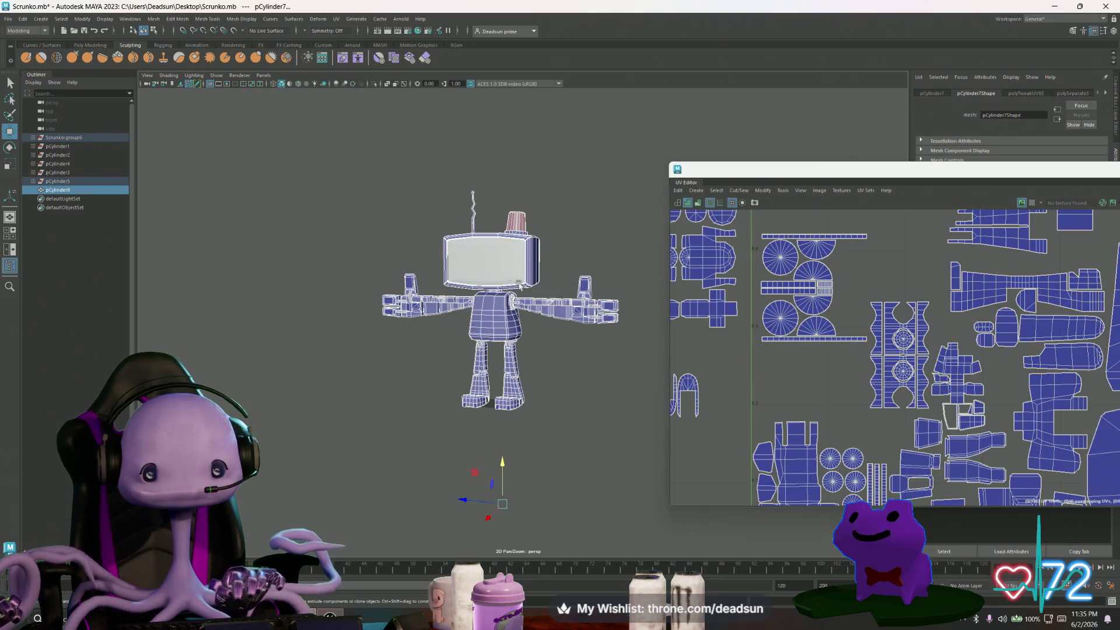
In UV mode, box-select a group of shells and move them down and left.
scroll(884, 365, down, 2)
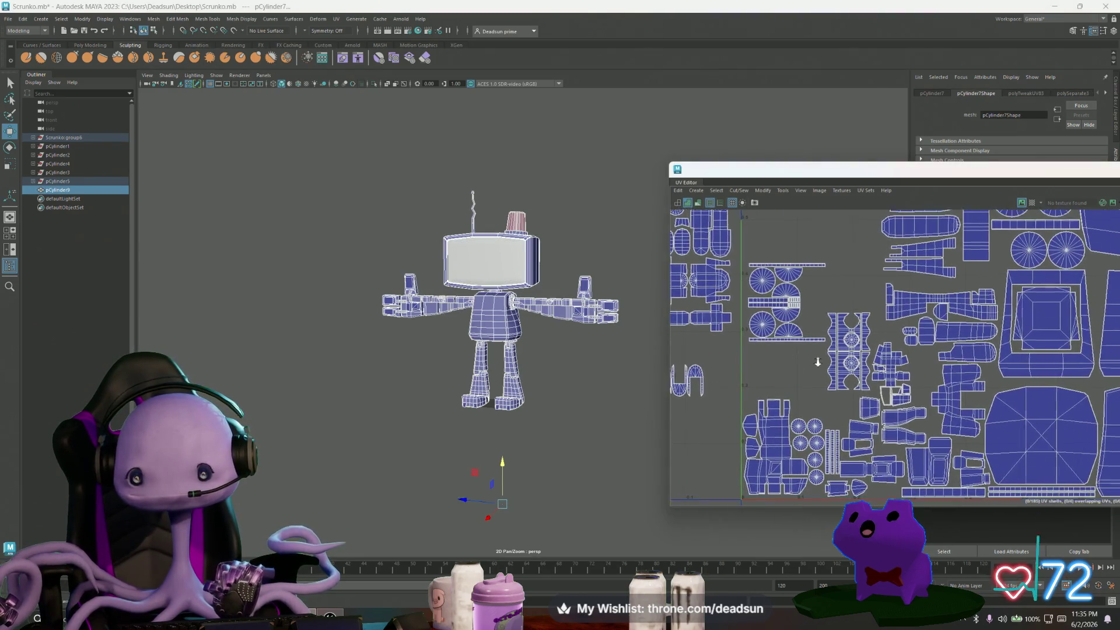
right_drag(726, 281, 721, 233)
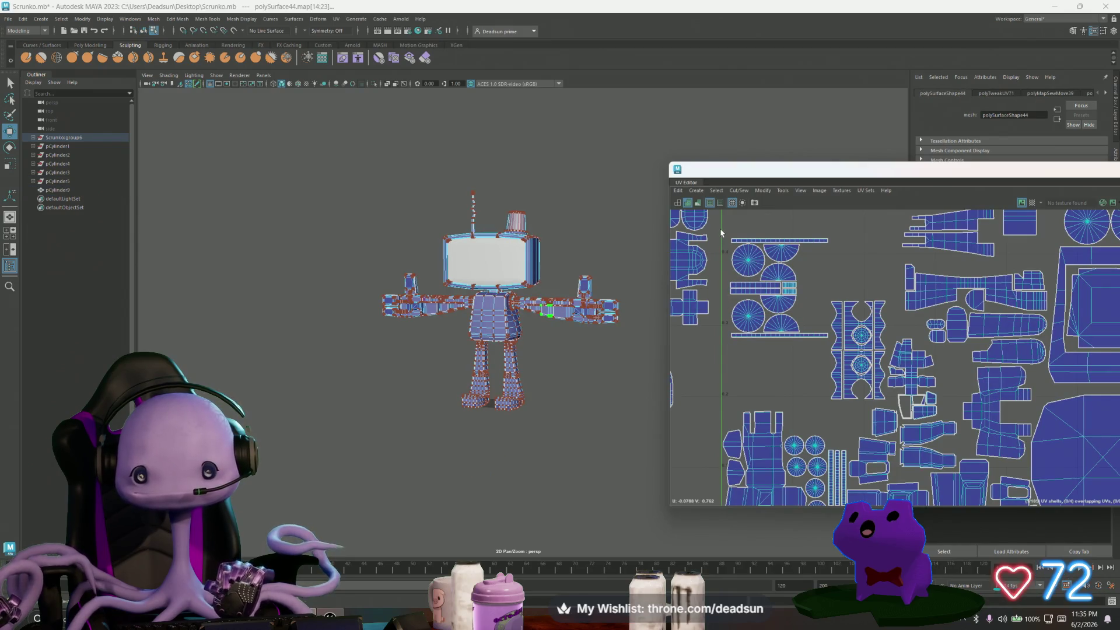
drag(825, 350, 830, 344)
drag(779, 288, 771, 361)
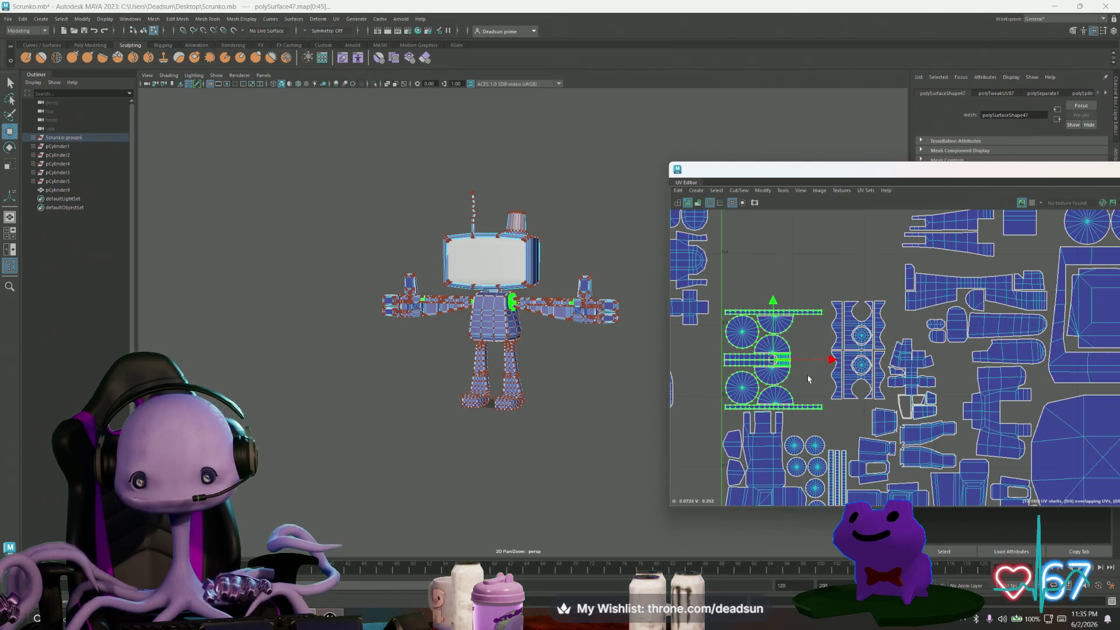
scroll(830, 381, up, 2)
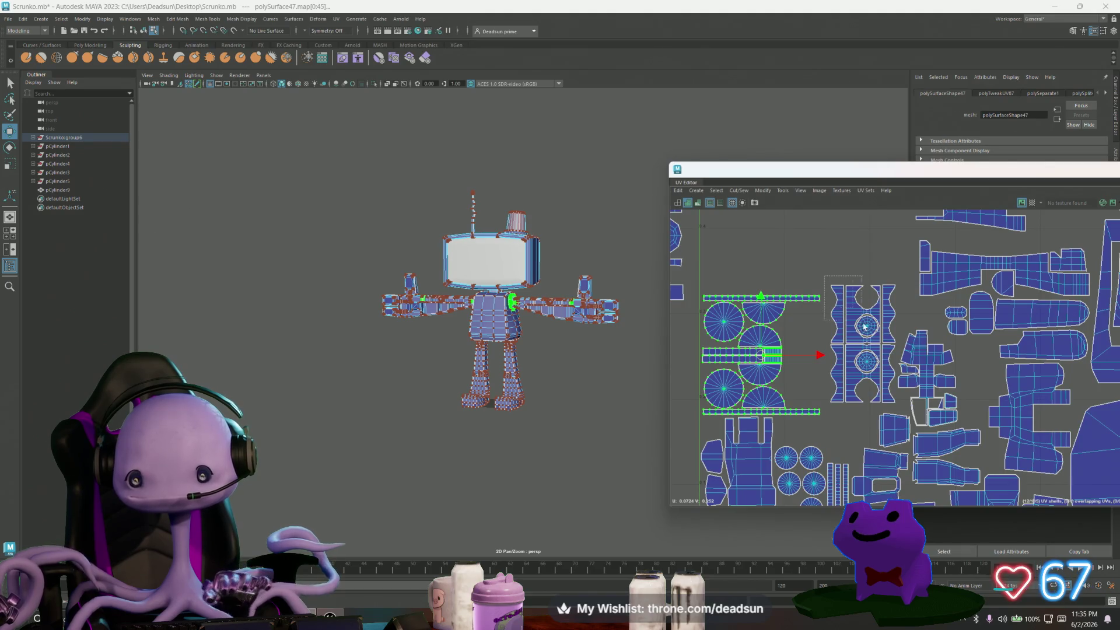
Shrink the middle UV shell around its centre with the Scale tool.
drag(898, 410, 897, 408)
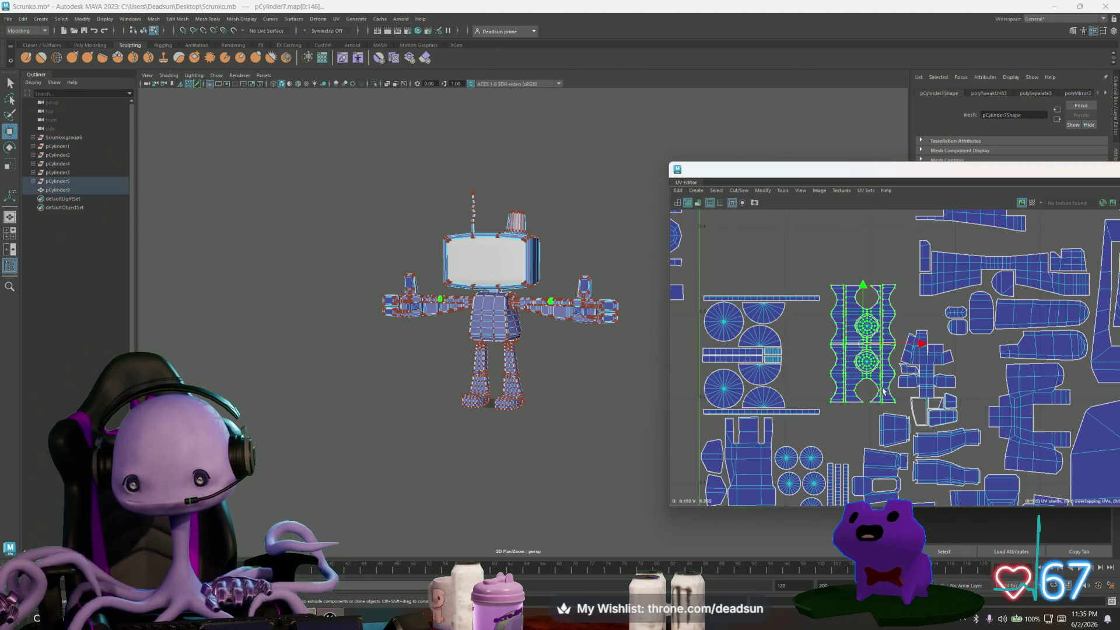
key(r)
drag(871, 345, 815, 353)
key(w)
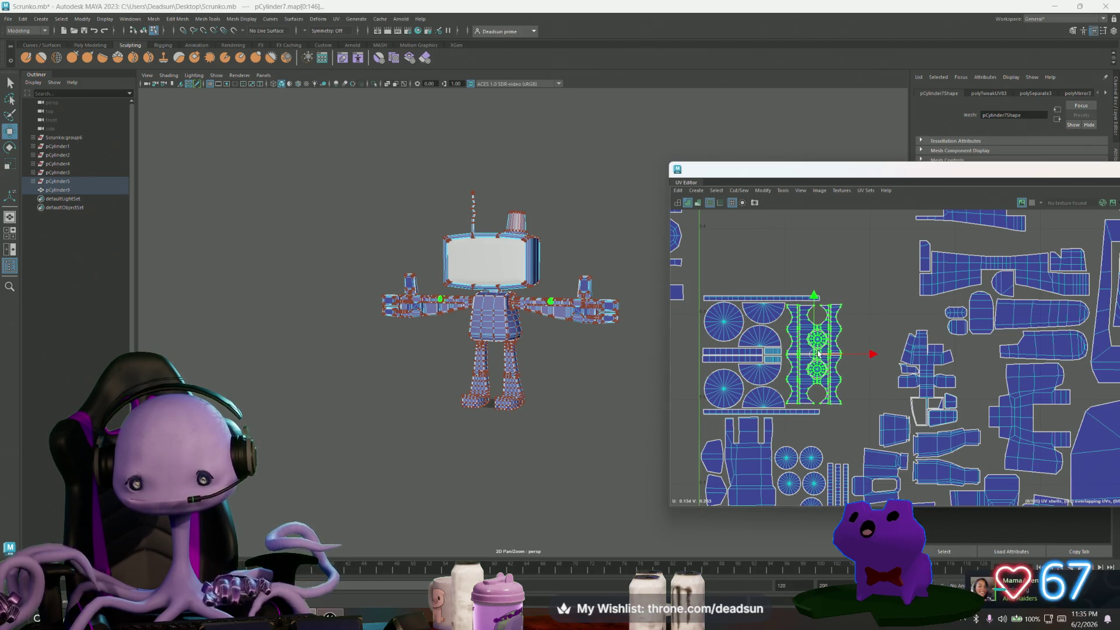
Box-select the group of joint UV shells.
scroll(861, 382, down, 2)
alt+middle_drag(673, 377, 719, 381)
alt+drag(583, 379, 564, 378)
alt+right_drag(564, 378, 633, 411)
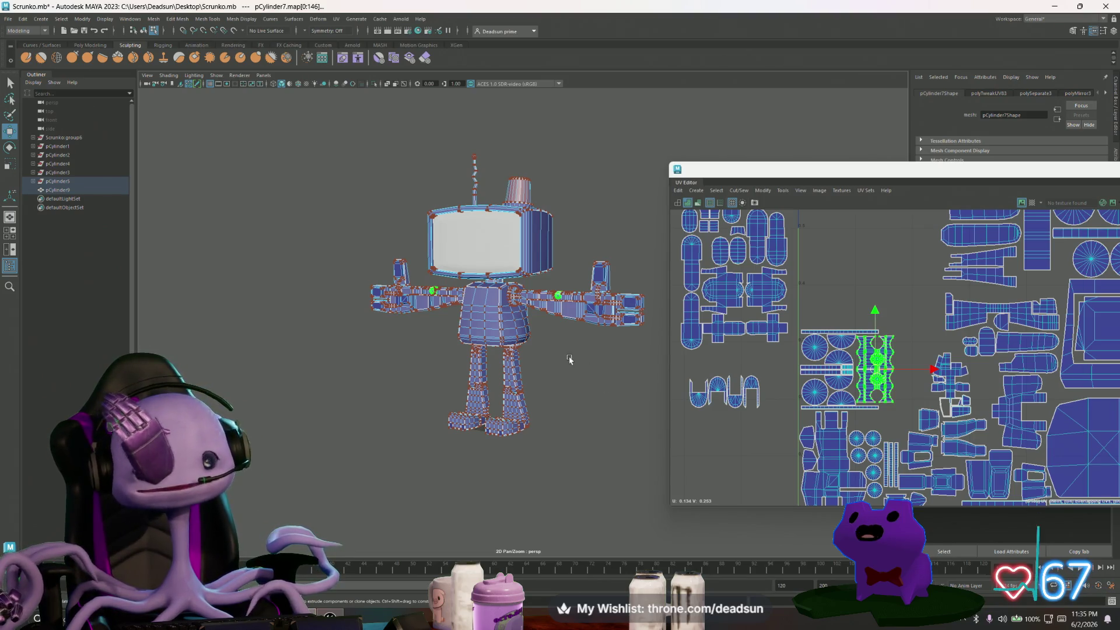
mouse_move(763, 414)
alt+middle_down()
mouse_move(776, 415)
mouse_move(771, 407)
alt+middle_up()
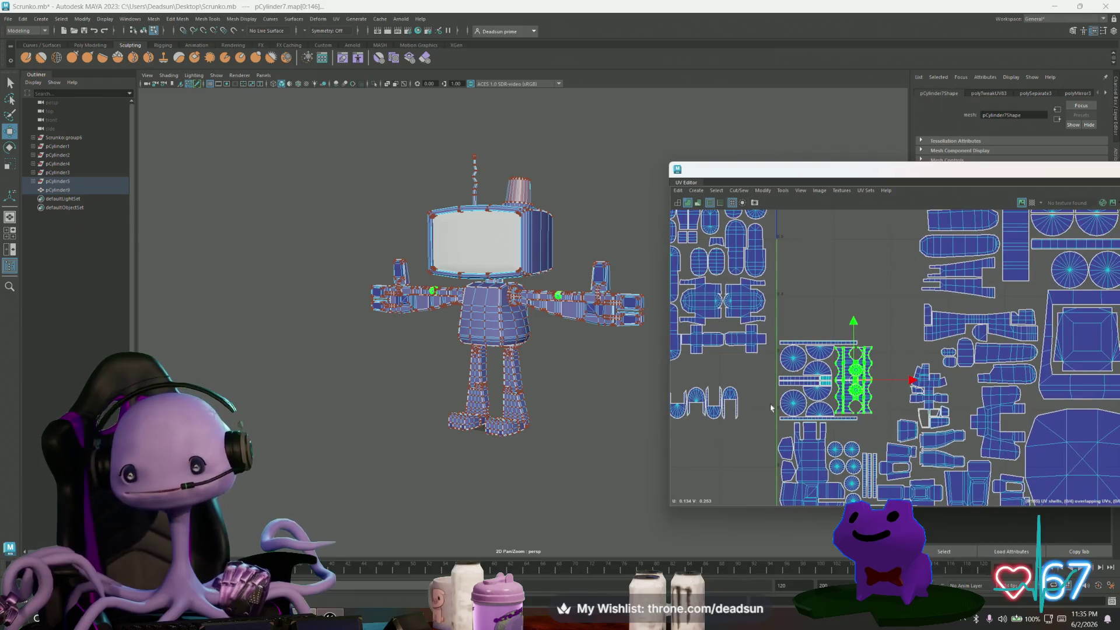
drag(871, 423, 875, 428)
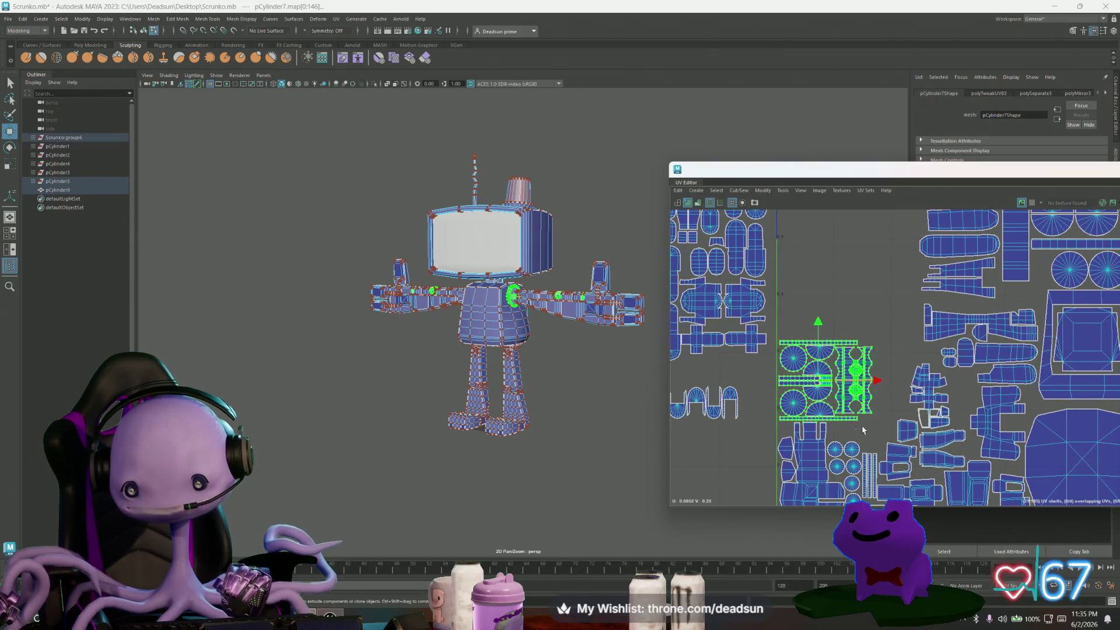
Try resizing the joint shell group, undo it, and move the group left outside the layout.
scroll(828, 433, up, 5)
scroll(852, 417, down, 6)
scroll(856, 425, down, 4)
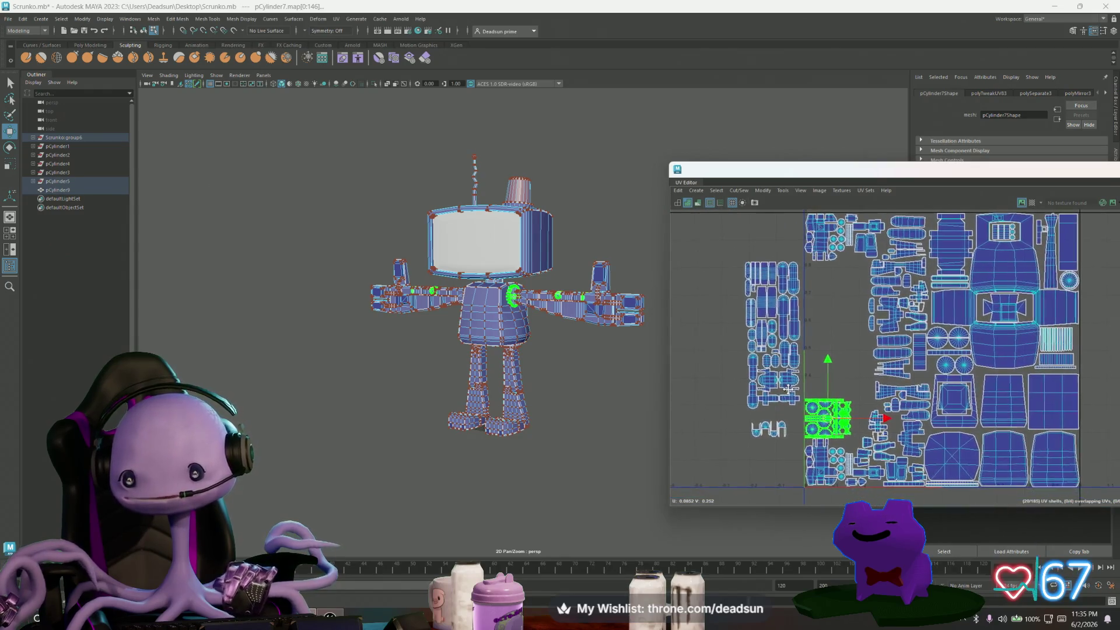
key(r)
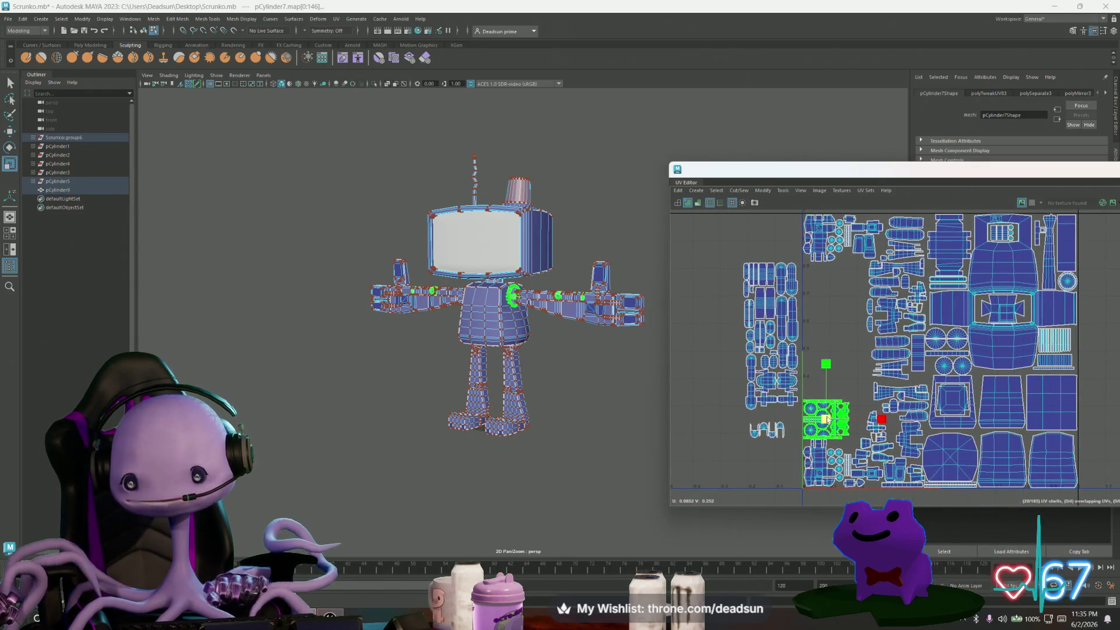
key(w)
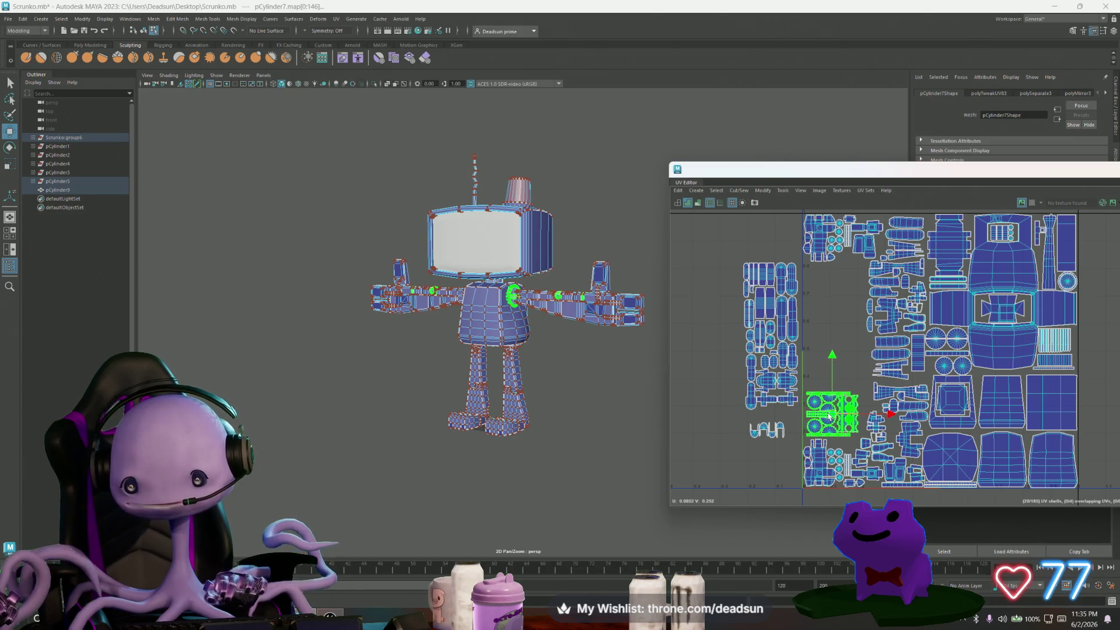
scroll(826, 415, up, 4)
key(r)
drag(836, 408, 841, 412)
key(w)
scroll(838, 386, down, 3)
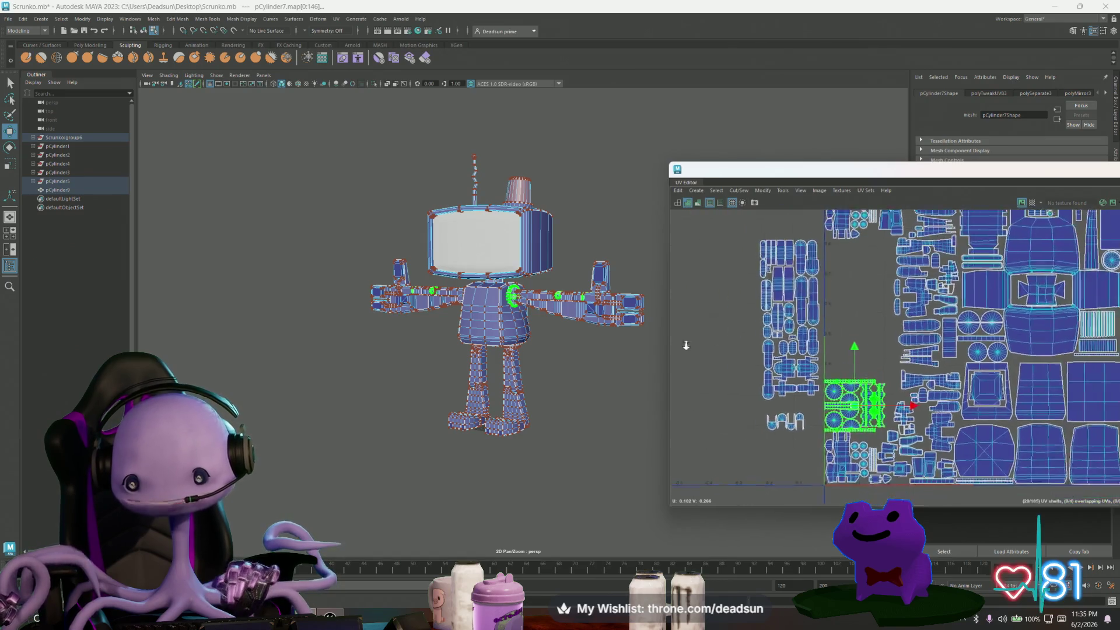
key(ctrl+z)
key(ctrl+z)
key(ctrl+z)
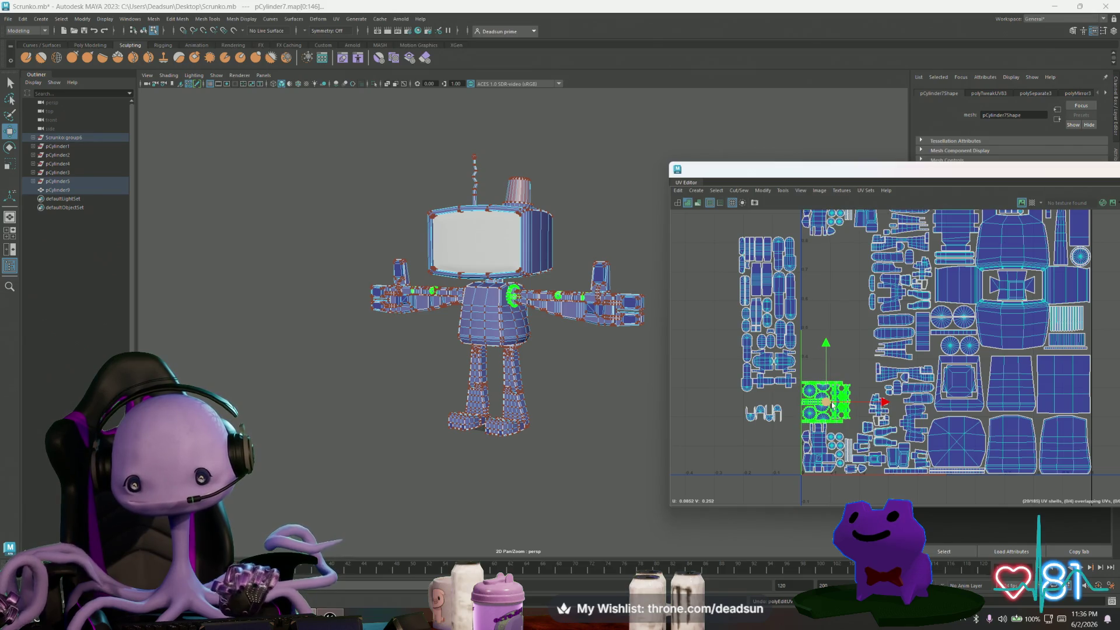
drag(825, 401, 692, 411)
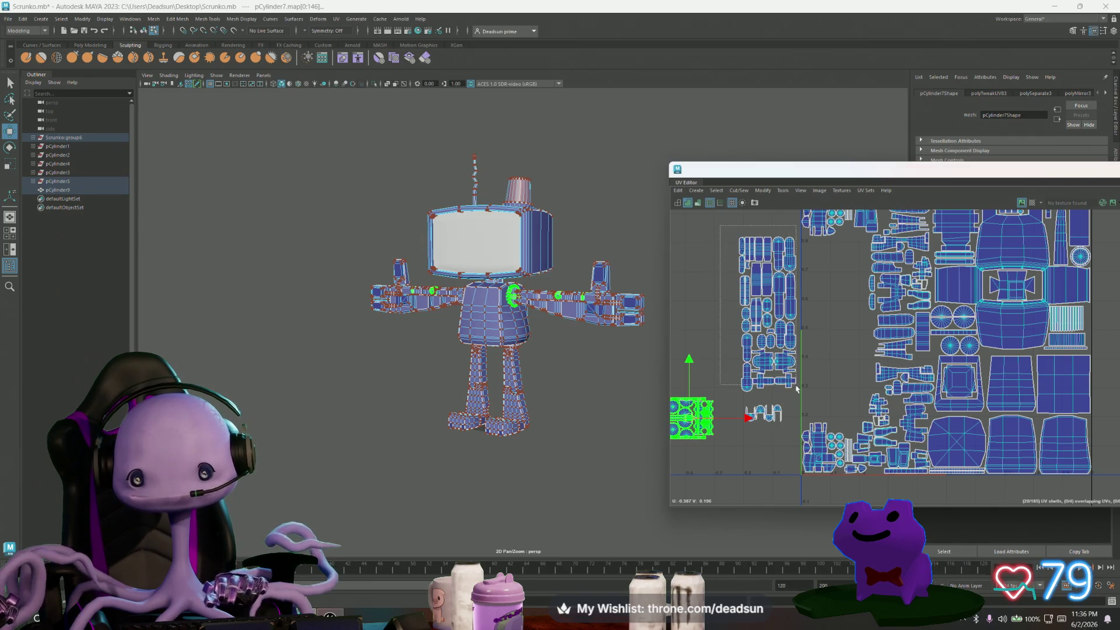
Move the arm UV shell group right, then nudge it slightly down.
drag(801, 400, 801, 400)
drag(769, 322, 836, 325)
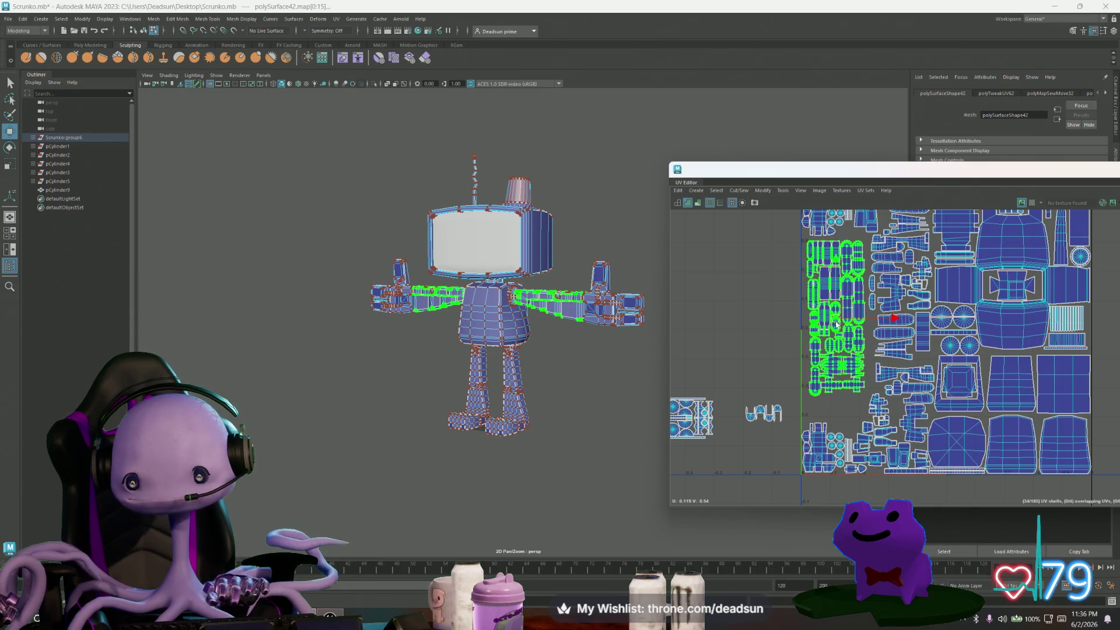
scroll(836, 324, up, 2)
key(r)
scroll(817, 301, up, 2)
alt+middle_drag(817, 301, 831, 353)
key(w)
drag(831, 366, 830, 369)
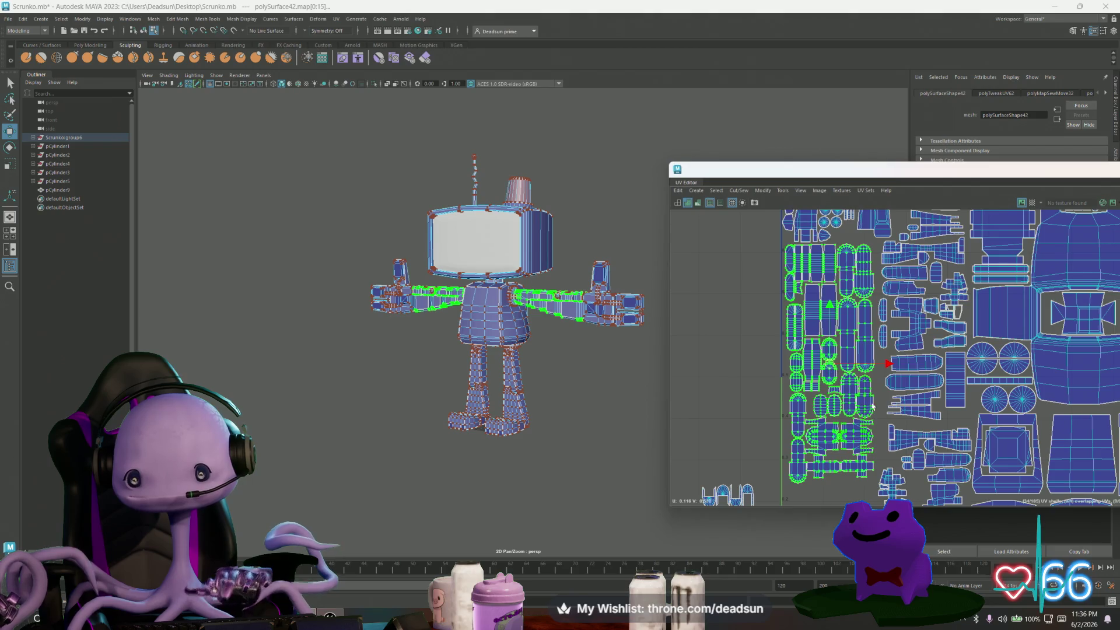
Box-select the loose shells sitting left of the 0–1 tile.
scroll(770, 302, down, 2)
mouse_move(712, 344)
alt+middle_down()
mouse_move(763, 350)
mouse_move(722, 315)
alt+middle_up()
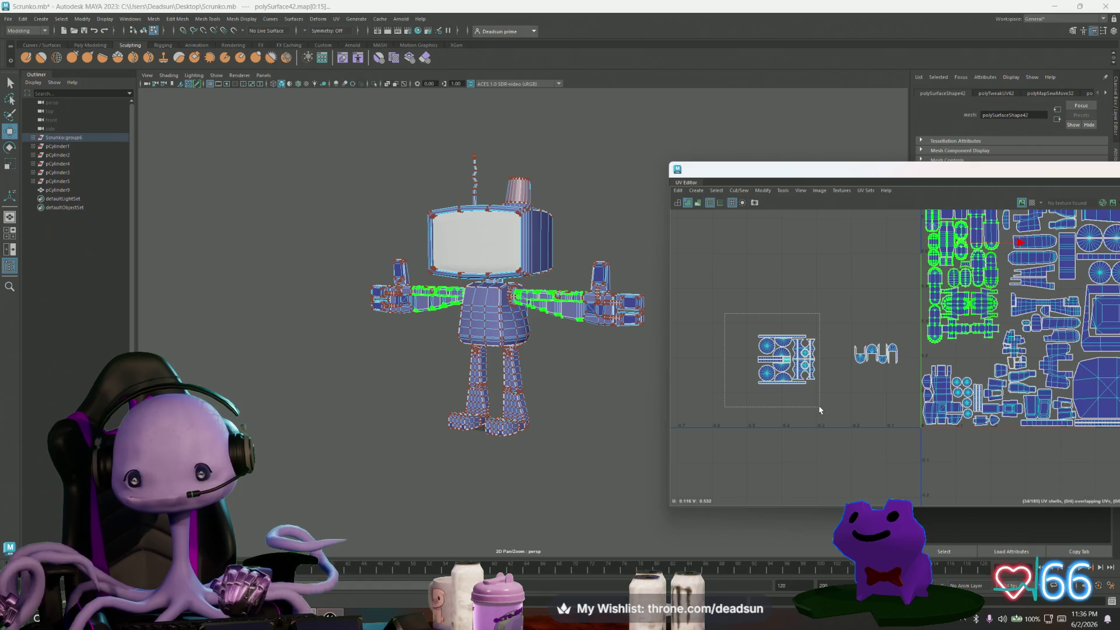
drag(820, 410, 820, 410)
alt+middle_drag(832, 395, 745, 388)
scroll(745, 387, up, 3)
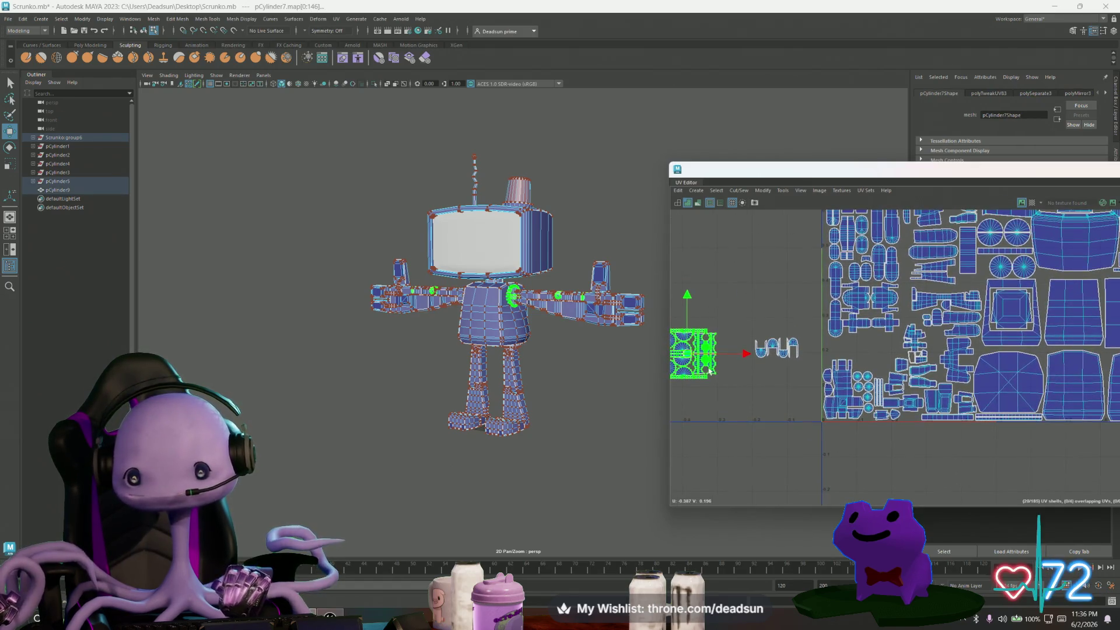
Select three cylinder shells, including the lower circular one, and move them beside the packed shells.
scroll(711, 370, up, 2)
click(721, 309)
shift+click(692, 308)
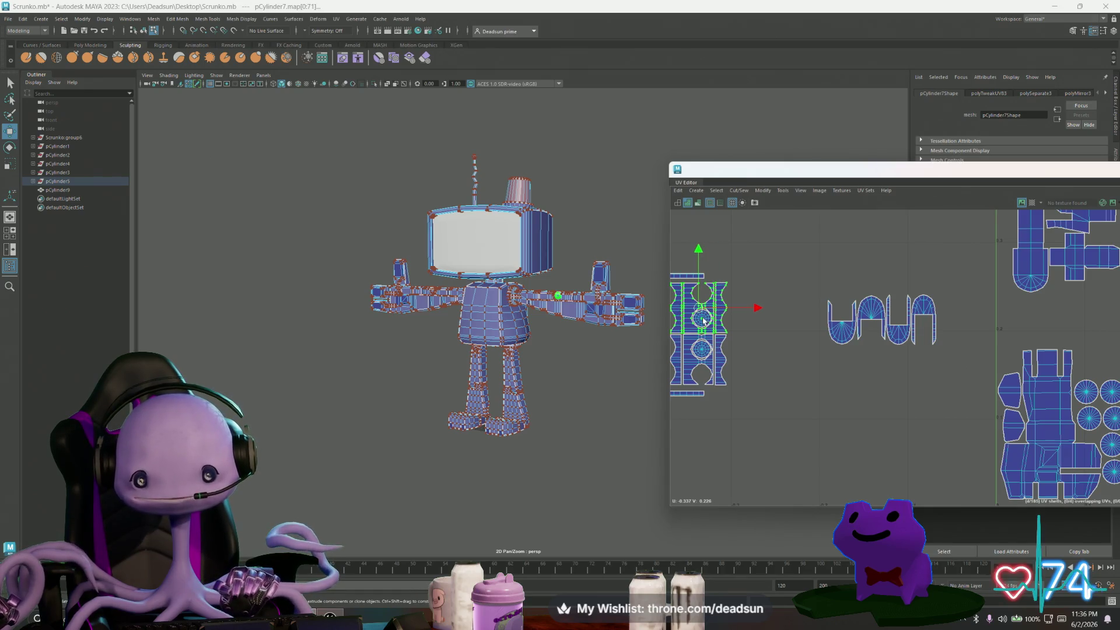
shift+click(703, 352)
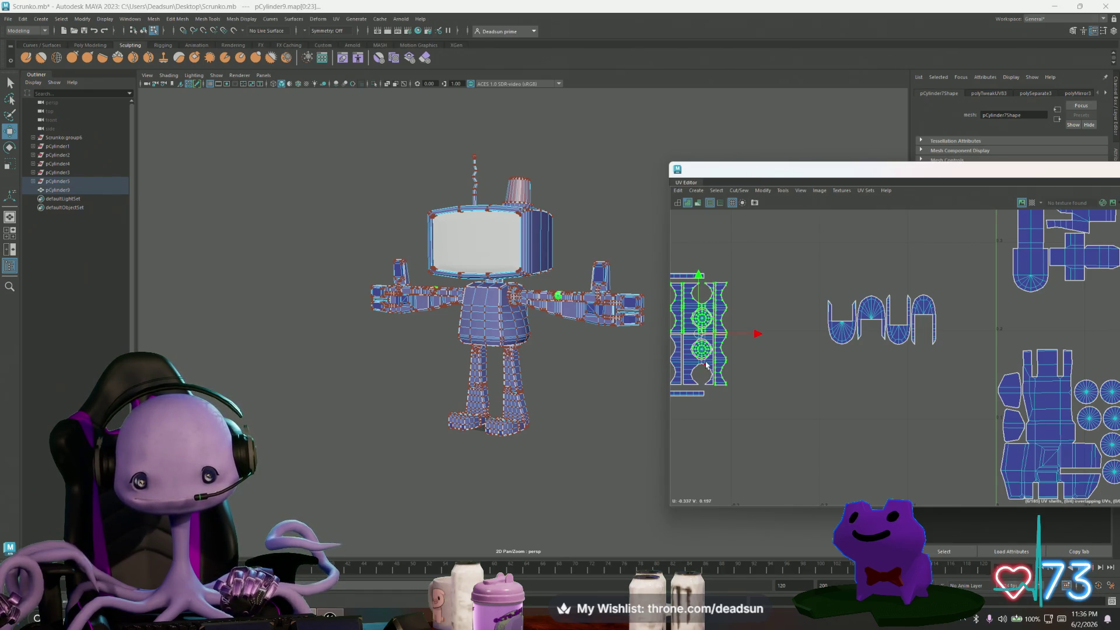
drag(700, 337, 936, 255)
mouse_move(993, 272)
alt+middle_down()
mouse_move(931, 296)
mouse_move(863, 344)
mouse_move(785, 344)
alt+middle_up()
Shift the moved joint shells about 40 px right against the packed layout's left edge.
scroll(785, 344, down, 5)
mouse_move(679, 338)
alt+middle_down()
mouse_move(679, 379)
mouse_move(799, 366)
mouse_move(790, 299)
alt+middle_up()
alt+middle_drag(825, 376, 900, 360)
drag(744, 345, 760, 351)
scroll(815, 371, up, 3)
alt+middle_drag(829, 374, 813, 390)
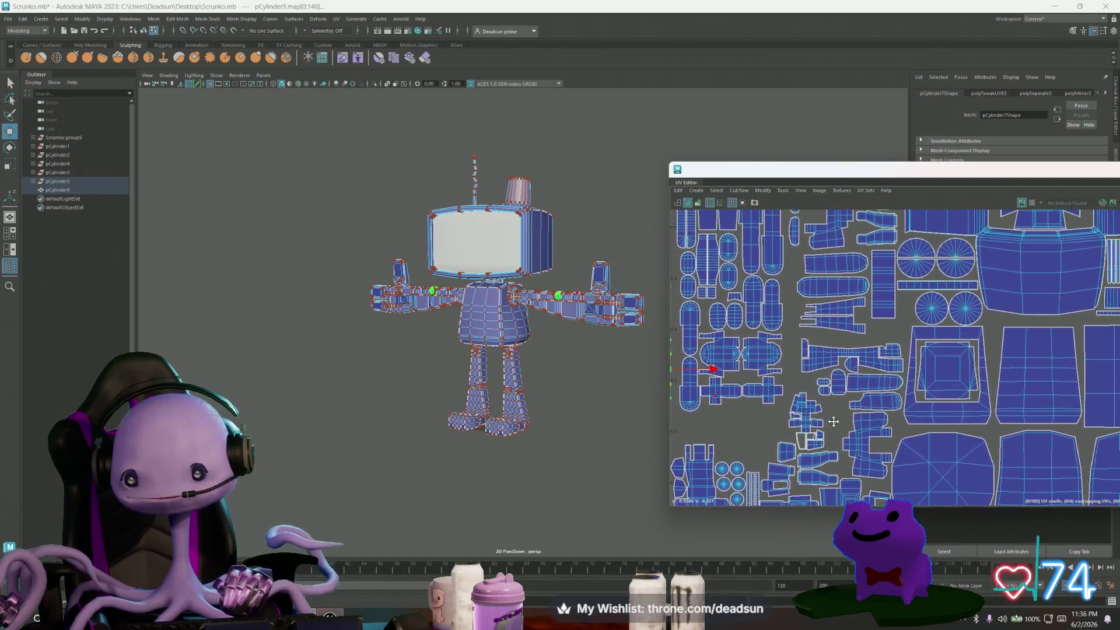
Try moving a small shell to the right, undo it, and add another small shell.
scroll(853, 393, up, 5)
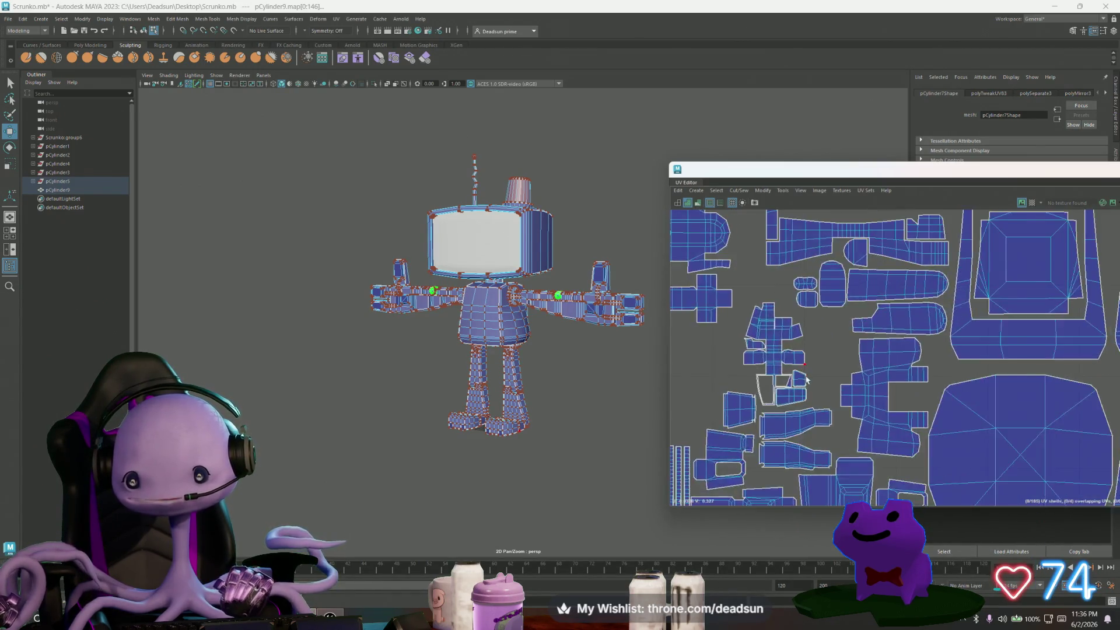
click(796, 382)
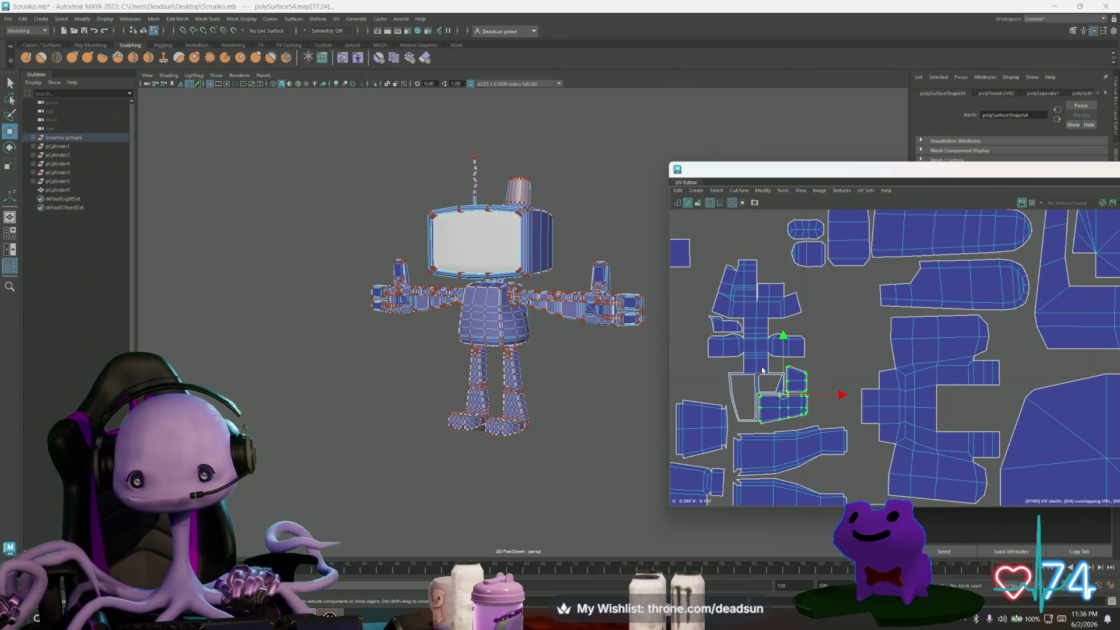
mouse_move(761, 357)
mouse_down()
mouse_move(796, 358)
mouse_move(792, 342)
mouse_move(812, 340)
mouse_up()
key(ctrl+z)
shift+click(725, 333)
alt+middle_drag(812, 339, 782, 428)
Move two small shells down-right into empty gaps in the layout.
click(807, 371)
drag(807, 371, 840, 409)
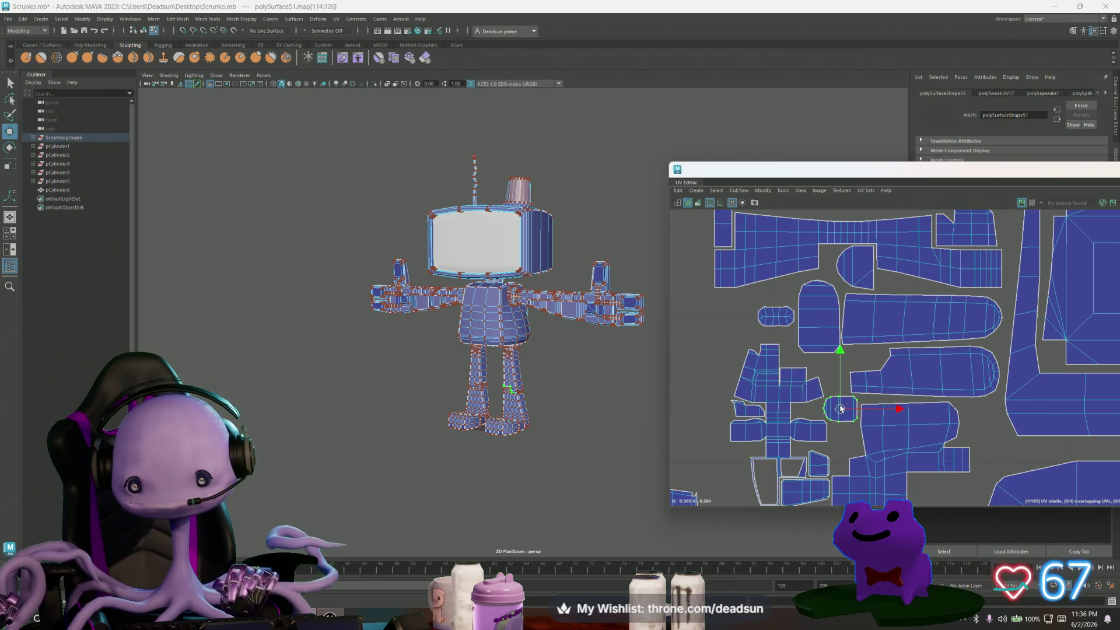
click(770, 323)
mouse_move(771, 322)
mouse_down()
mouse_move(829, 367)
mouse_move(982, 414)
mouse_up()
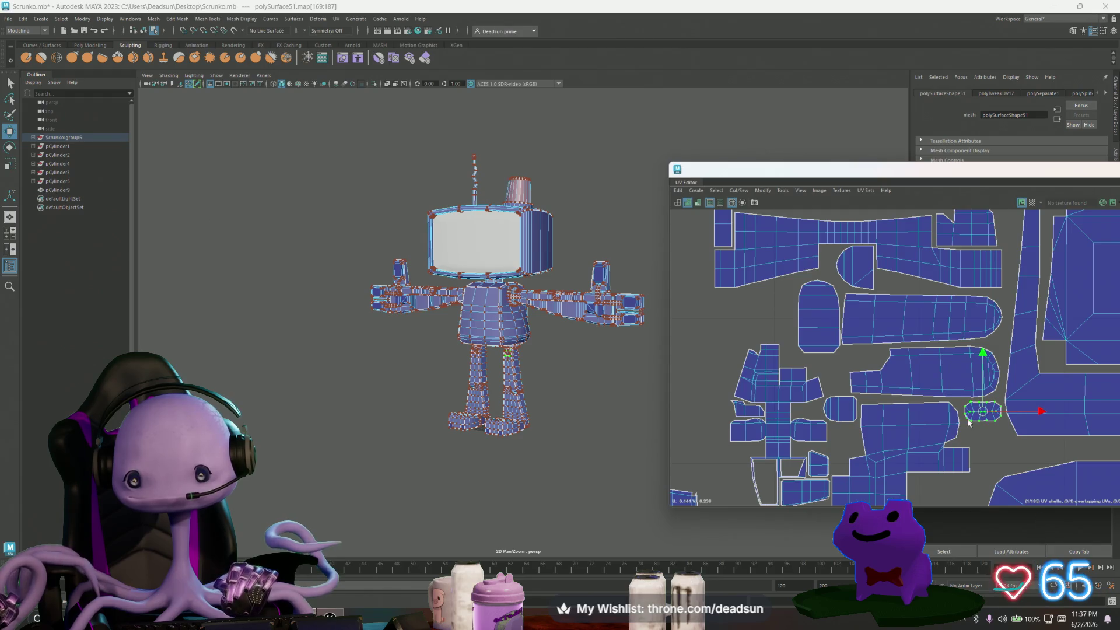
Select a leg strip shell together with its neighbouring leg shell.
scroll(969, 423, down, 5)
scroll(807, 346, down, 3)
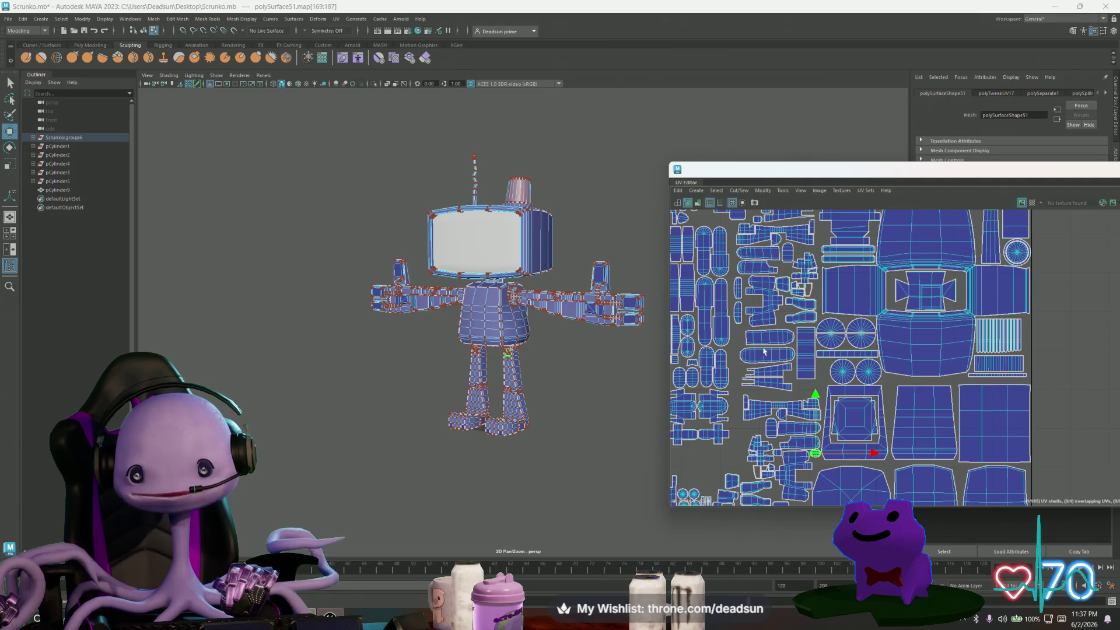
scroll(764, 351, up, 4)
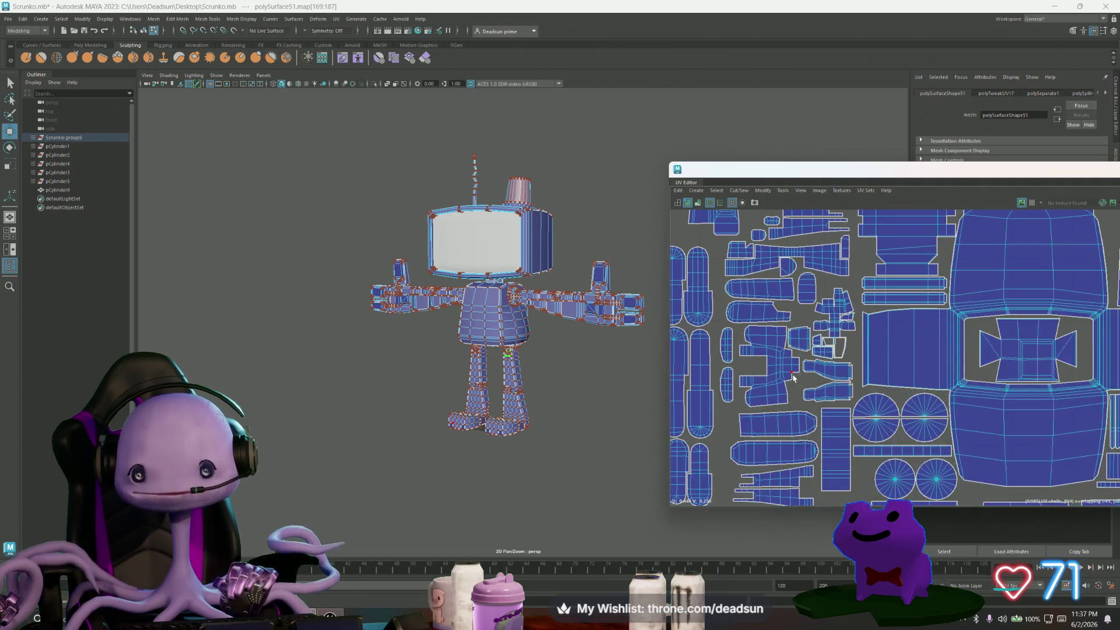
alt+middle_drag(793, 378, 786, 303)
click(783, 347)
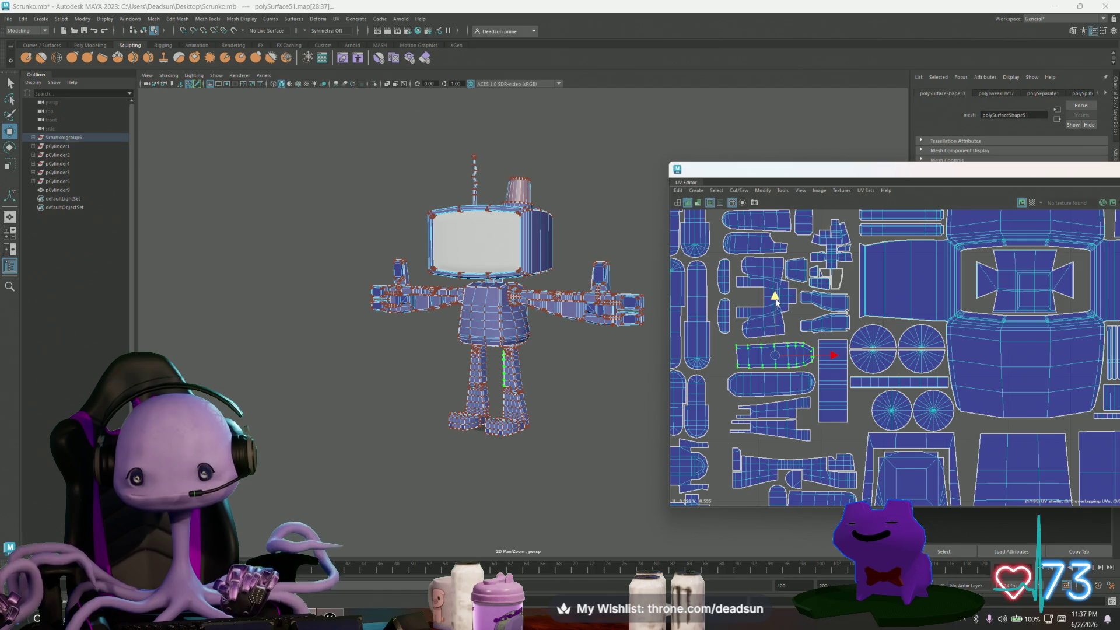
click(768, 374)
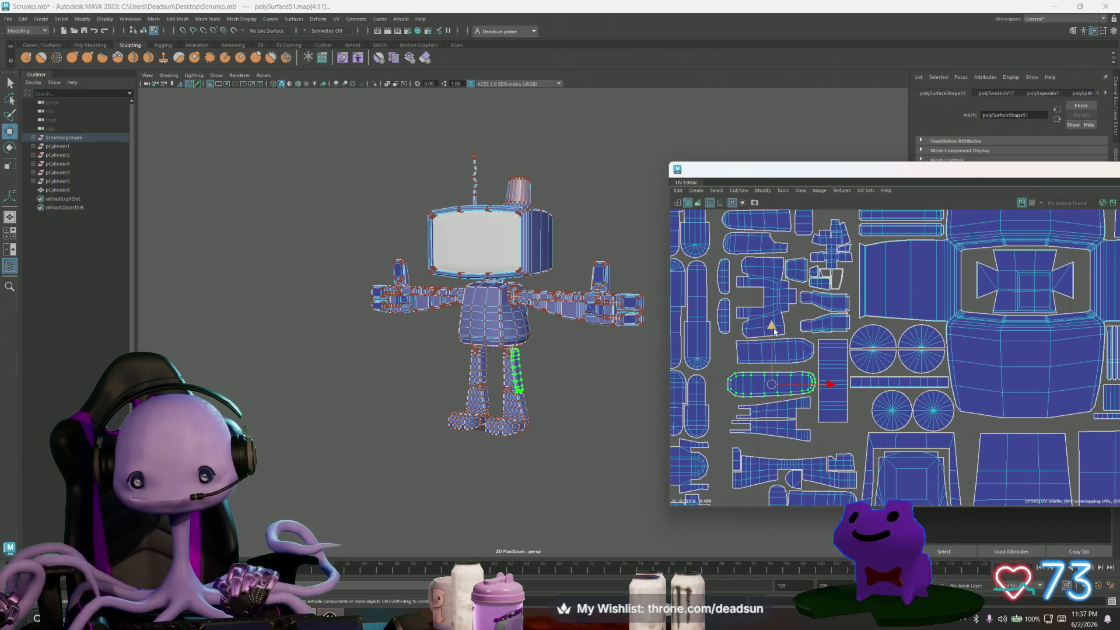
shift+click(769, 417)
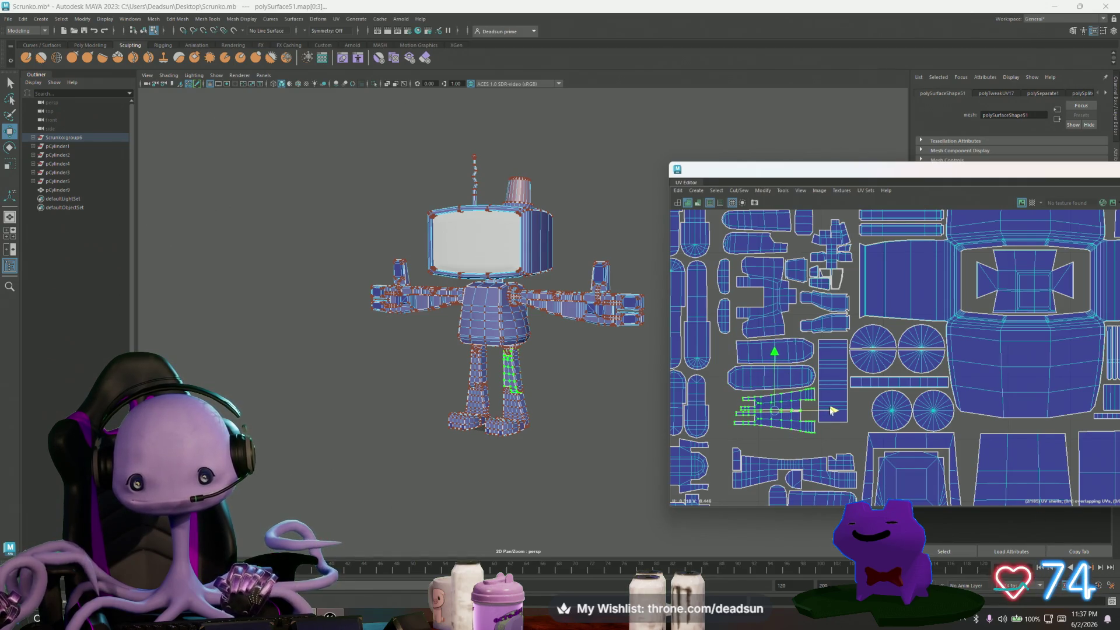
Try moving another leg shell upward, undo it, and box-select UVs on a small shell.
scroll(754, 430, down, 1)
scroll(754, 430, up, 2)
alt+middle_drag(838, 466, 773, 379)
click(773, 379)
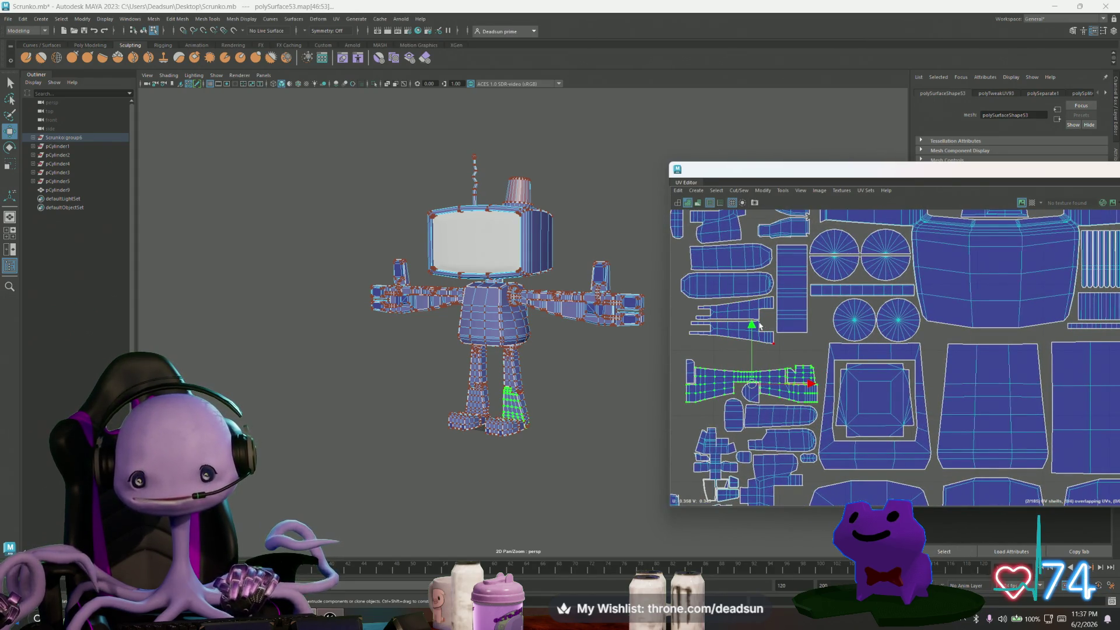
drag(751, 326, 753, 301)
key(ctrl+z)
drag(758, 391, 743, 366)
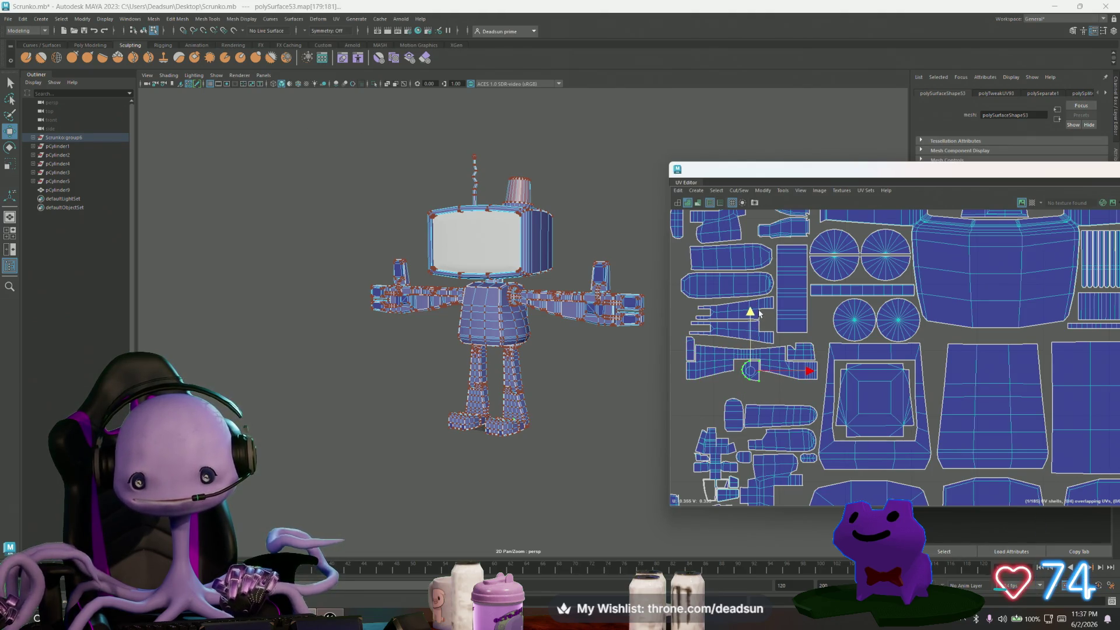
Raise a leg shell about 36 px and move a small shell up-right into open space.
click(757, 422)
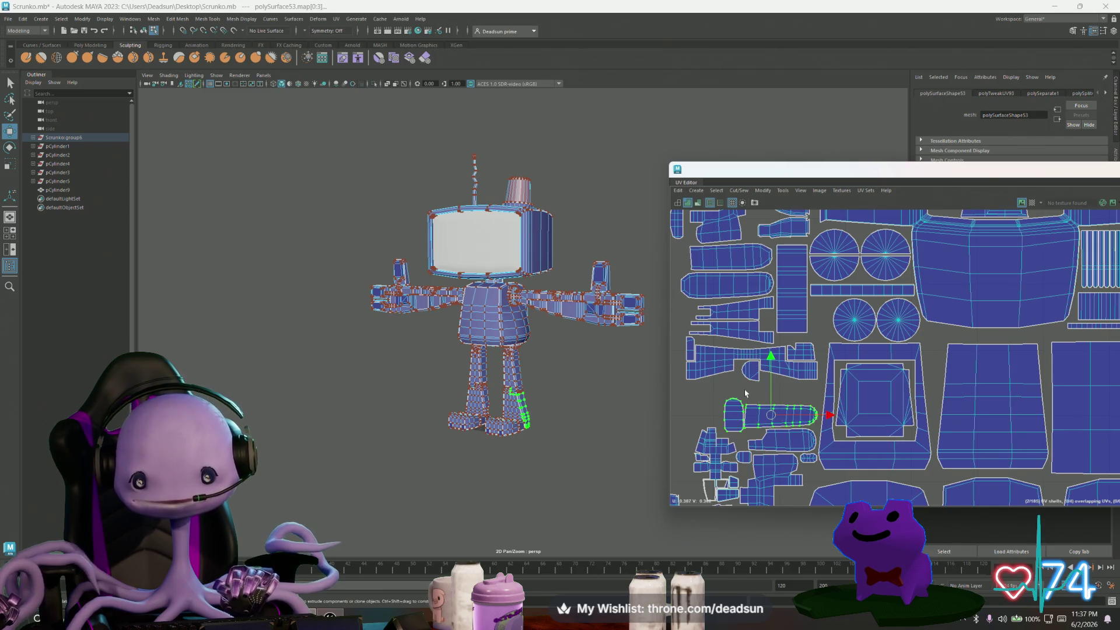
drag(770, 365, 782, 344)
scroll(806, 414, down, 1)
click(756, 373)
drag(754, 374, 818, 327)
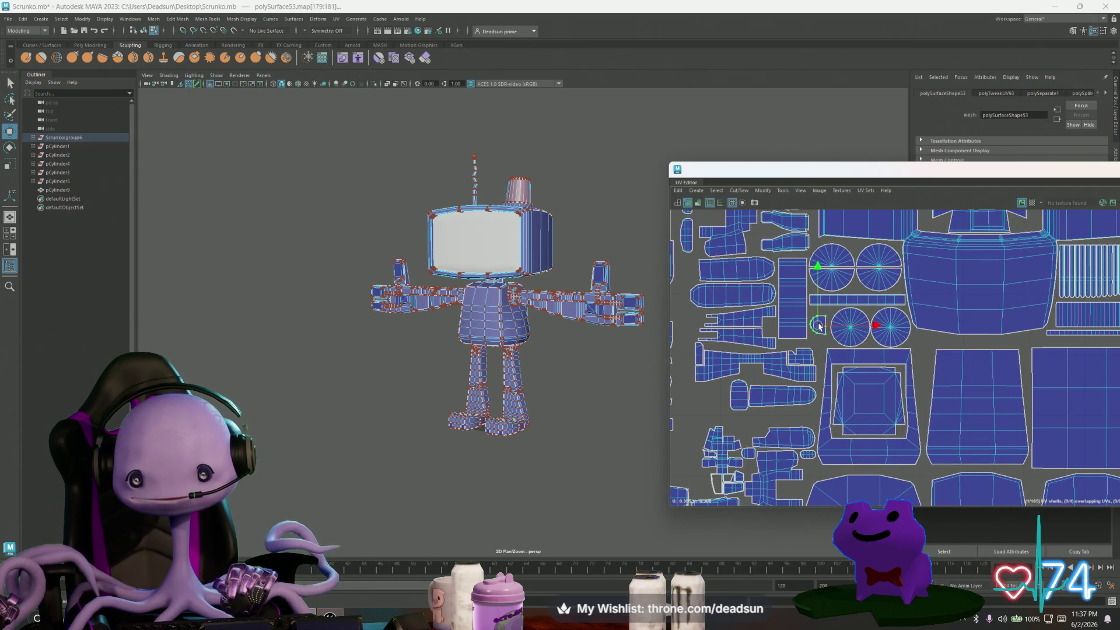
Shift the elongated shell and its small neighbour together, then select only the small left shell.
scroll(775, 390, up, 2)
click(785, 400)
shift+click(716, 401)
mouse_move(776, 401)
mouse_down()
mouse_move(786, 396)
mouse_move(718, 392)
mouse_up()
click(723, 396)
Move another small shell up about 32 px.
scroll(729, 396, down, 5)
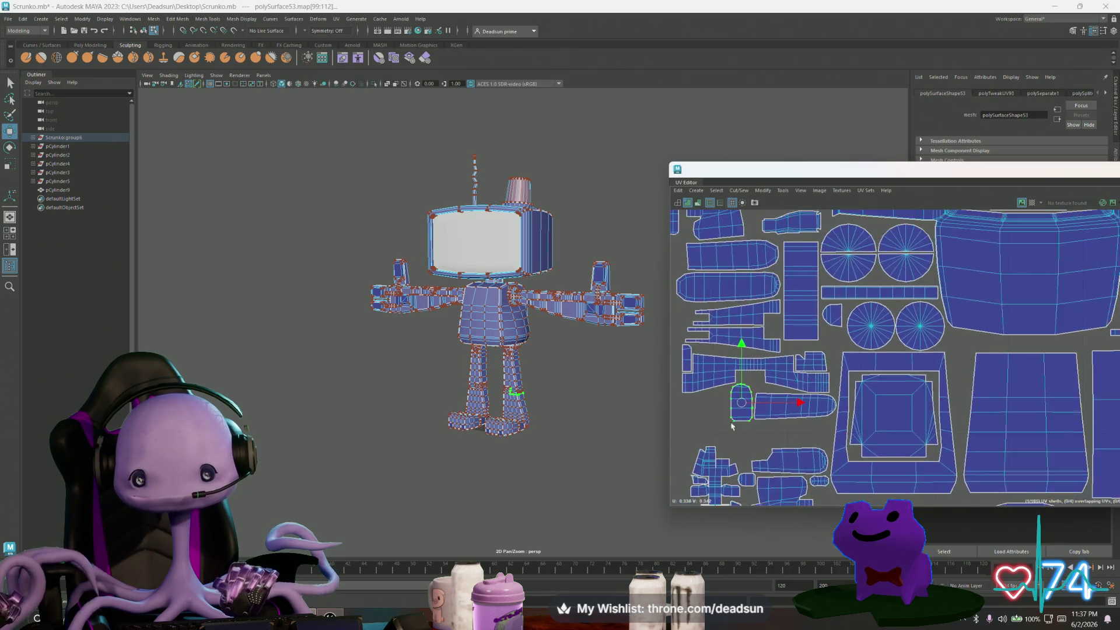
alt+middle_drag(756, 402, 763, 404)
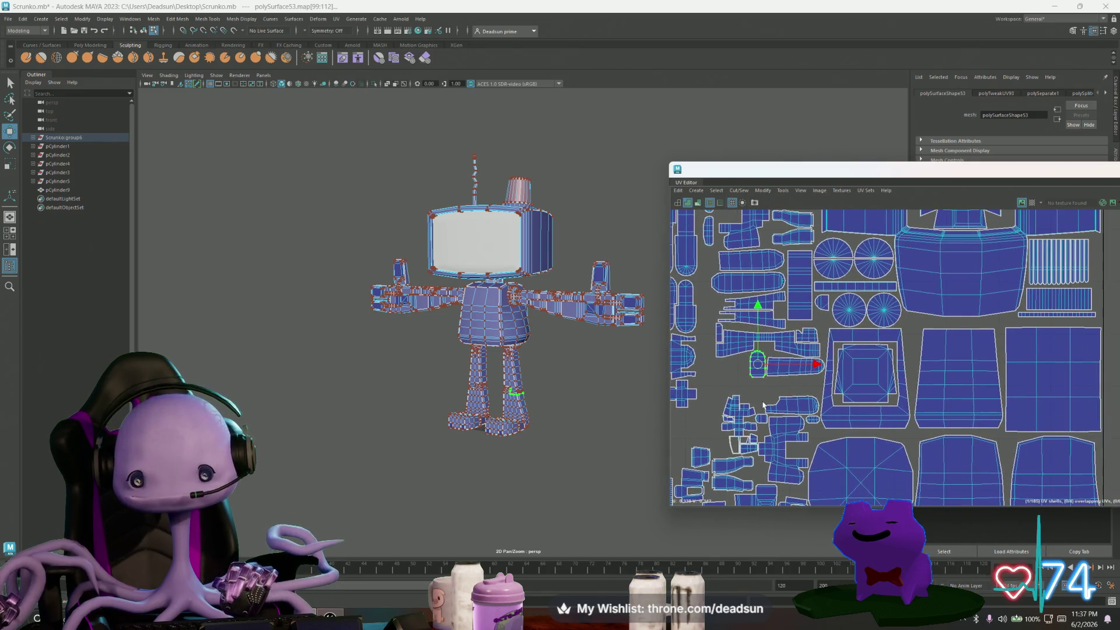
click(796, 402)
drag(791, 404, 795, 385)
scroll(781, 409, up, 2)
Slot the vertical shell up-left into the gap beside the round fan joint shells.
click(828, 427)
scroll(828, 428, down, 3)
mouse_move(828, 420)
alt+middle_down()
mouse_move(893, 358)
mouse_move(767, 396)
alt+middle_up()
mouse_move(838, 433)
mouse_down()
mouse_move(795, 401)
mouse_move(752, 341)
mouse_move(749, 292)
mouse_move(850, 340)
mouse_move(846, 349)
mouse_up()
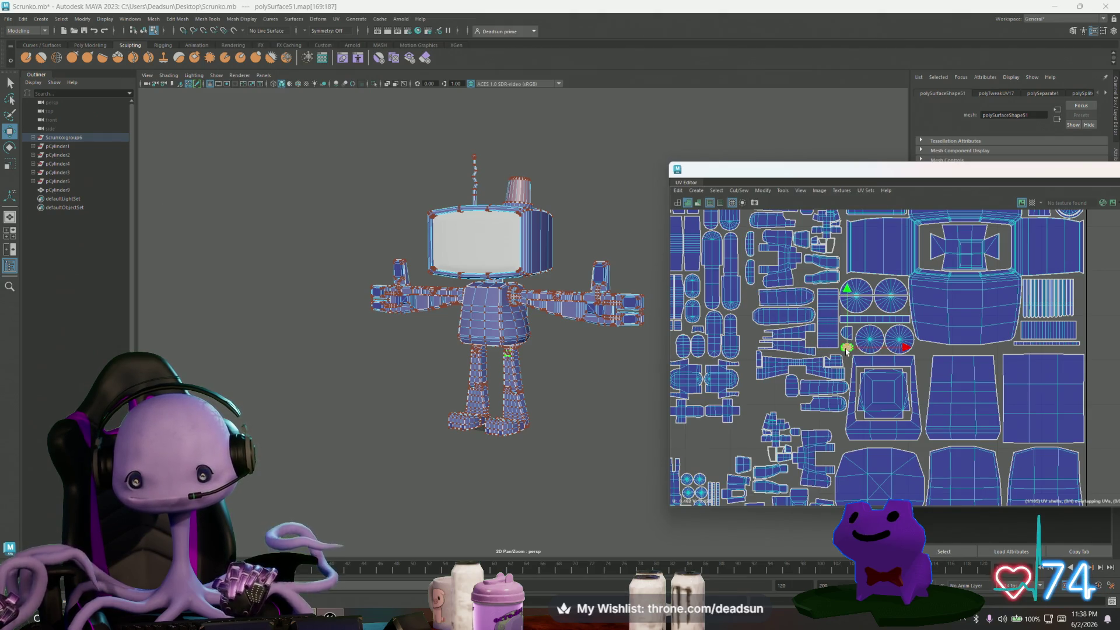
scroll(845, 350, up, 2)
drag(846, 349, 847, 346)
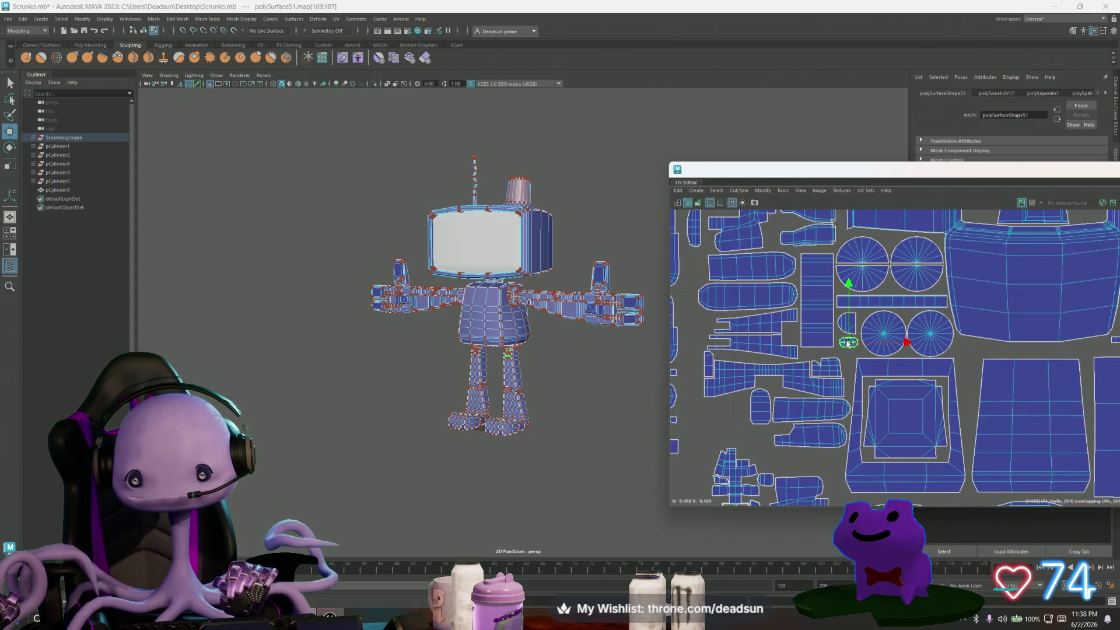
scroll(845, 345, down, 5)
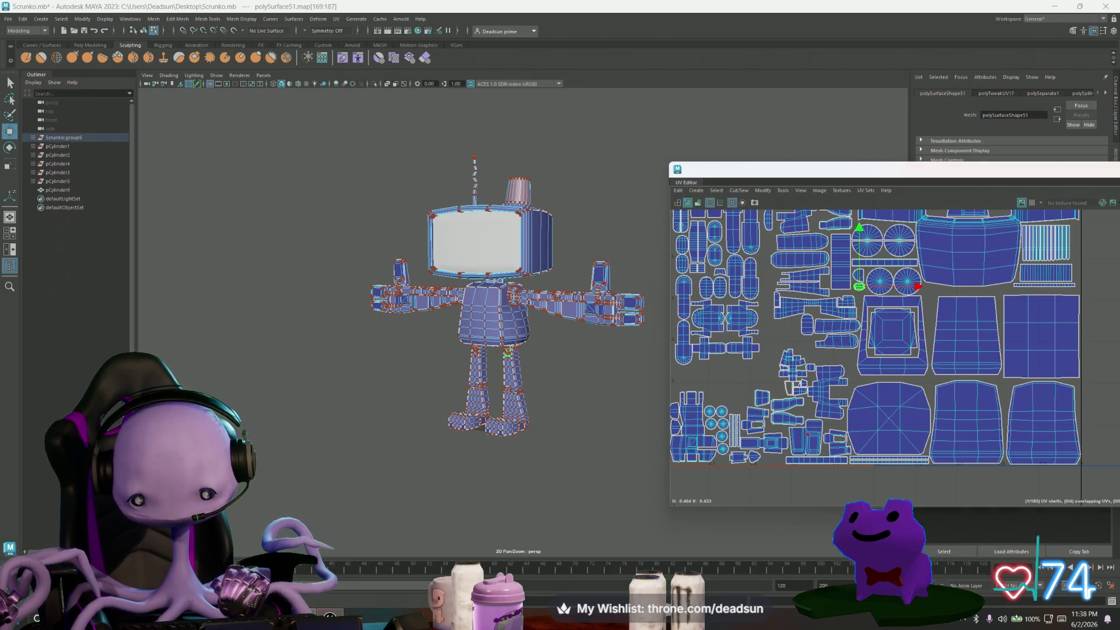
key(super+d)
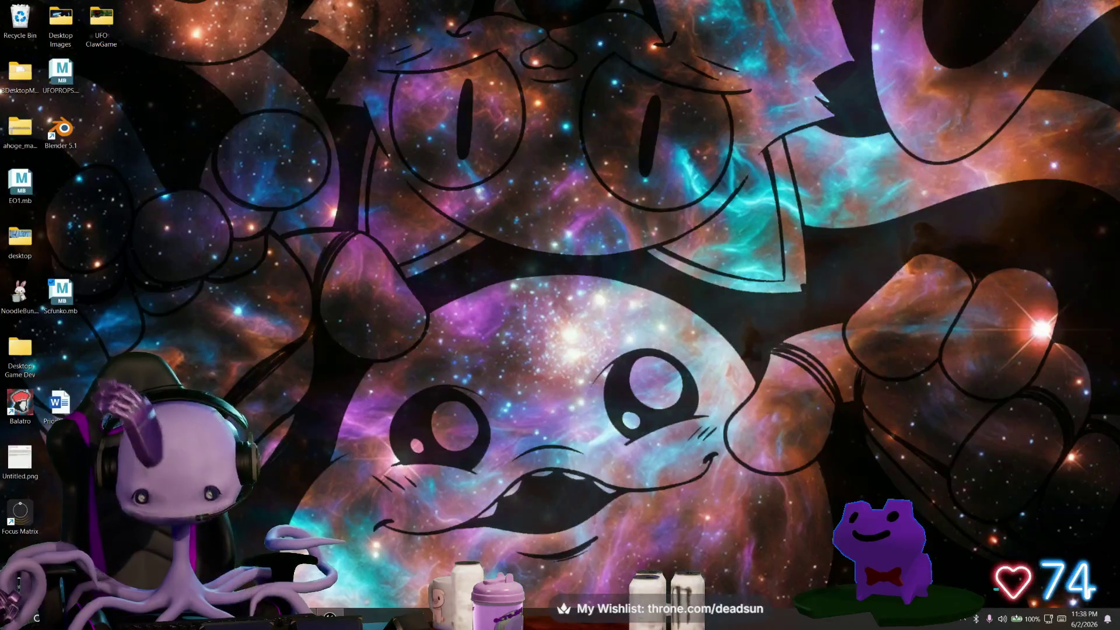
key(super+d)
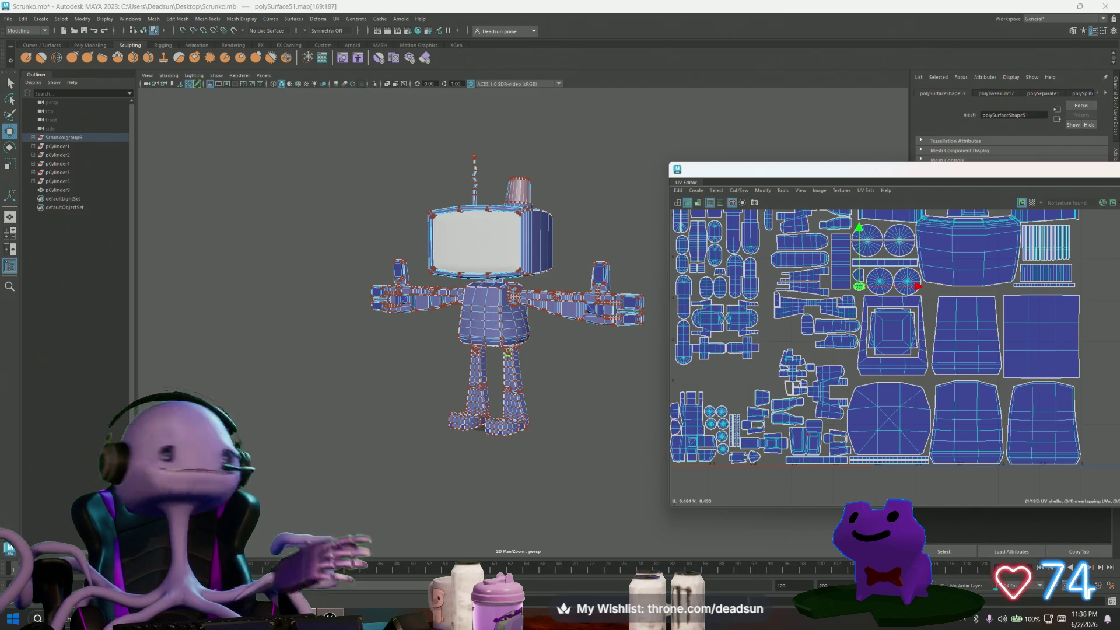
Orbit the robot to a frontal torso view and frame the whole UV layout.
alt+drag(480, 353, 496, 355)
scroll(723, 376, up, 3)
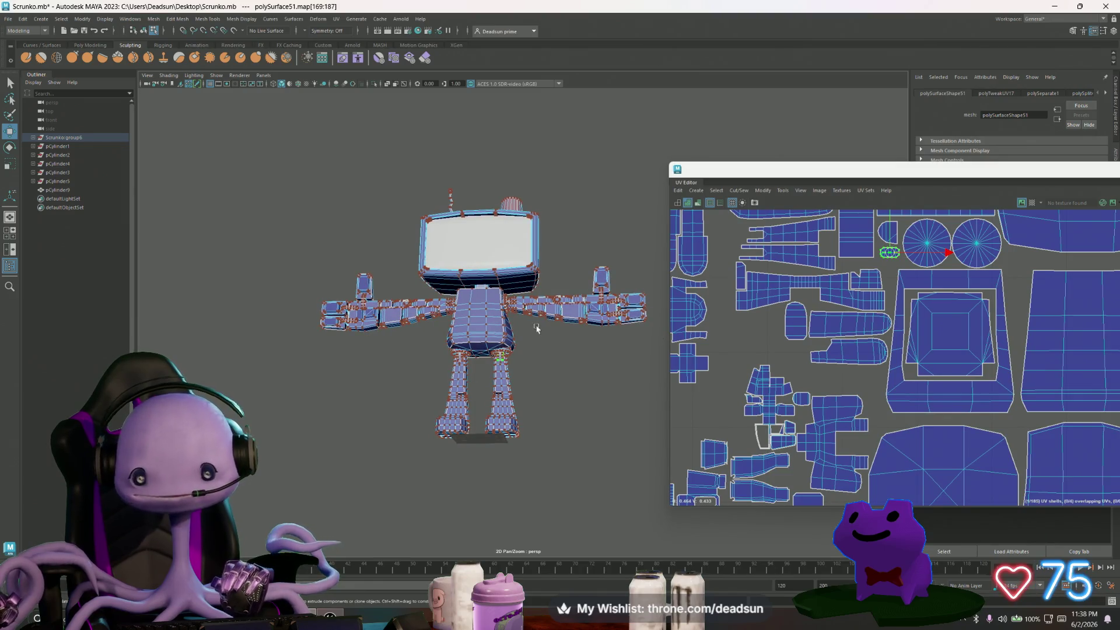
scroll(537, 328, up, 5)
mouse_move(537, 328)
alt+mouse_down()
mouse_move(536, 303)
mouse_move(539, 332)
alt+mouse_up()
alt+middle_drag(896, 360, 866, 359)
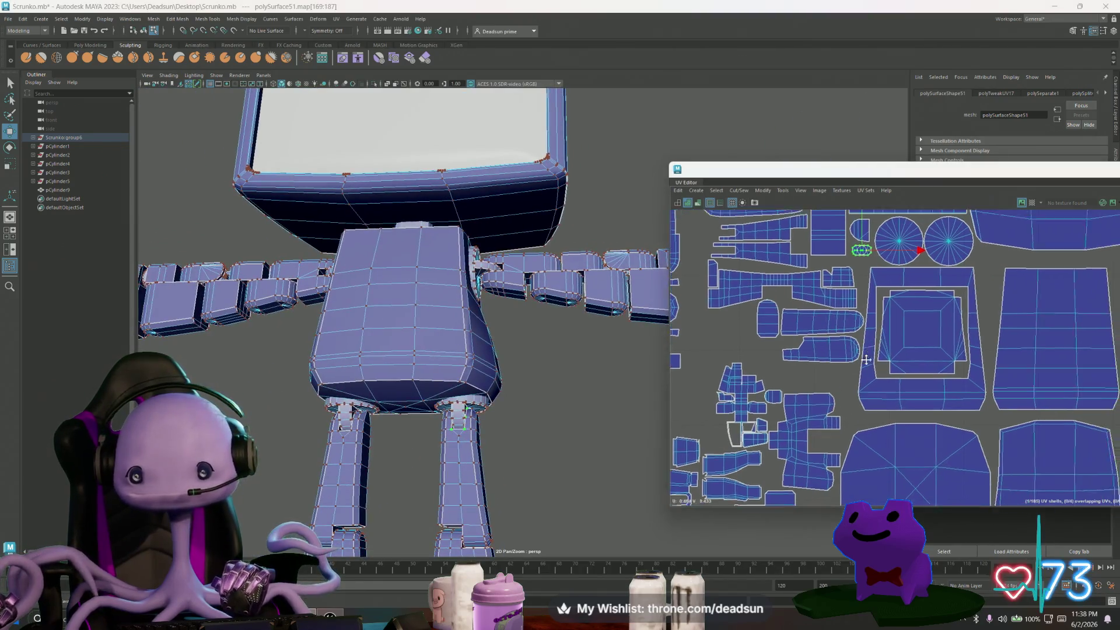
scroll(866, 359, down, 2)
key(r)
scroll(849, 338, down, 1)
alt+middle_drag(850, 337, 875, 409)
alt+drag(333, 428, 359, 445)
click(352, 423)
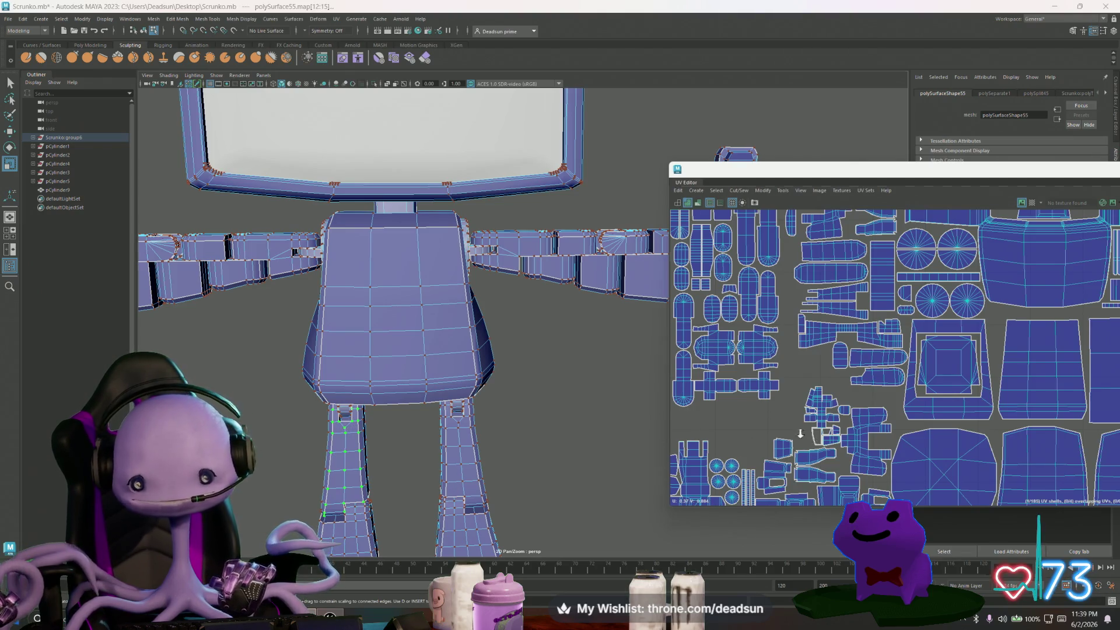
key(a)
scroll(830, 277, up, 3)
scroll(830, 276, up, 3)
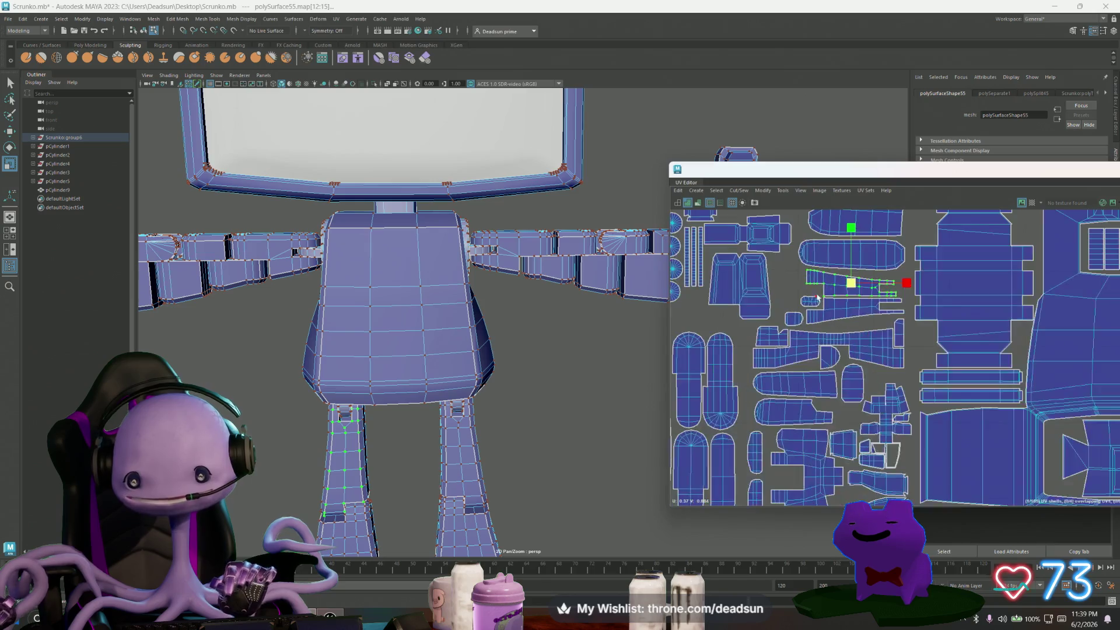
Reposition the first small shells, moving one up-left and another to the right.
click(807, 303)
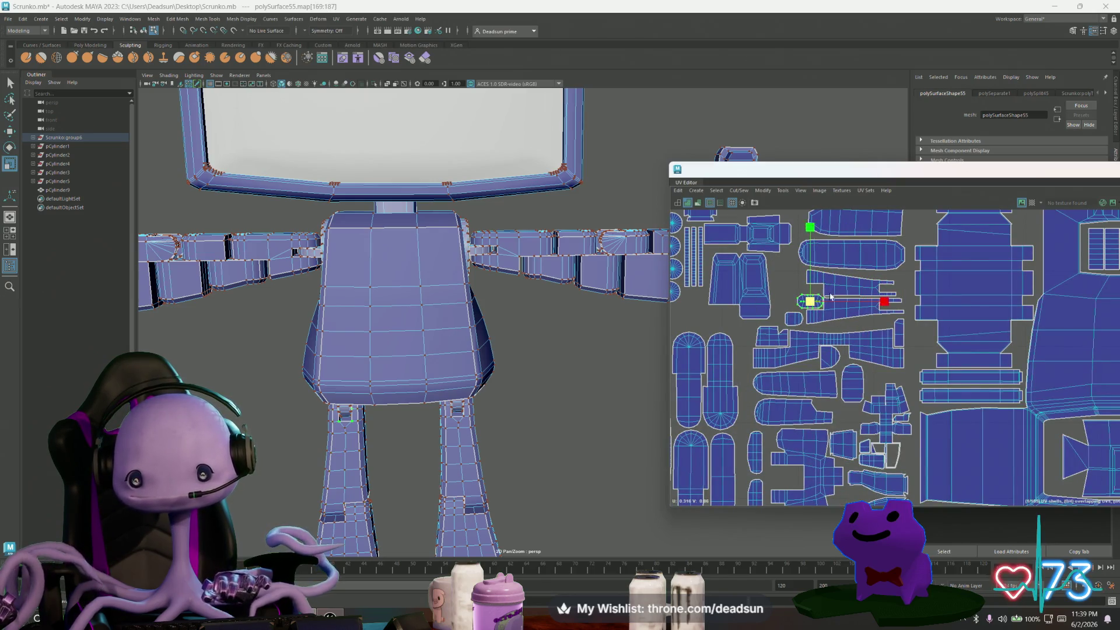
mouse_move(811, 309)
mouse_down()
mouse_move(792, 295)
mouse_move(791, 273)
mouse_move(816, 289)
mouse_up()
click(793, 318)
scroll(804, 325, down, 1)
click(758, 292)
alt+middle_drag(766, 228, 782, 300)
click(767, 310)
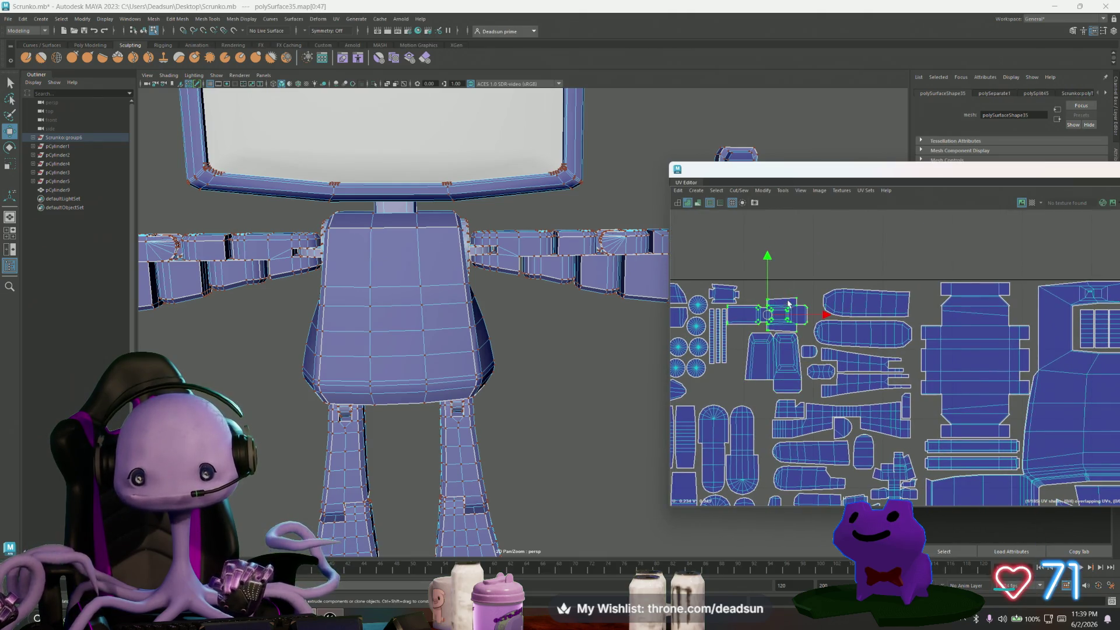
drag(768, 310, 783, 301)
Shift the long shell right and slide the small shells together beside it.
click(844, 305)
mouse_move(865, 302)
mouse_down()
mouse_move(895, 306)
mouse_move(873, 334)
mouse_up()
click(870, 337)
click(786, 311)
drag(781, 297, 808, 300)
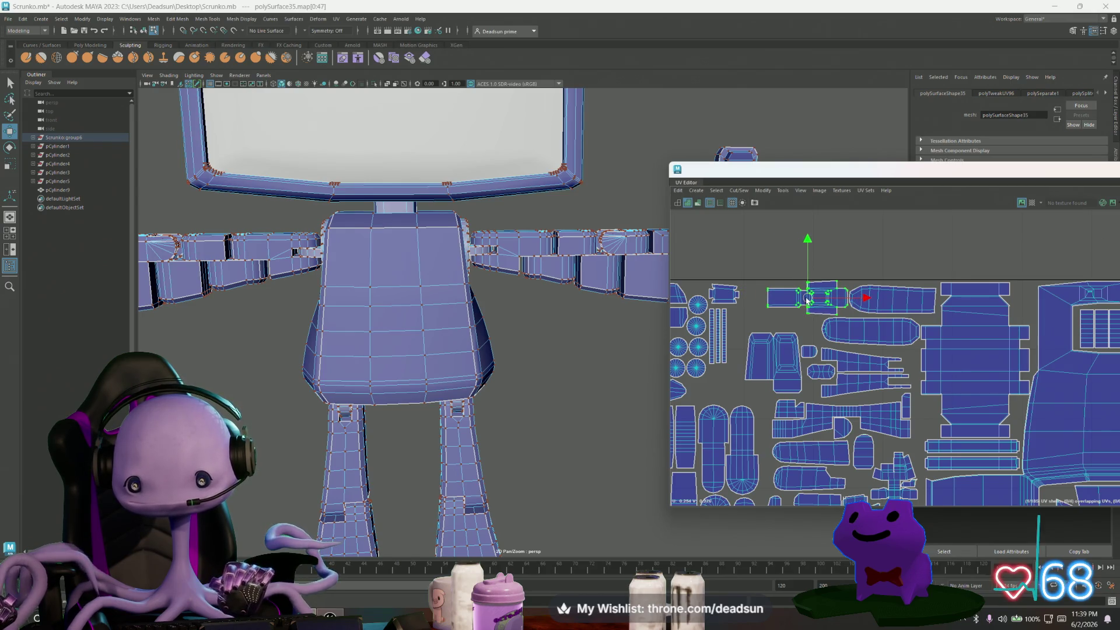
click(723, 294)
drag(724, 295, 750, 297)
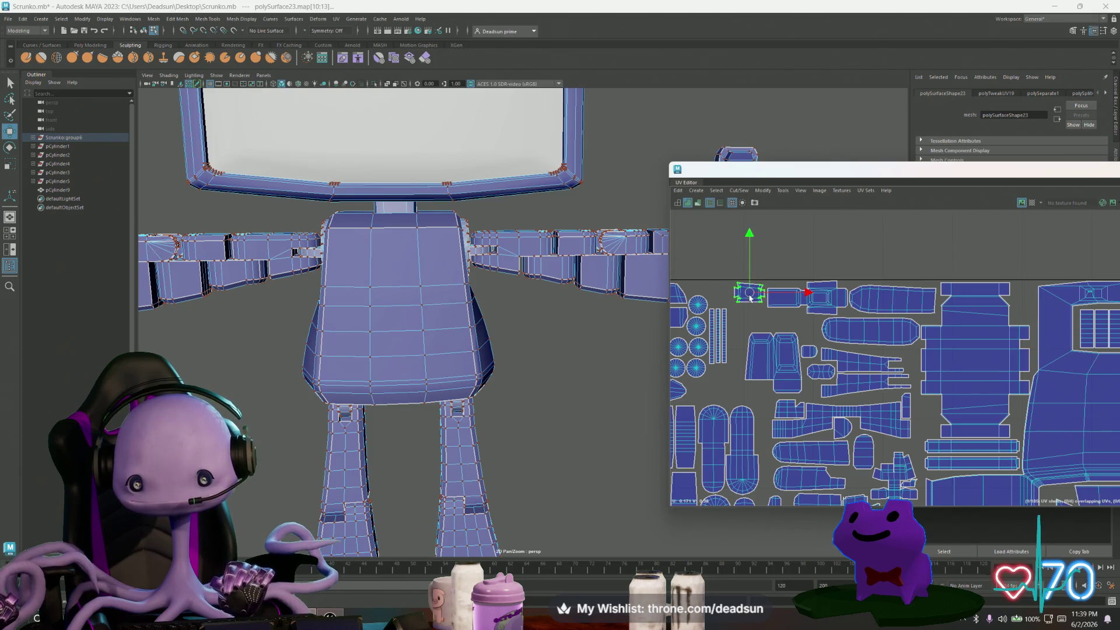
Move the round and capsule shells into an empty gap and nudge the pocket shell.
click(809, 352)
drag(810, 351, 930, 407)
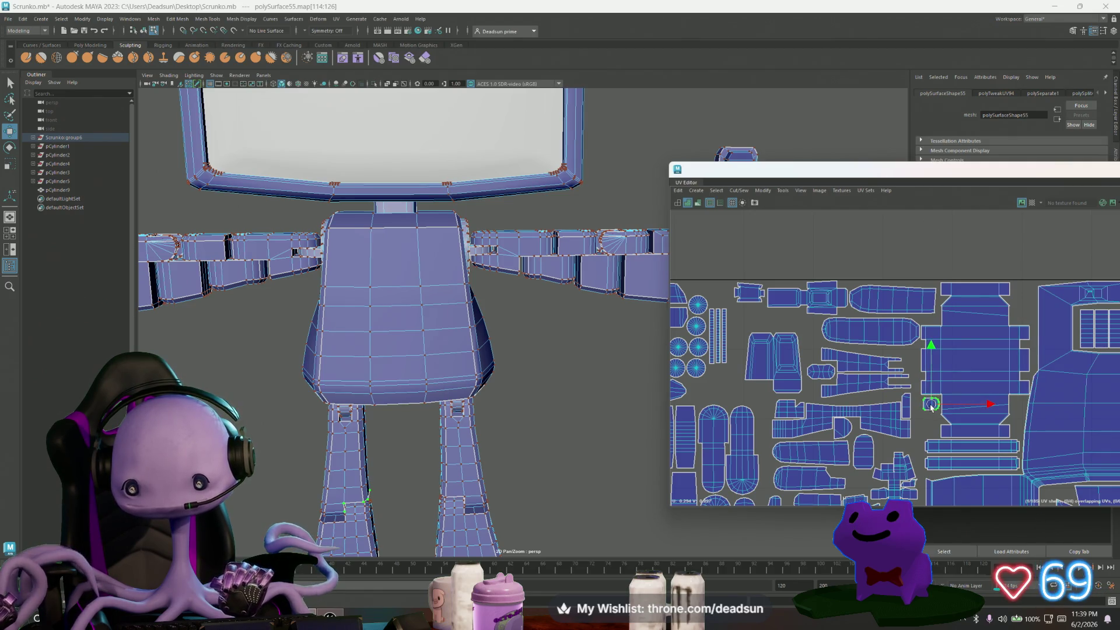
click(820, 372)
drag(821, 371, 926, 419)
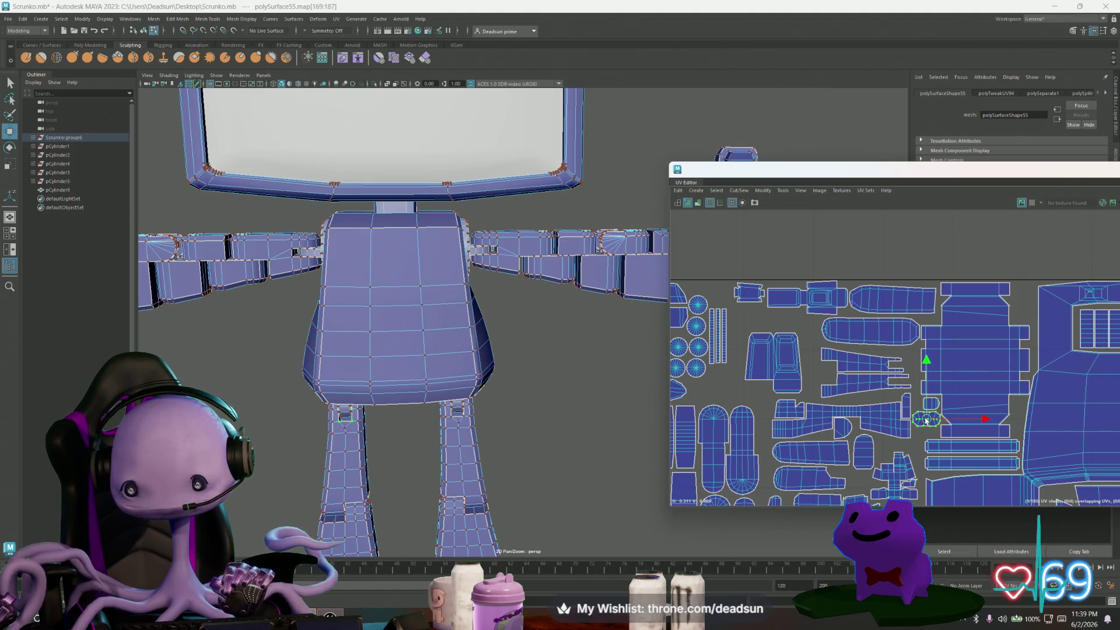
click(781, 371)
drag(775, 363, 791, 349)
Move the two thin vertical strip shells right beside the other shells.
click(723, 337)
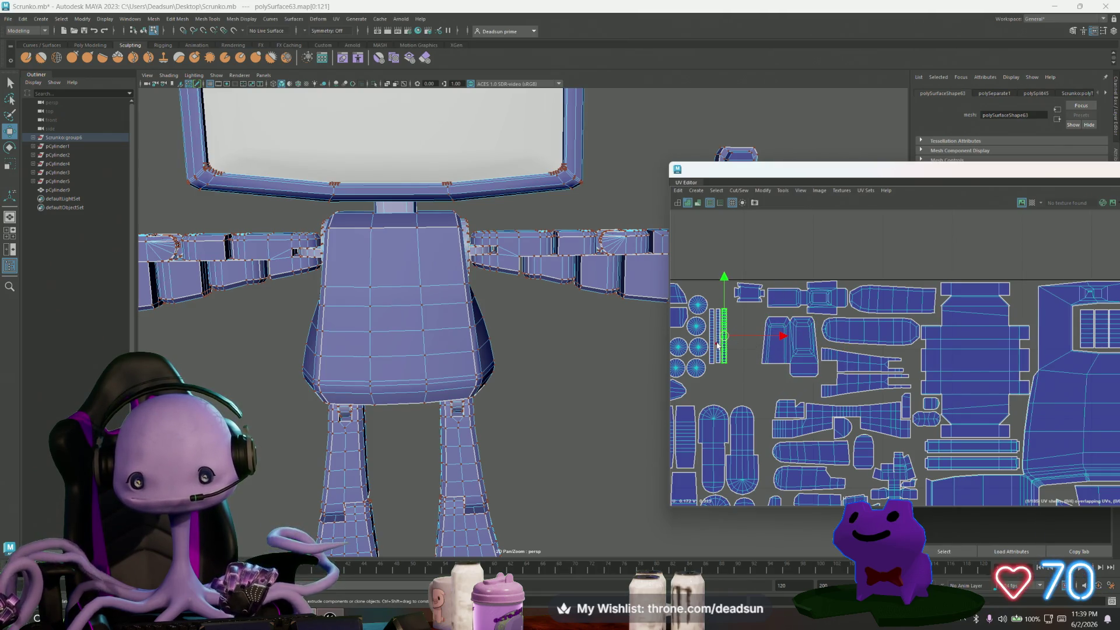
shift+click(712, 351)
drag(721, 336, 750, 333)
alt+middle_drag(766, 356, 873, 345)
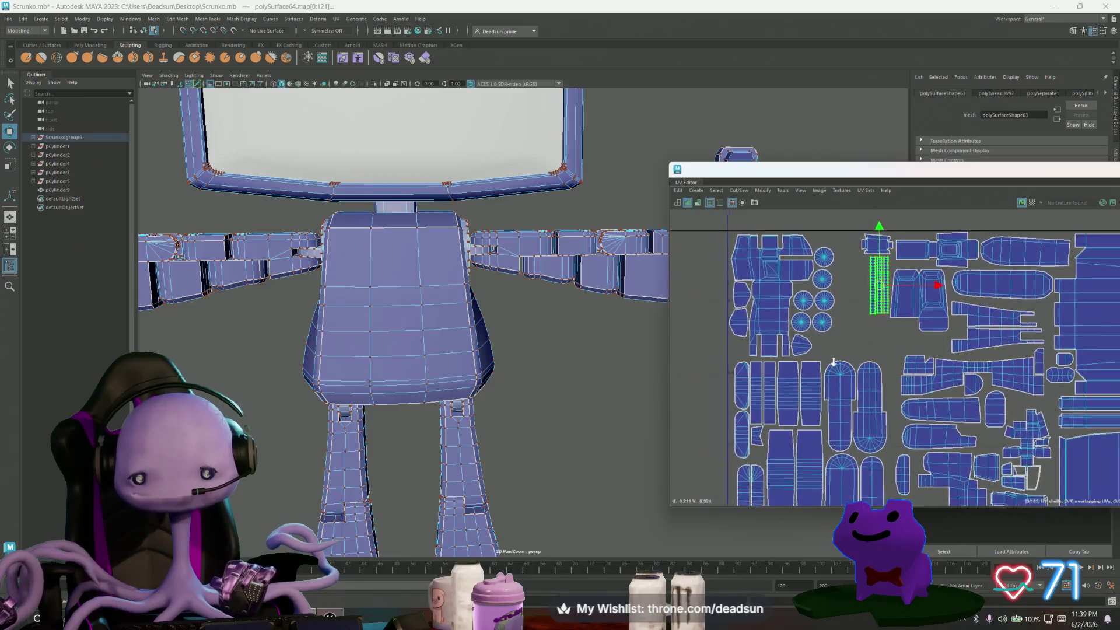
Gather four circular shells into a row inside the gap.
click(821, 321)
drag(821, 321, 942, 345)
click(822, 300)
drag(822, 300, 907, 332)
click(825, 259)
mouse_move(823, 257)
mouse_down()
mouse_move(926, 340)
mouse_move(888, 331)
mouse_up()
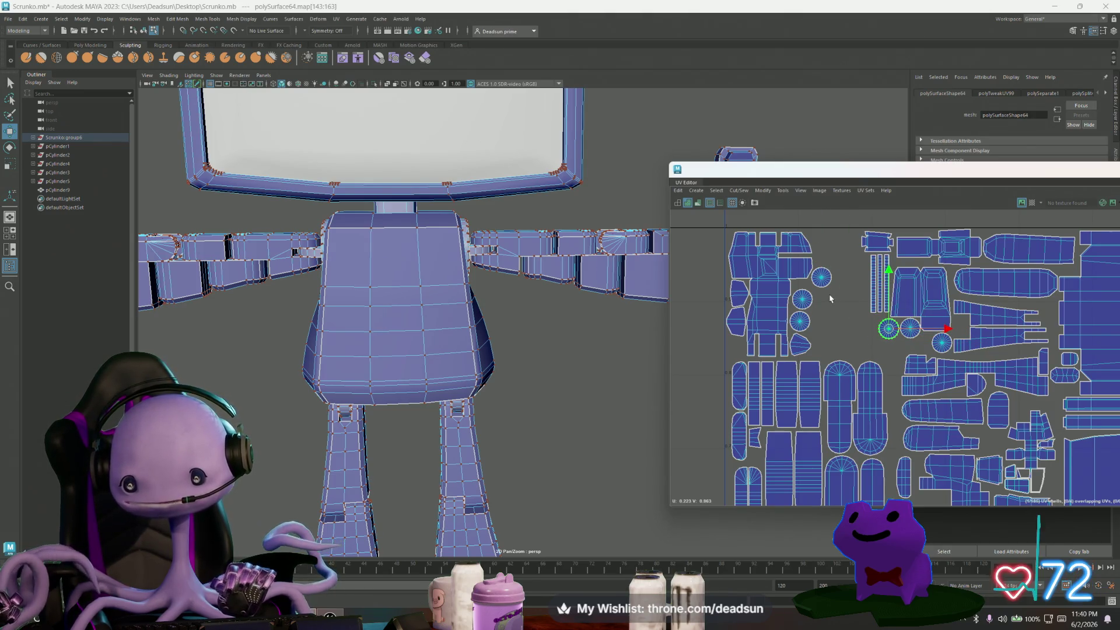
mouse_move(823, 282)
mouse_down()
mouse_move(894, 358)
mouse_move(901, 351)
mouse_up()
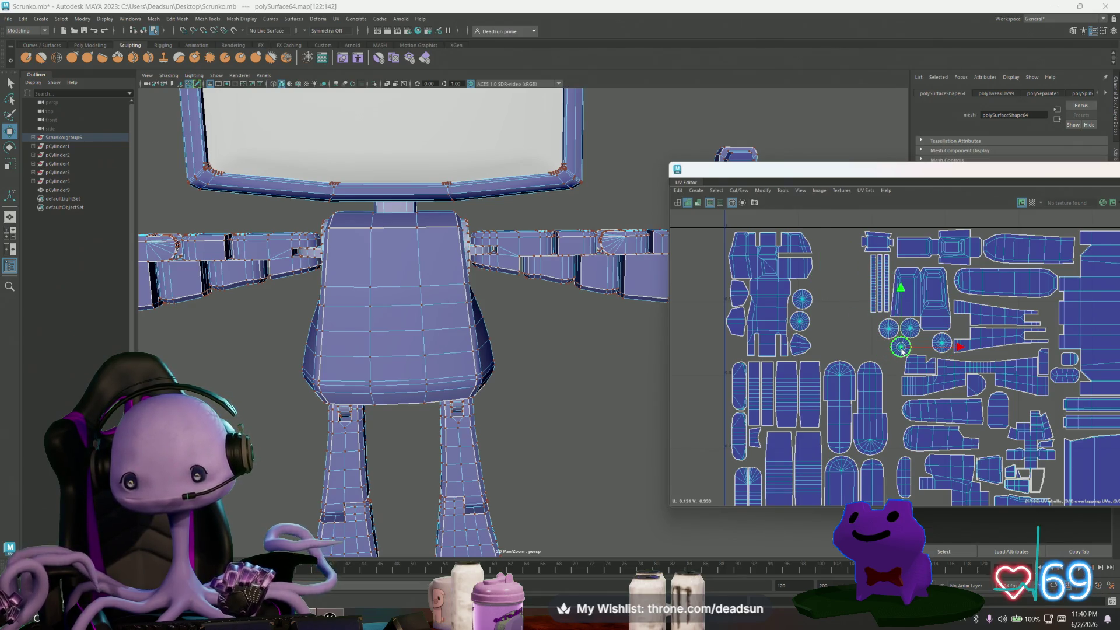
Move the remaining round shell into the circle cluster.
scroll(905, 361, up, 5)
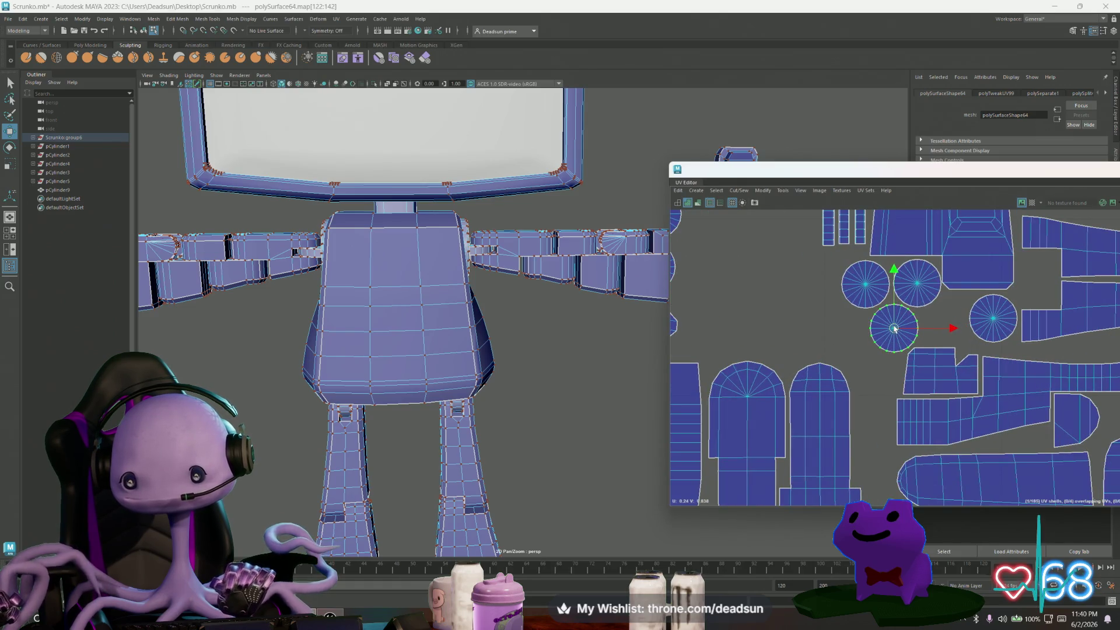
scroll(945, 359, down, 3)
click(771, 269)
mouse_move(770, 269)
mouse_down()
mouse_move(847, 272)
mouse_move(932, 322)
mouse_up()
click(936, 323)
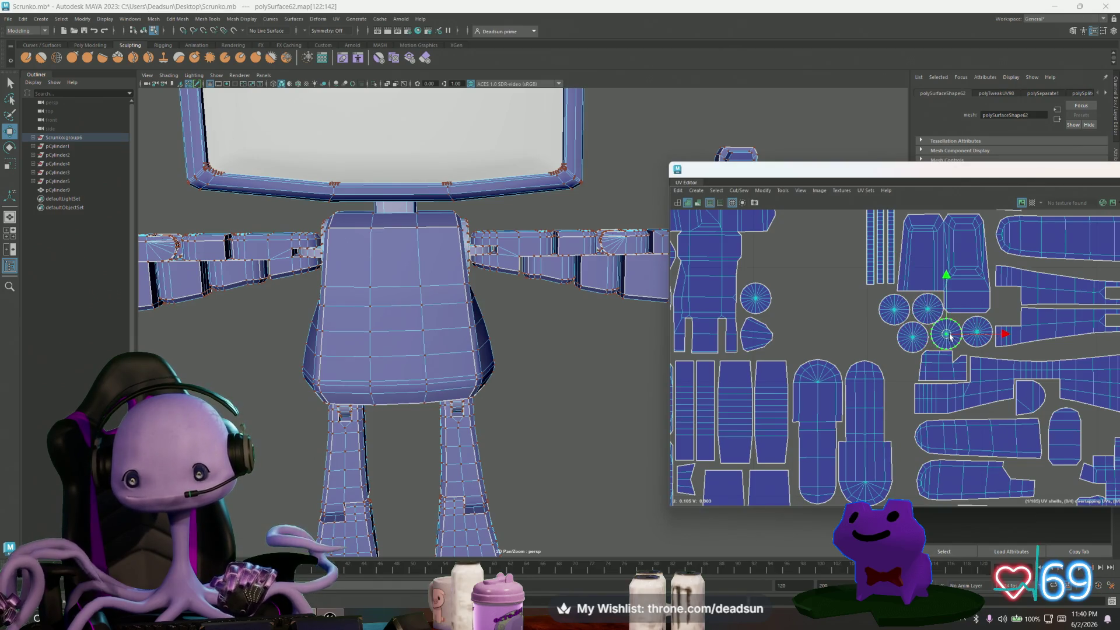
scroll(939, 326, up, 6)
Nudge the upper and middle round shells up-left to close the gaps between circles.
double_click(869, 263)
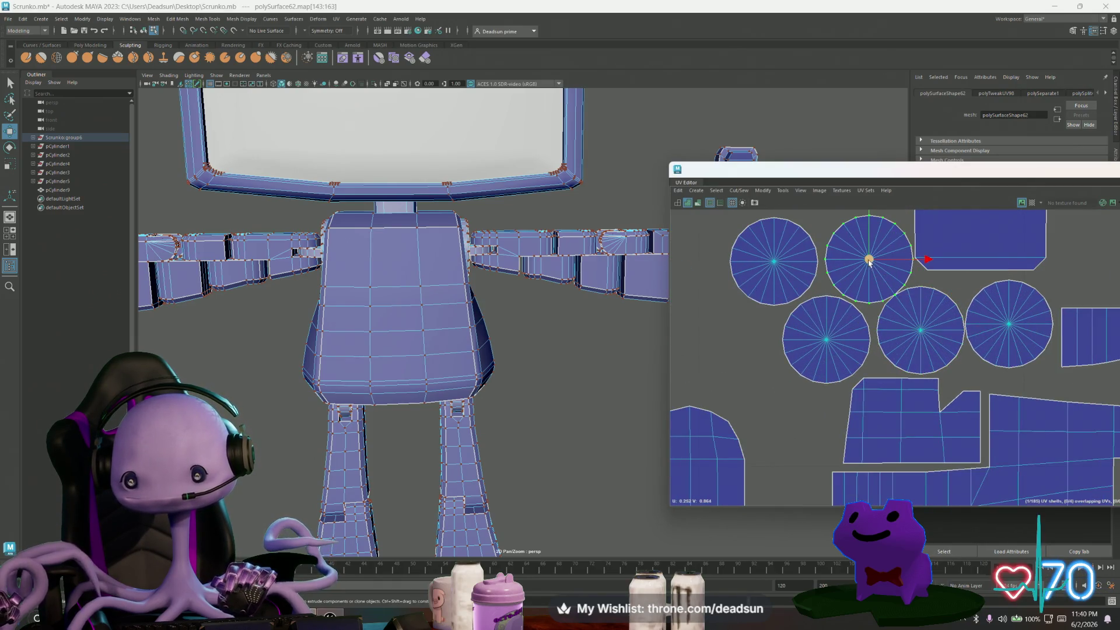
drag(869, 263, 866, 256)
double_click(929, 332)
drag(920, 331, 916, 329)
double_click(1004, 329)
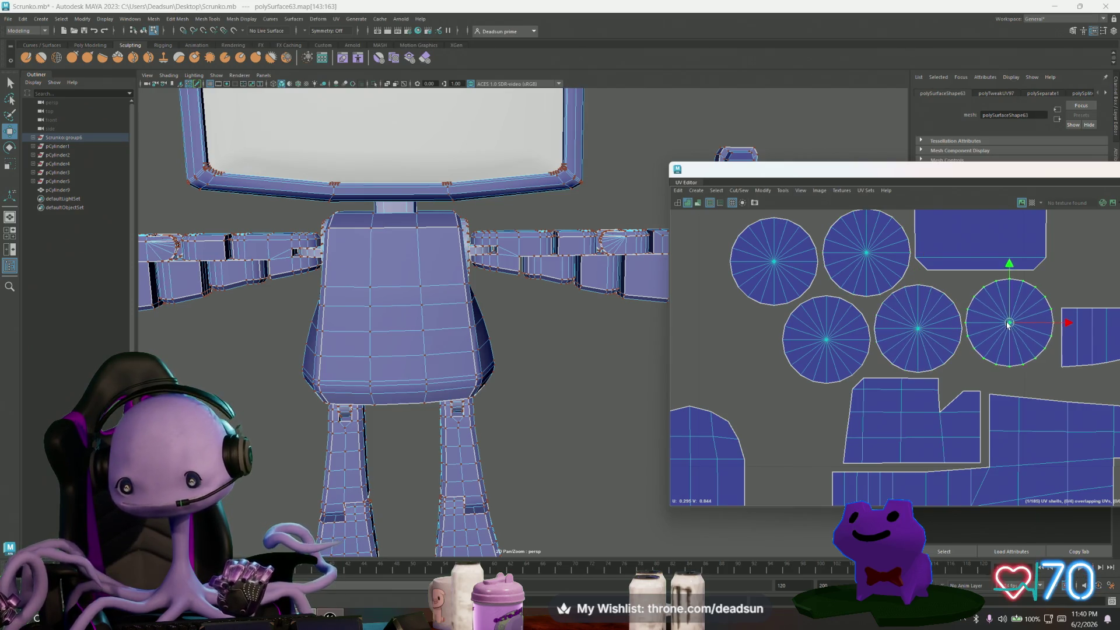
scroll(1004, 333, down, 5)
alt+middle_drag(683, 296, 724, 321)
double_click(813, 330)
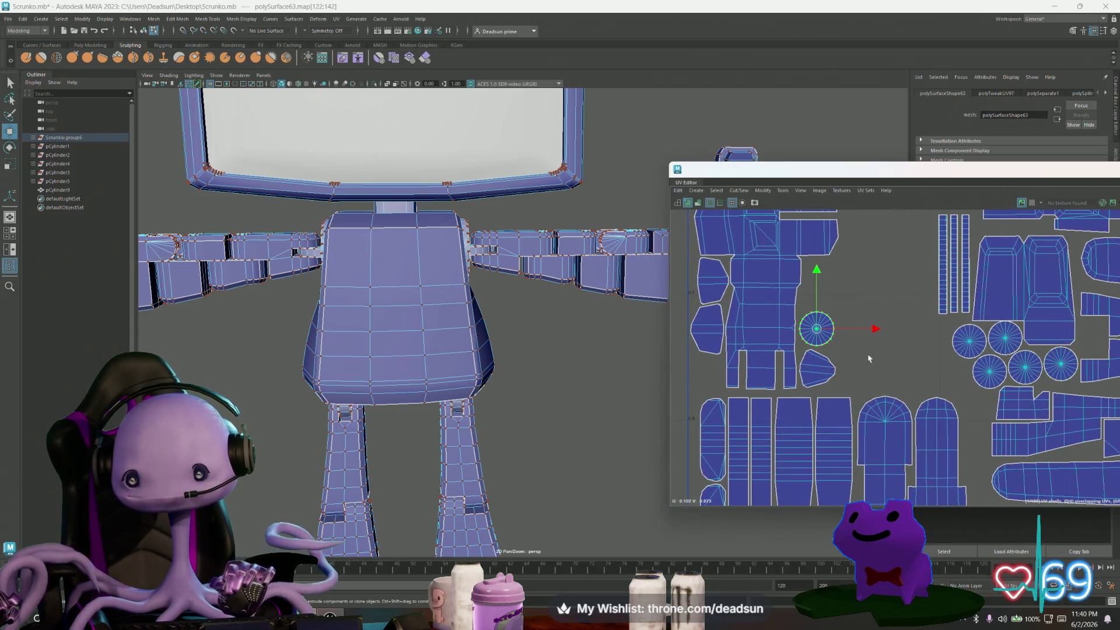
scroll(833, 323, down, 5)
alt+middle_drag(832, 323, 800, 396)
Frame the arm band with F and move its shell beside the round shells.
key(f)
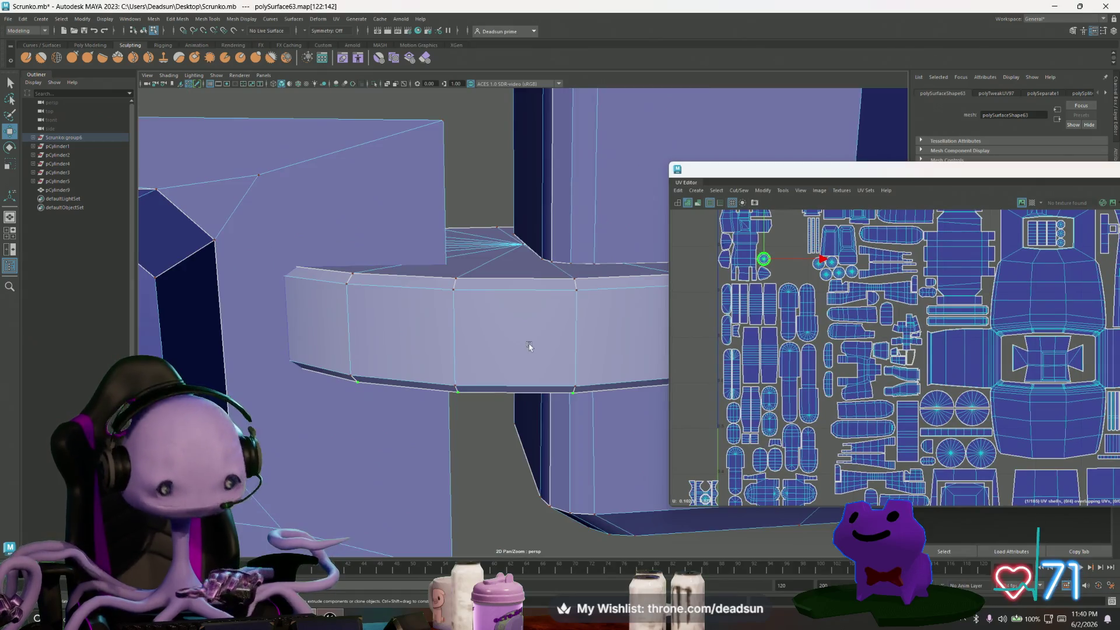
scroll(528, 348, down, 5)
alt+drag(539, 323, 535, 304)
mouse_move(763, 258)
mouse_down()
mouse_move(815, 270)
mouse_move(788, 268)
mouse_up()
scroll(811, 275, up, 5)
scroll(788, 268, down, 5)
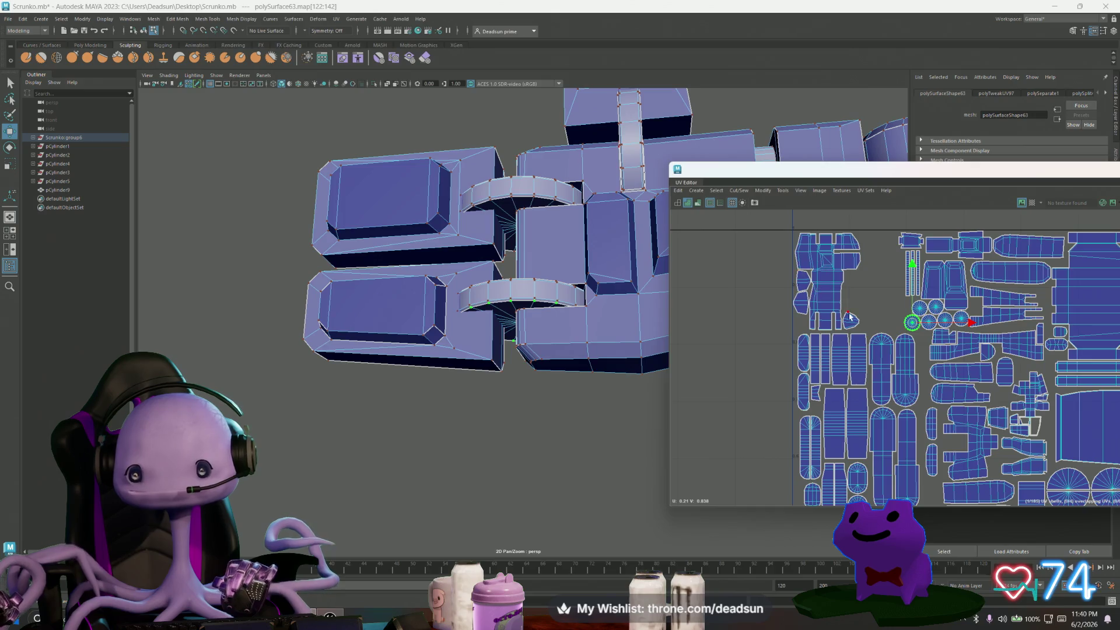
Nudge one shell left and move the two left-edge shells toward the round shells.
click(1002, 397)
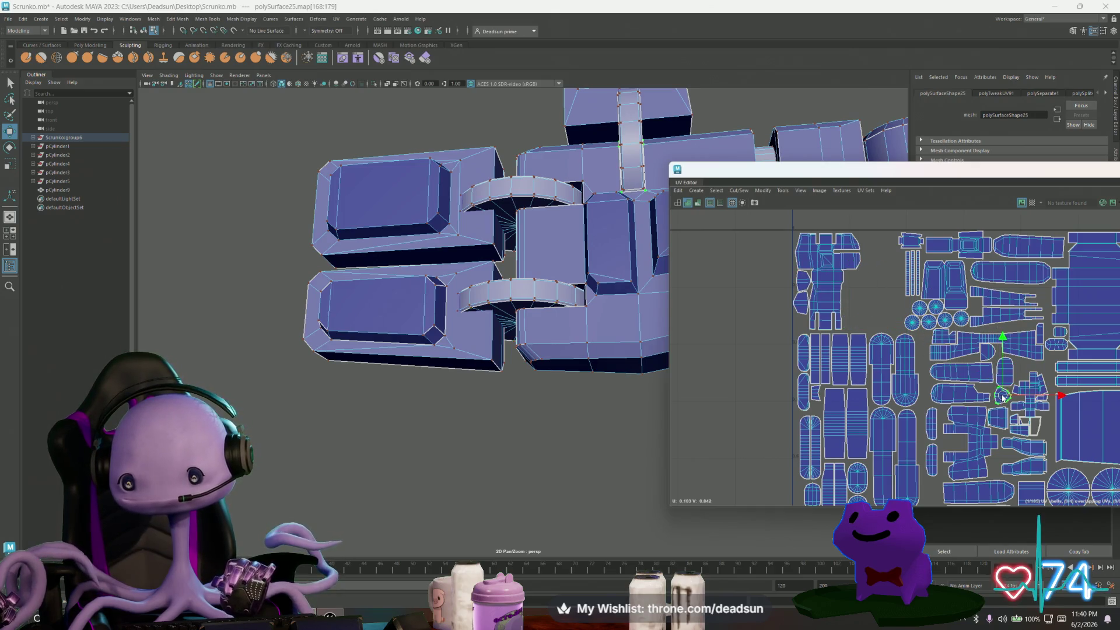
drag(1002, 399, 1001, 398)
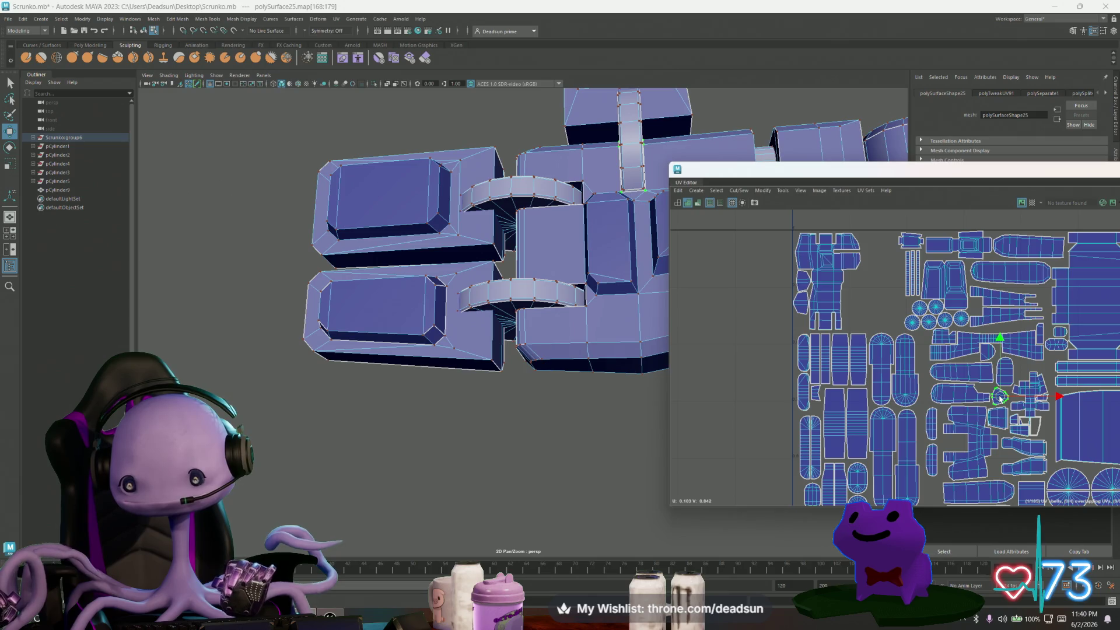
click(793, 303)
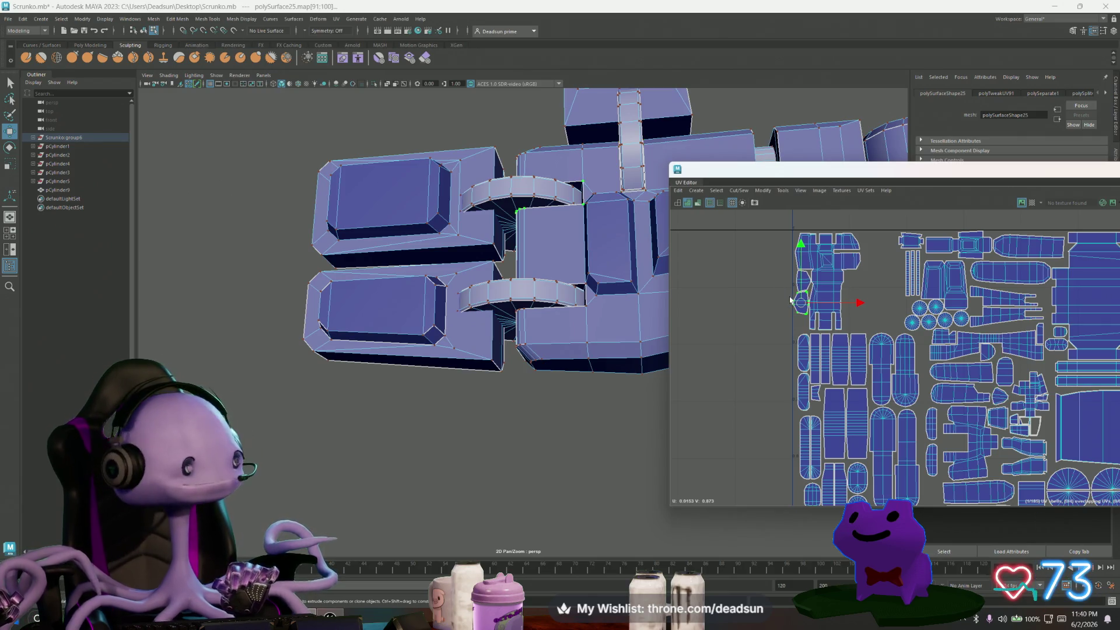
scroll(790, 301, up, 3)
shift+click(788, 273)
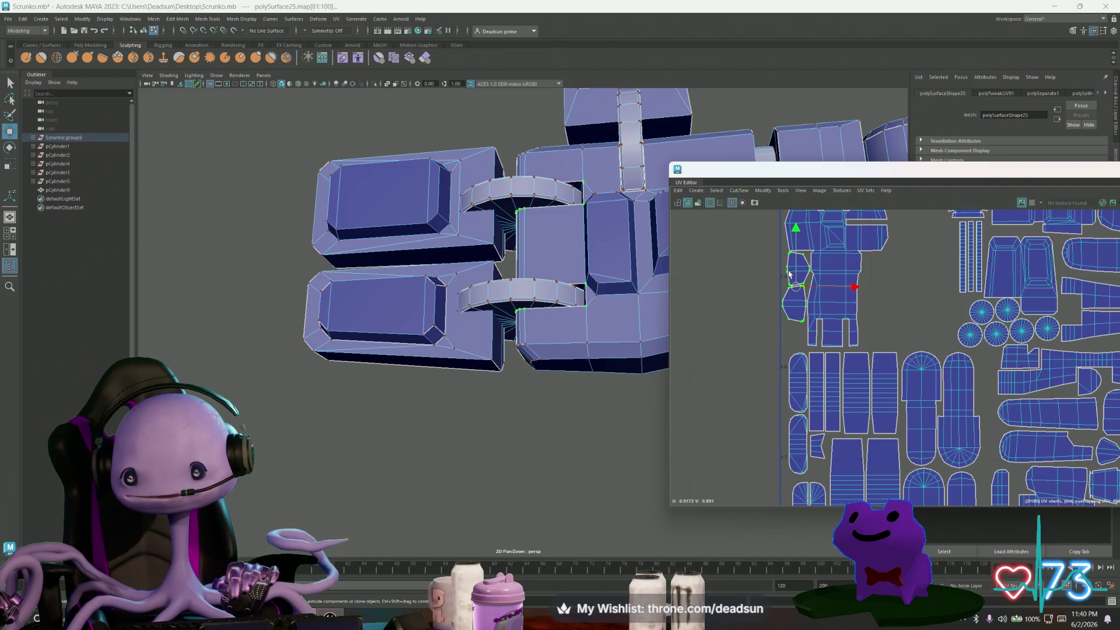
drag(793, 290, 983, 375)
scroll(983, 374, down, 2)
mouse_move(983, 374)
alt+middle_down()
mouse_move(850, 302)
mouse_move(793, 372)
alt+middle_up()
Place the two shells beside the body panel and drop the lower one into the gap.
mouse_move(775, 368)
mouse_down()
mouse_move(971, 274)
mouse_move(985, 281)
mouse_up()
scroll(996, 292, up, 3)
click(990, 281)
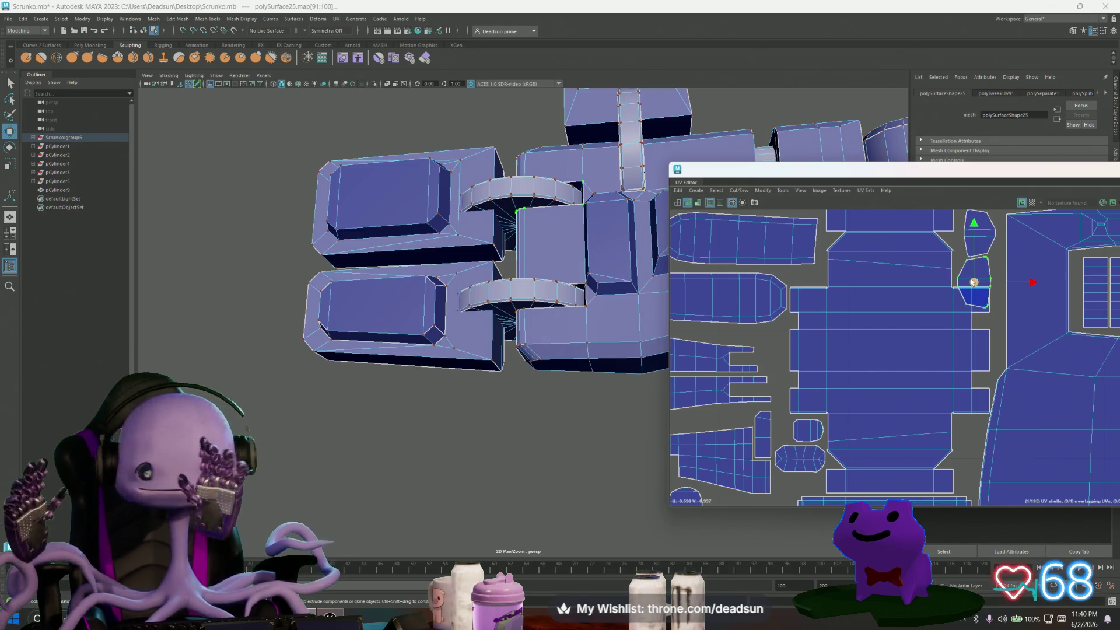
drag(973, 288, 979, 314)
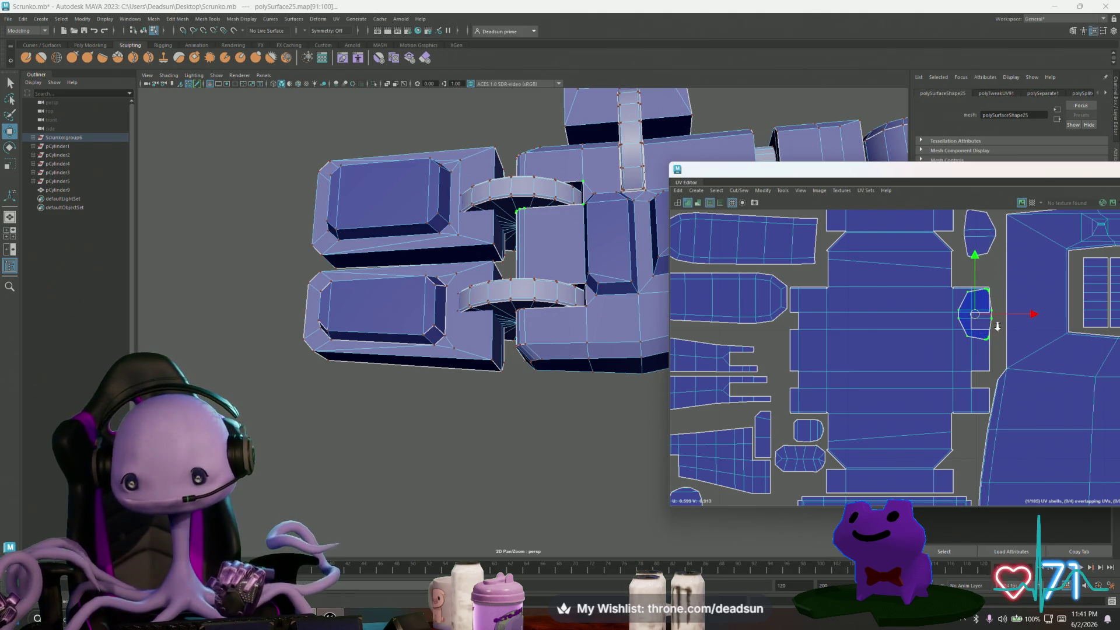
scroll(815, 299, down, 8)
scroll(815, 298, down, 5)
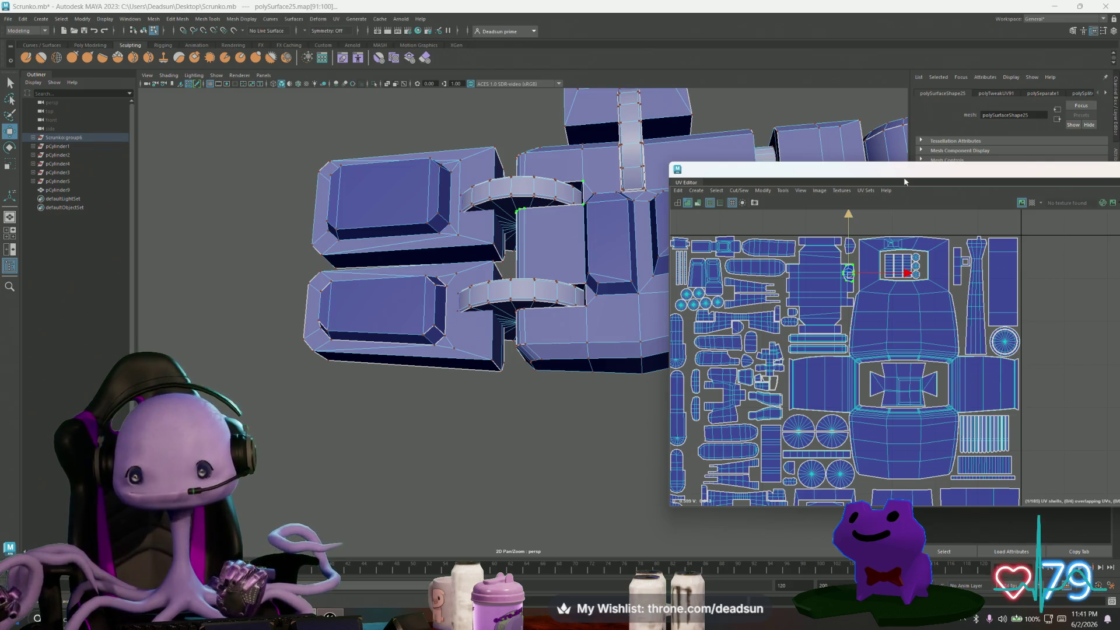
Nudge the thin shell beside the head panel up slightly.
click(961, 266)
scroll(961, 266, up, 4)
key(r)
key(w)
middle_drag(961, 270, 961, 273)
scroll(962, 273, up, 2)
key(r)
Enlarge the grid panel shell slightly and nudge it left.
alt+middle_drag(792, 273, 806, 284)
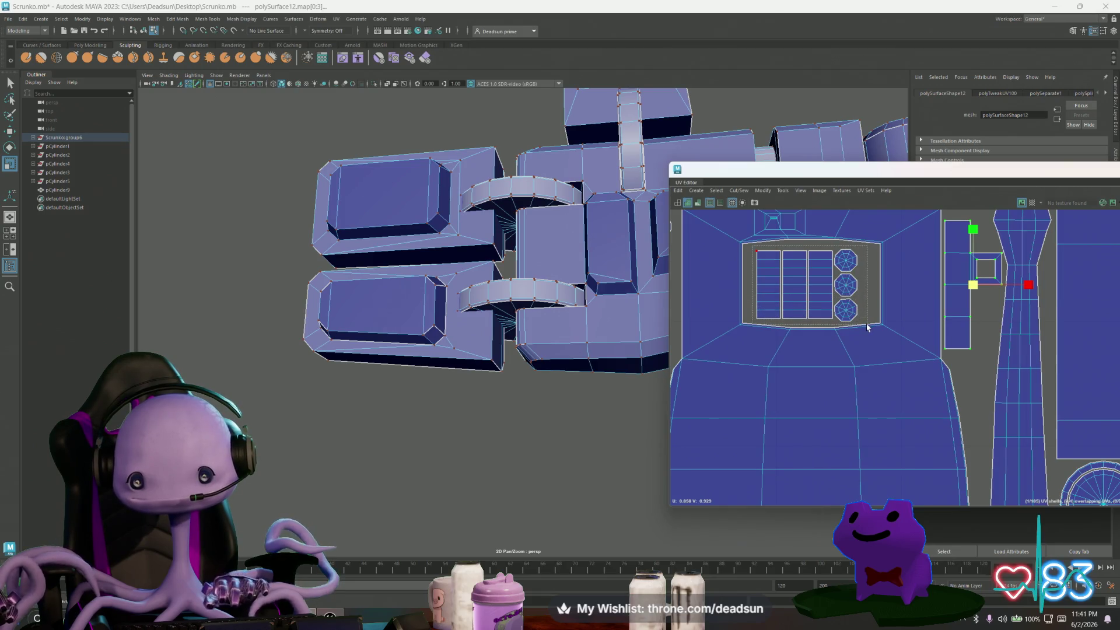
click(826, 297)
middle_drag(808, 286, 807, 285)
key(w)
drag(805, 285, 801, 286)
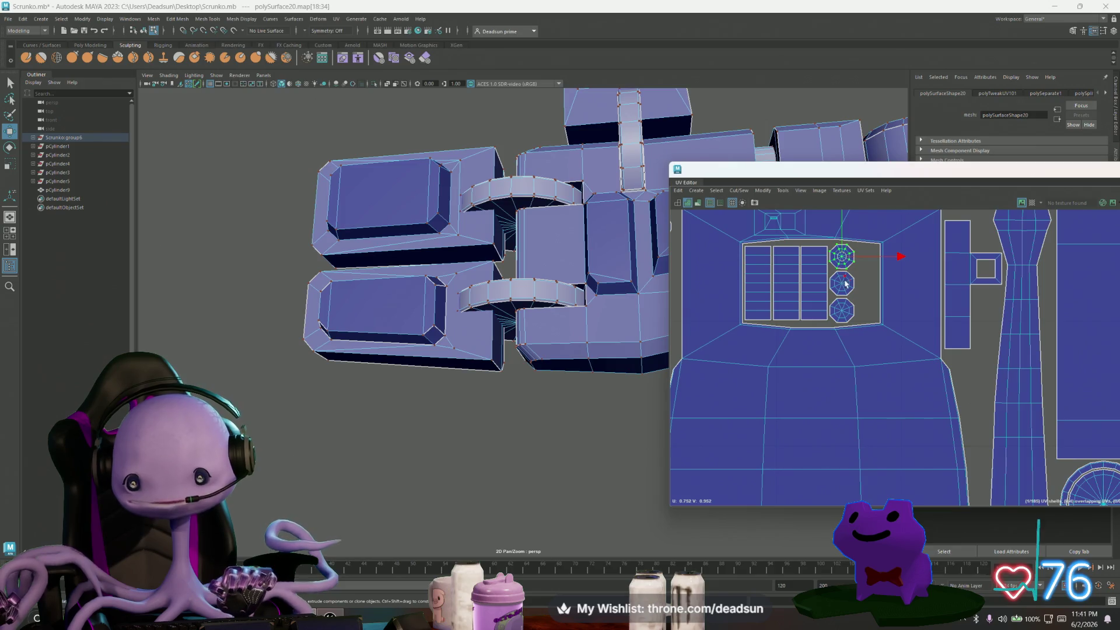
scroll(845, 290, down, 3)
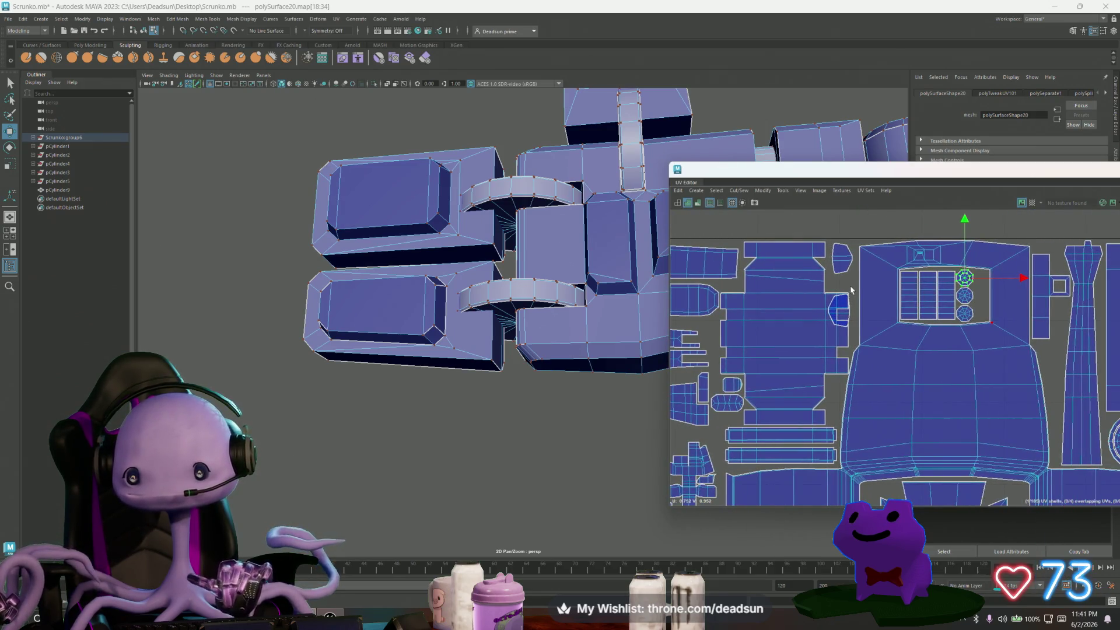
Move the two small shells into the open spot at the body panel's top-left corner.
click(848, 268)
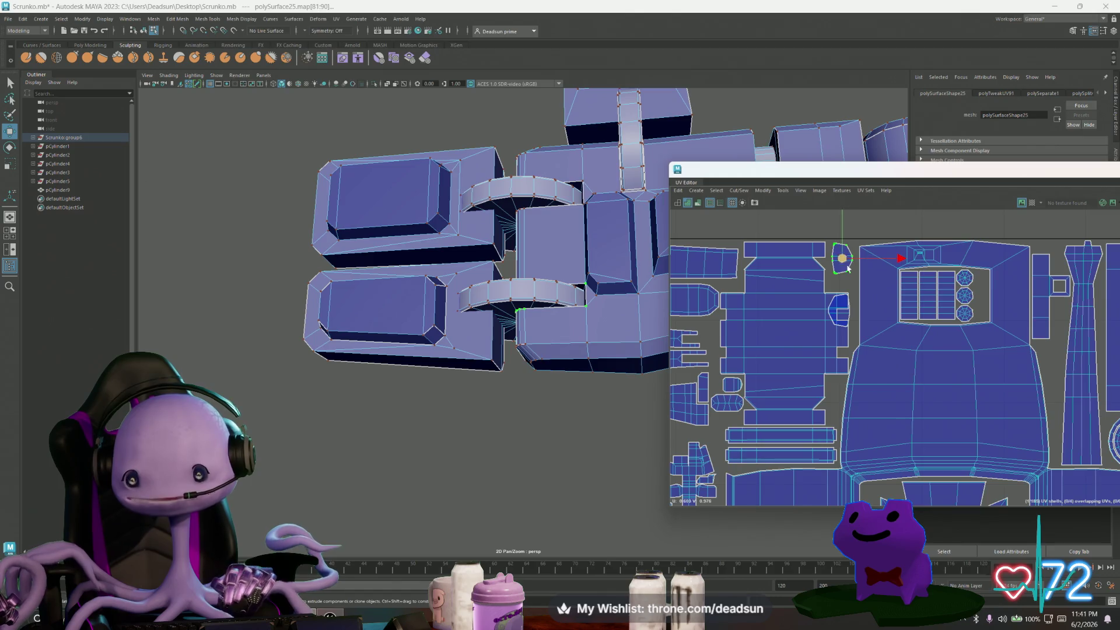
click(832, 303)
scroll(828, 291, down, 2)
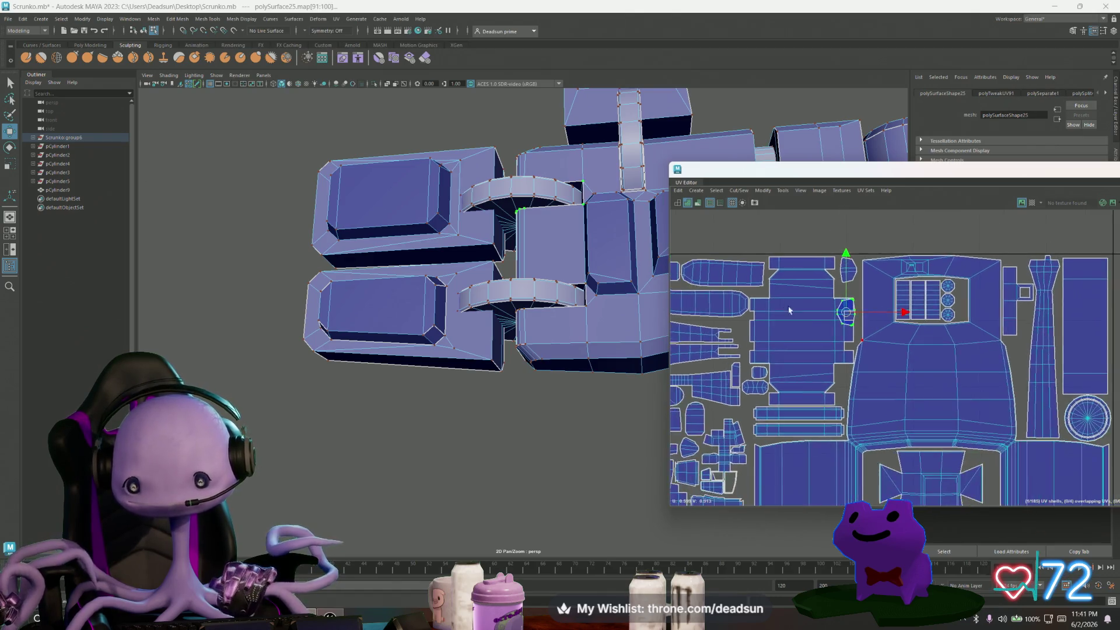
mouse_move(807, 258)
mouse_down()
mouse_move(808, 301)
mouse_move(918, 279)
mouse_move(978, 288)
mouse_up()
scroll(934, 280, down, 3)
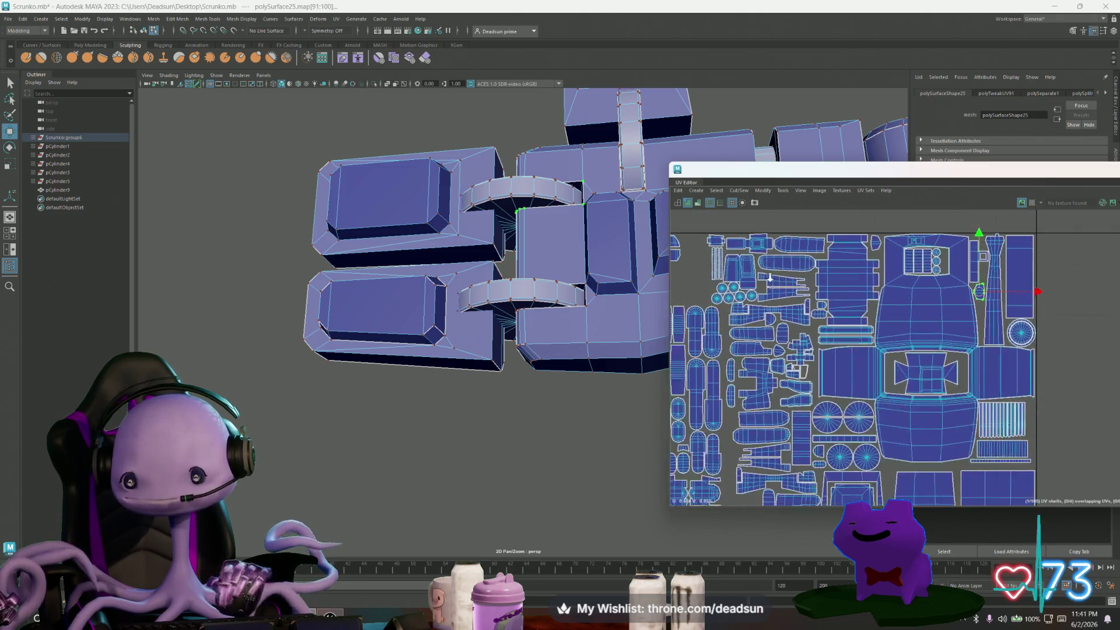
scroll(839, 261, up, 4)
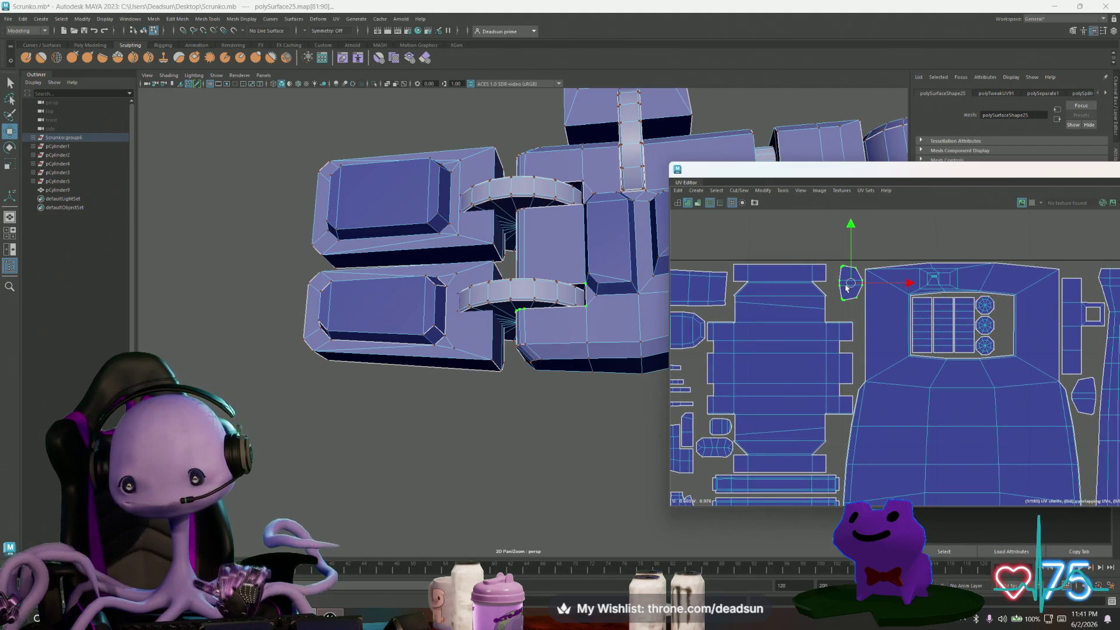
scroll(879, 329, down, 3)
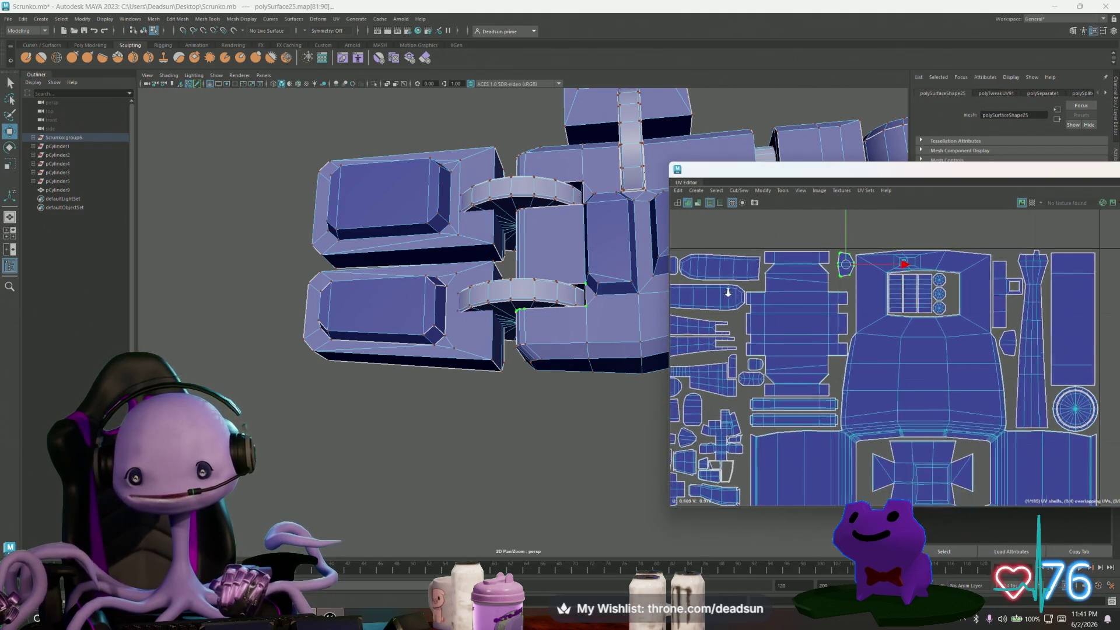
Shift the long UV shell up slightly.
alt+middle_drag(880, 330, 891, 332)
click(798, 295)
drag(796, 238, 800, 235)
key(e)
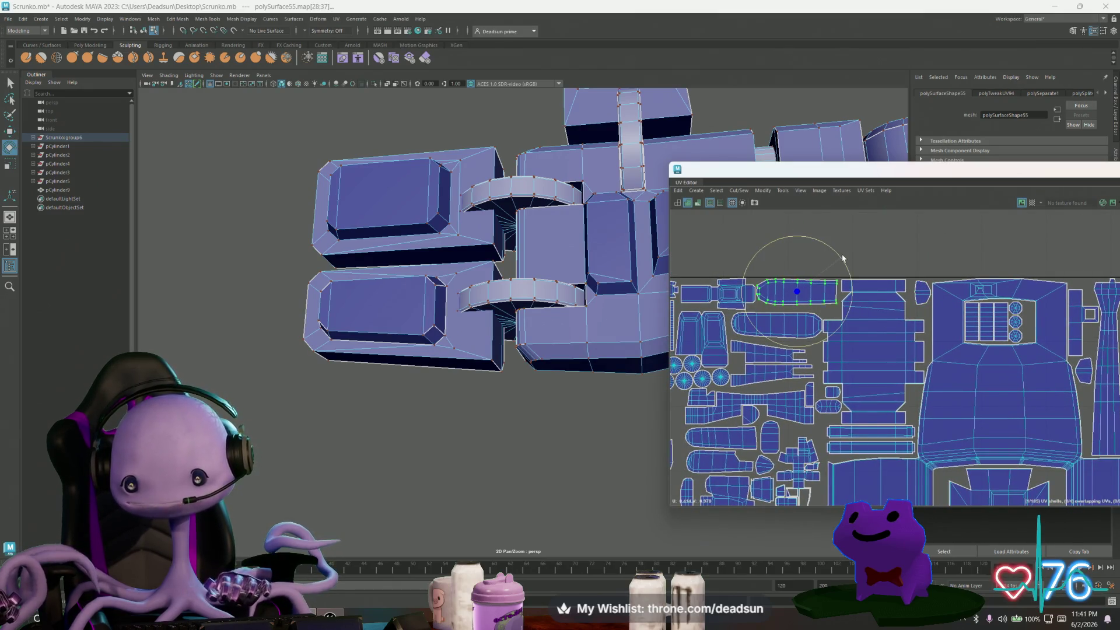
Pan and zoom out to show the full 0-1 tile, with the cylinder shell outside on the left.
alt+middle_drag(757, 319, 912, 304)
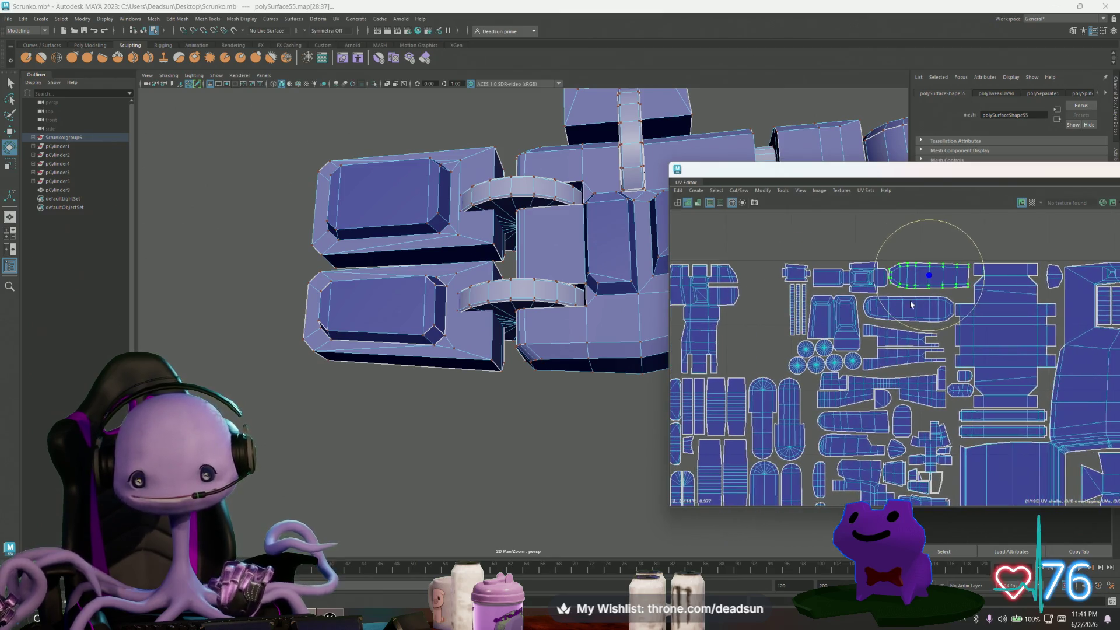
scroll(821, 309, down, 5)
mouse_move(801, 330)
alt+middle_down()
mouse_move(787, 266)
mouse_move(777, 295)
alt+middle_up()
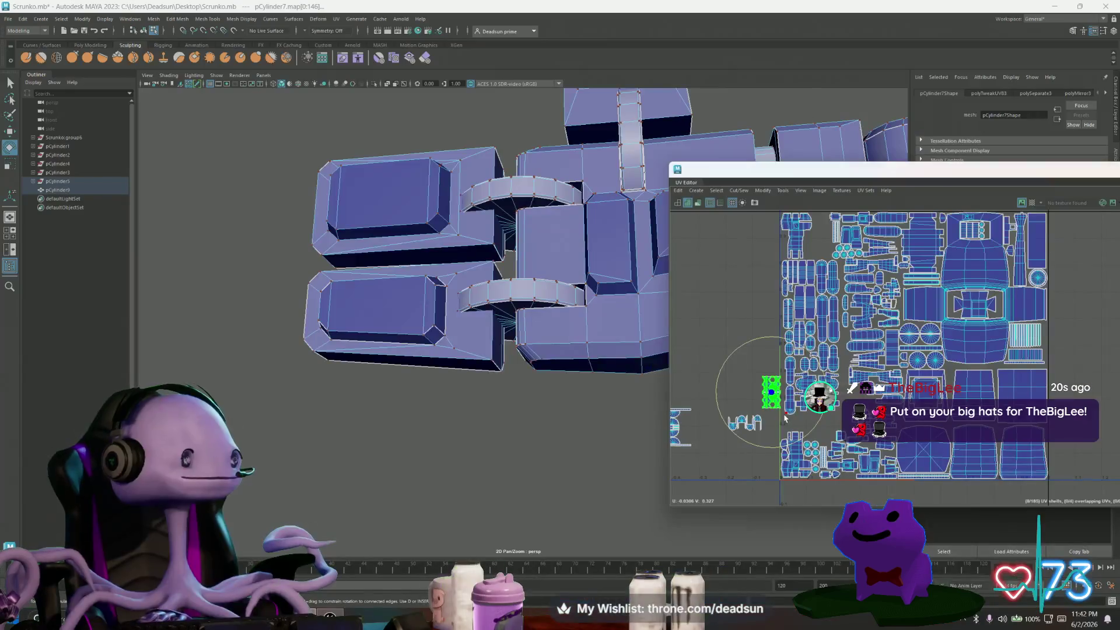
Drag the green pCylinder7 shell into the upper-left of the 0-1 tile.
scroll(770, 377, up, 2)
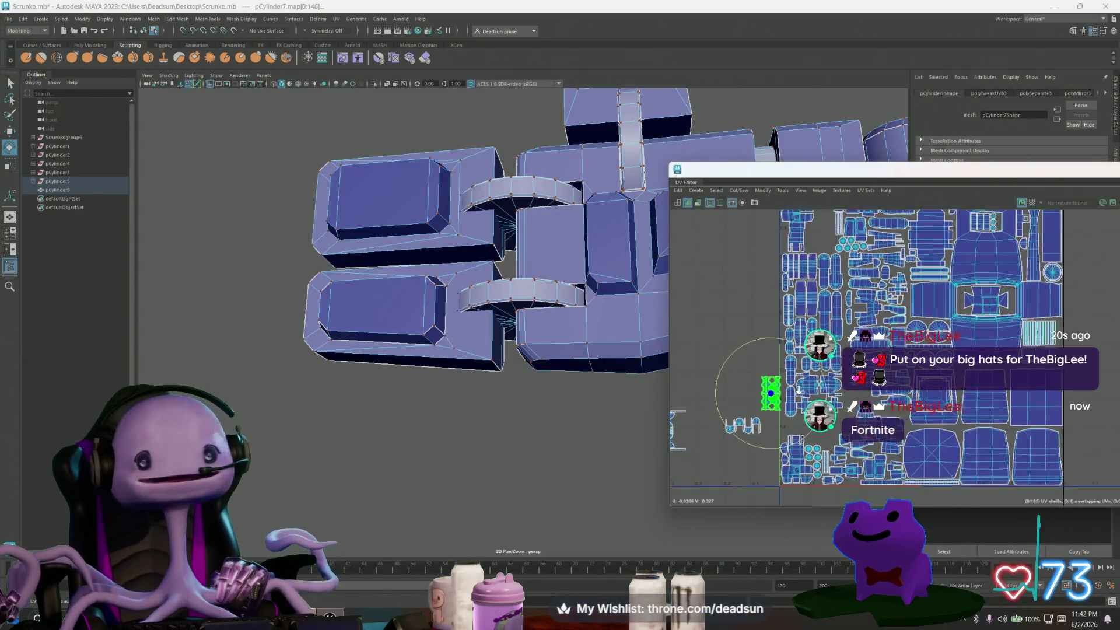
mouse_move(773, 395)
mouse_down()
mouse_move(818, 312)
mouse_move(860, 398)
mouse_up()
scroll(856, 398, up, 1)
scroll(800, 364, down, 3)
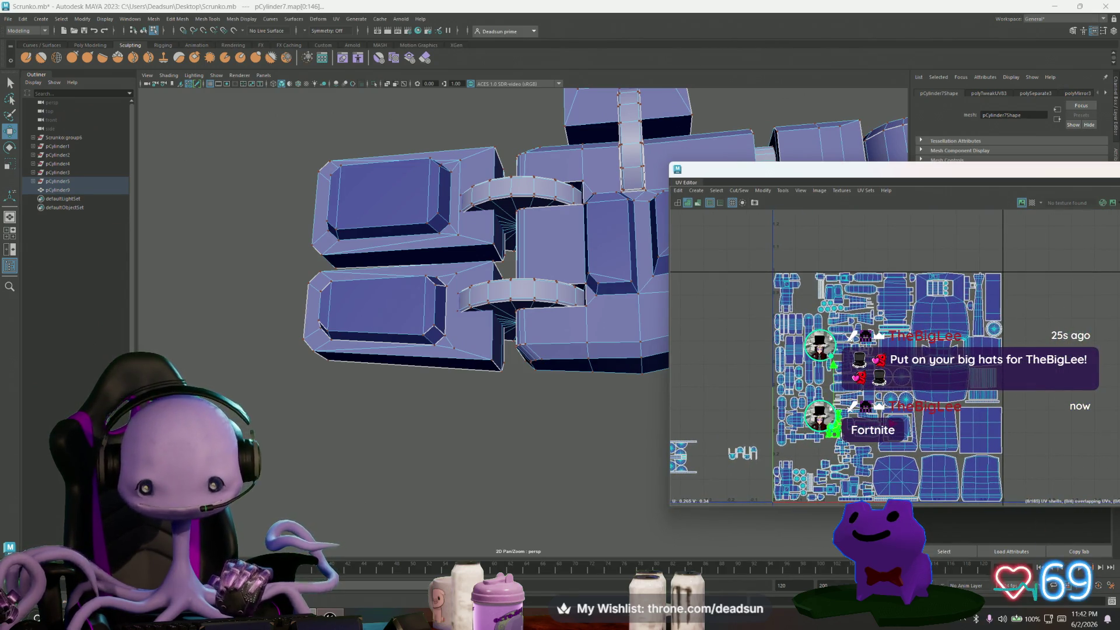
mouse_move(834, 428)
mouse_down()
mouse_move(757, 298)
mouse_move(807, 300)
mouse_up()
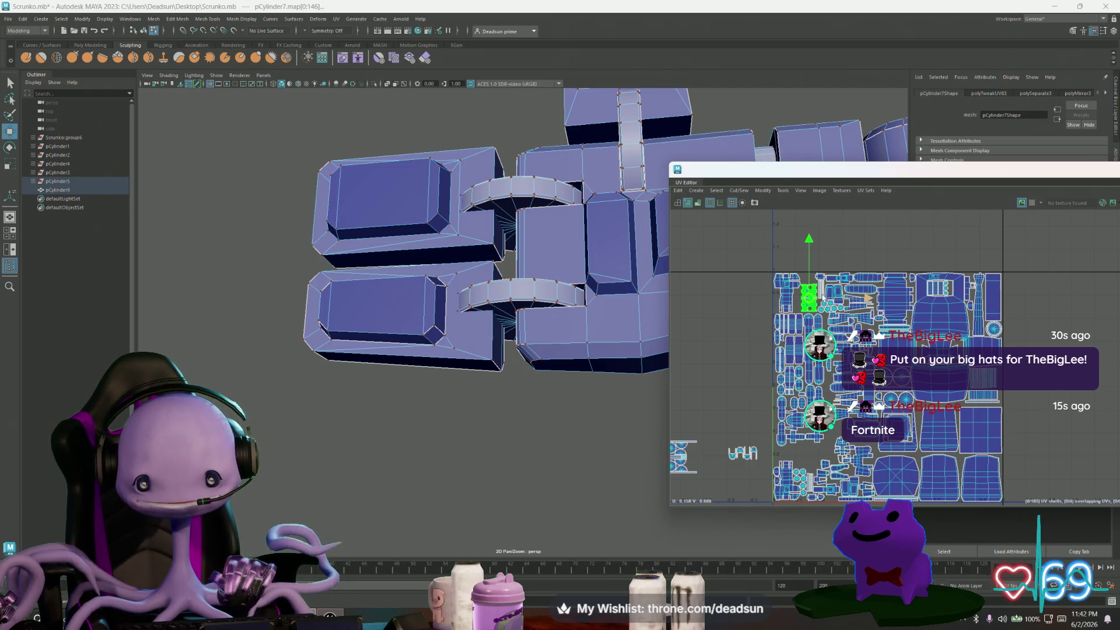
scroll(805, 280, up, 5)
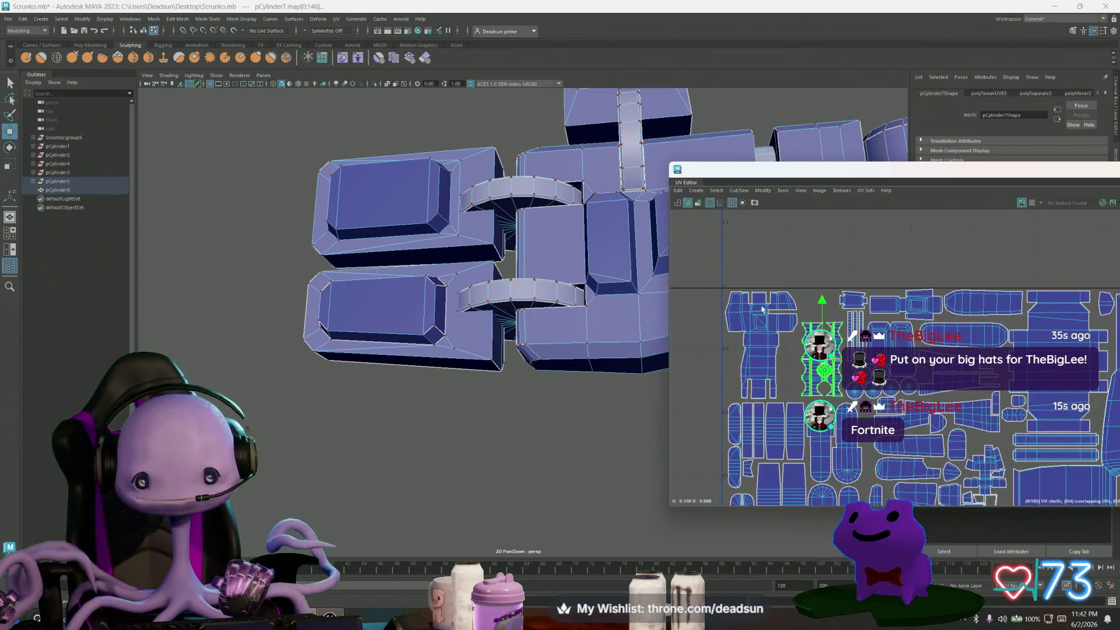
Nudge the upper-left shell up and move the cylinder's lower shell up into place.
click(748, 312)
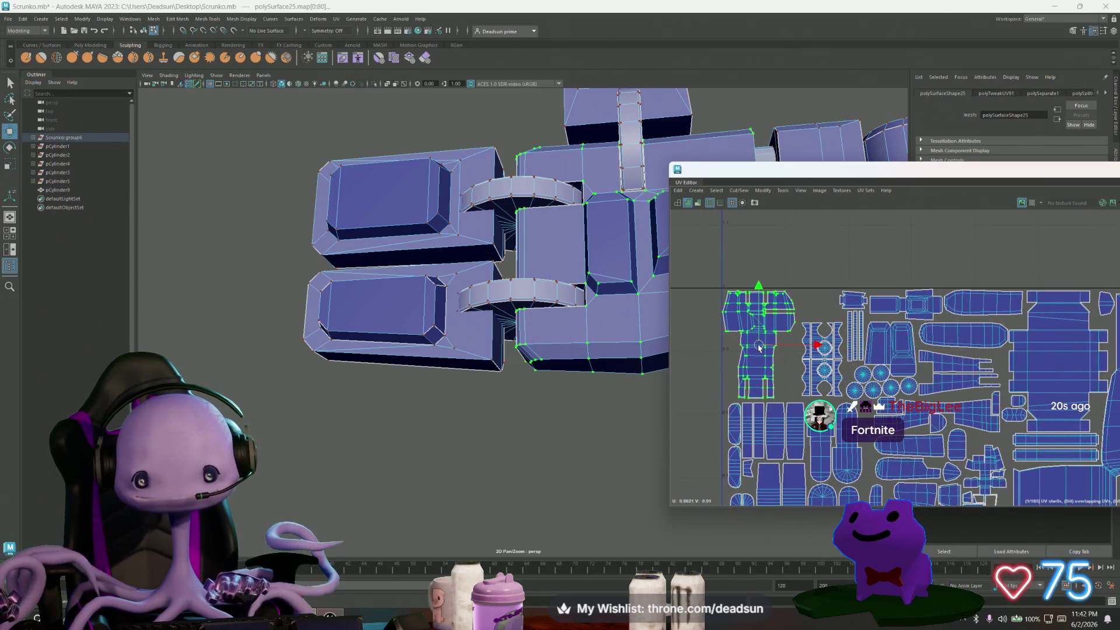
drag(759, 348, 760, 345)
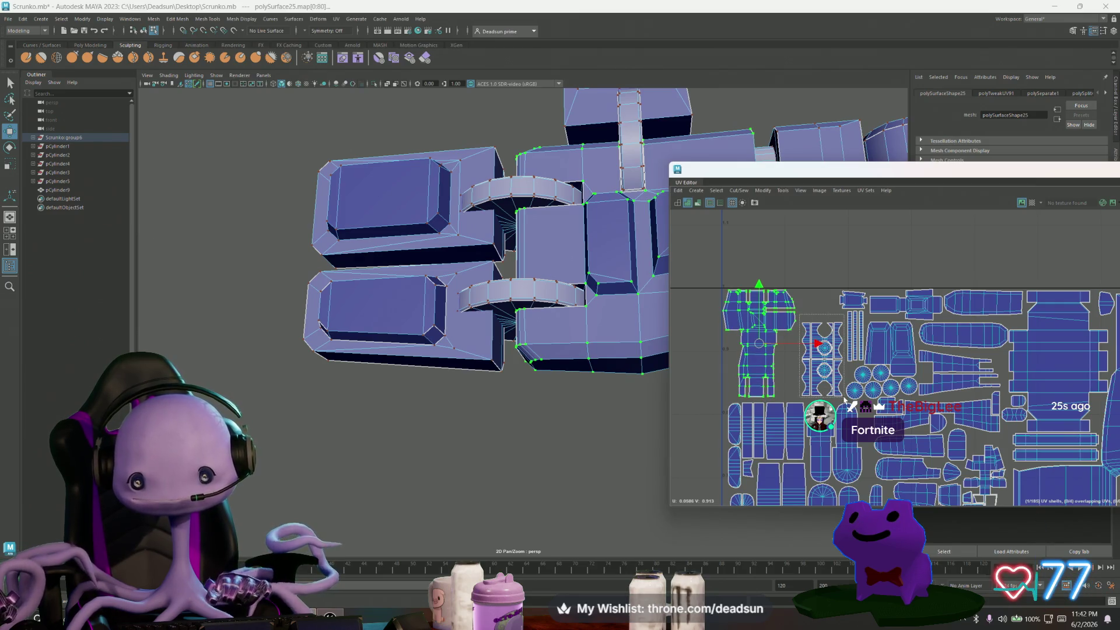
click(822, 362)
drag(822, 360, 820, 329)
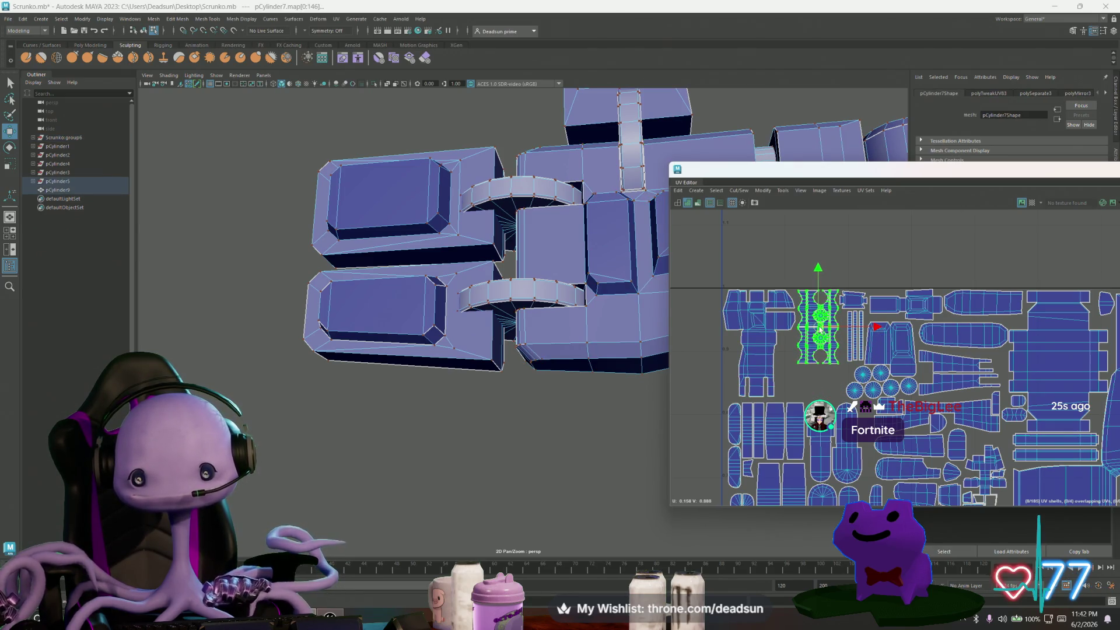
scroll(820, 330, up, 3)
Shift the shell down slightly and nudge the thin vertical strips into place.
key(r)
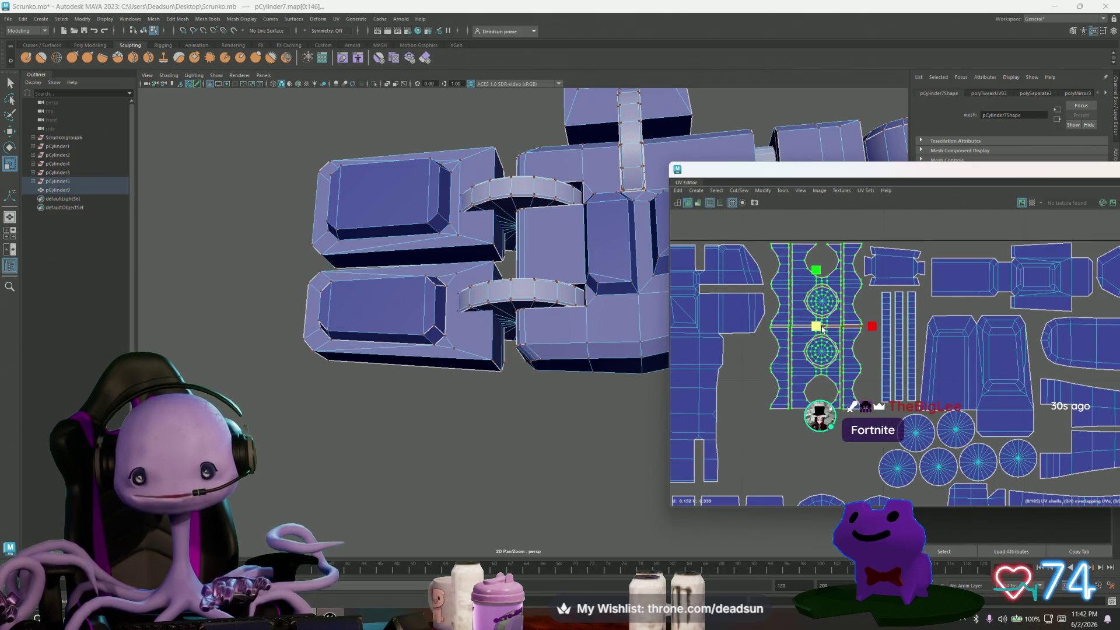
key(w)
drag(815, 330, 875, 336)
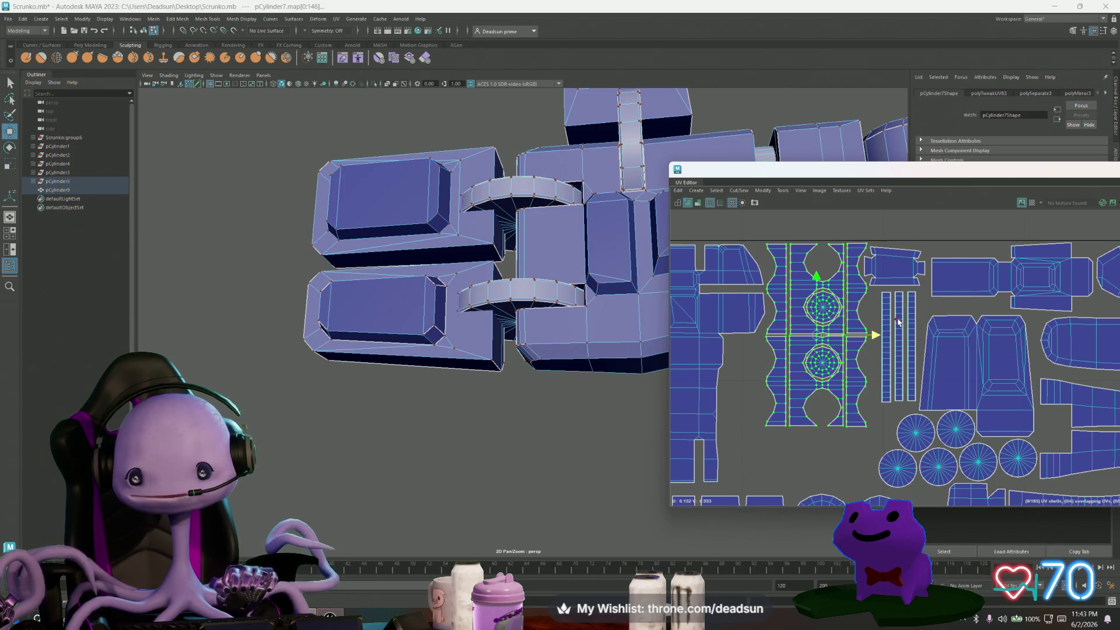
click(898, 322)
drag(948, 347, 948, 348)
click(886, 326)
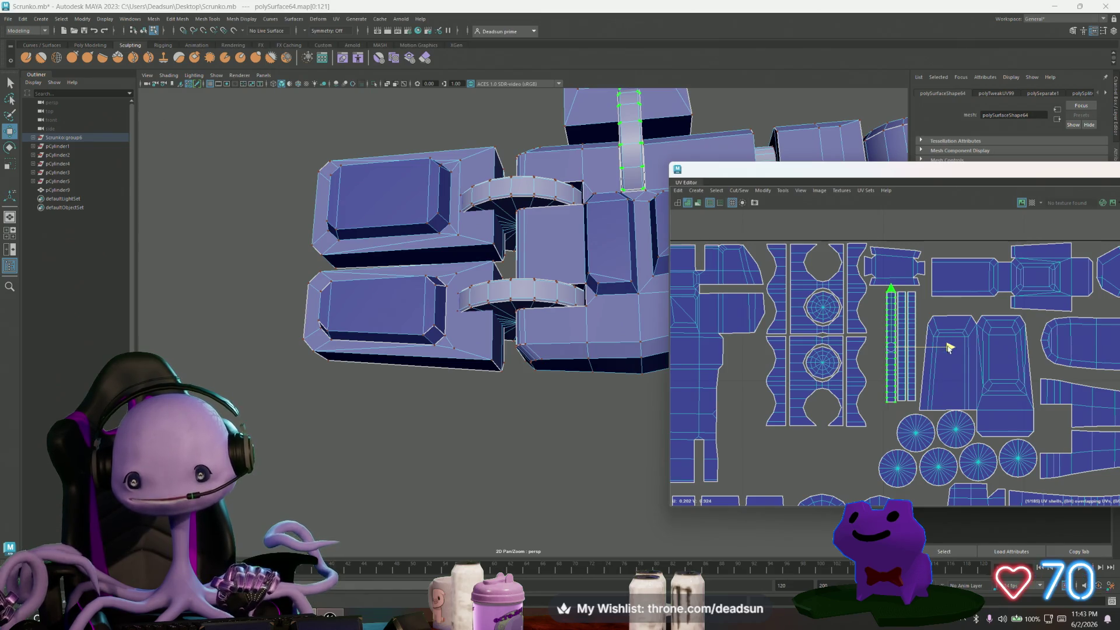
click(907, 320)
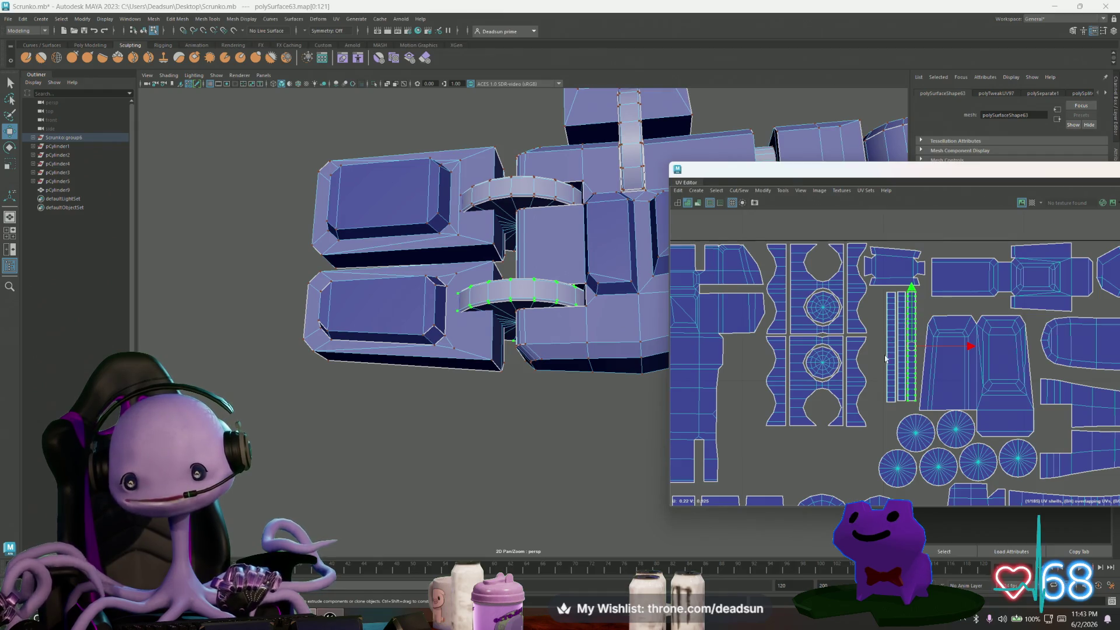
Select three thin strip shells and move them up and to the left.
scroll(886, 359, down, 5)
scroll(753, 322, up, 3)
scroll(787, 350, down, 3)
scroll(824, 385, up, 3)
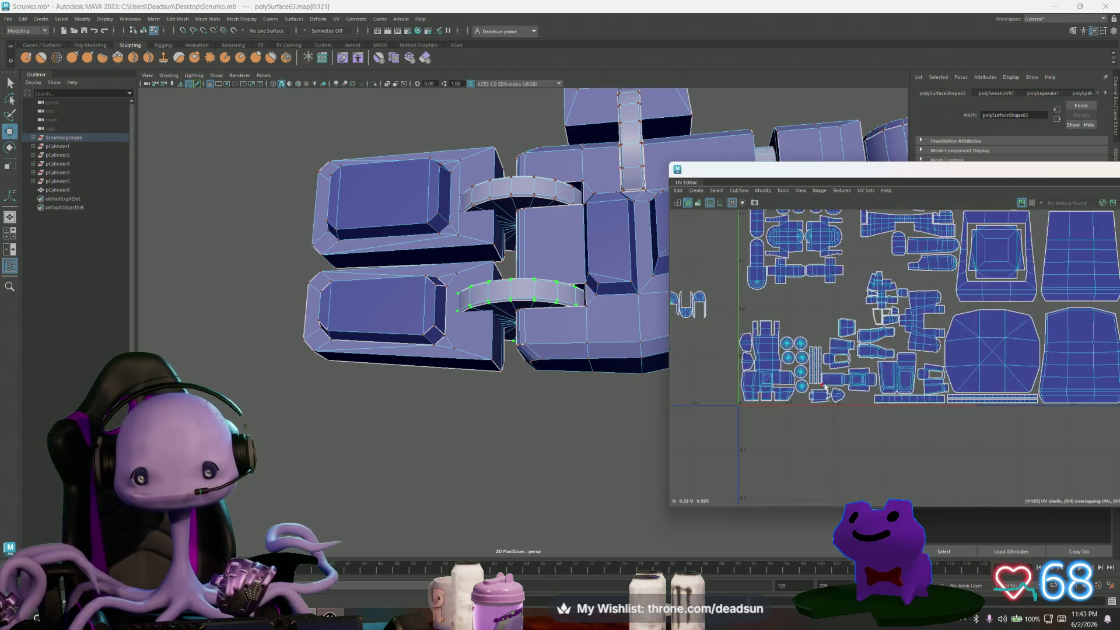
scroll(824, 387, up, 2)
click(827, 360)
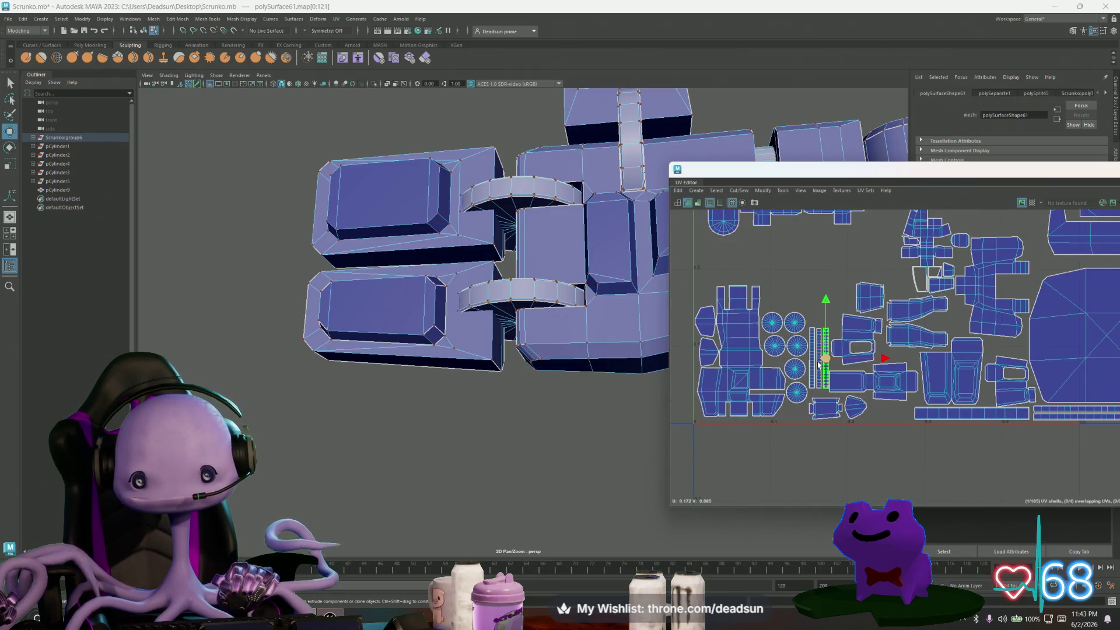
shift+click(818, 380)
shift+click(810, 374)
mouse_move(821, 357)
mouse_down()
mouse_move(792, 300)
mouse_move(785, 244)
mouse_up()
Stand the green strip shell upright in the gap beside the circle shells.
scroll(788, 289, down, 2)
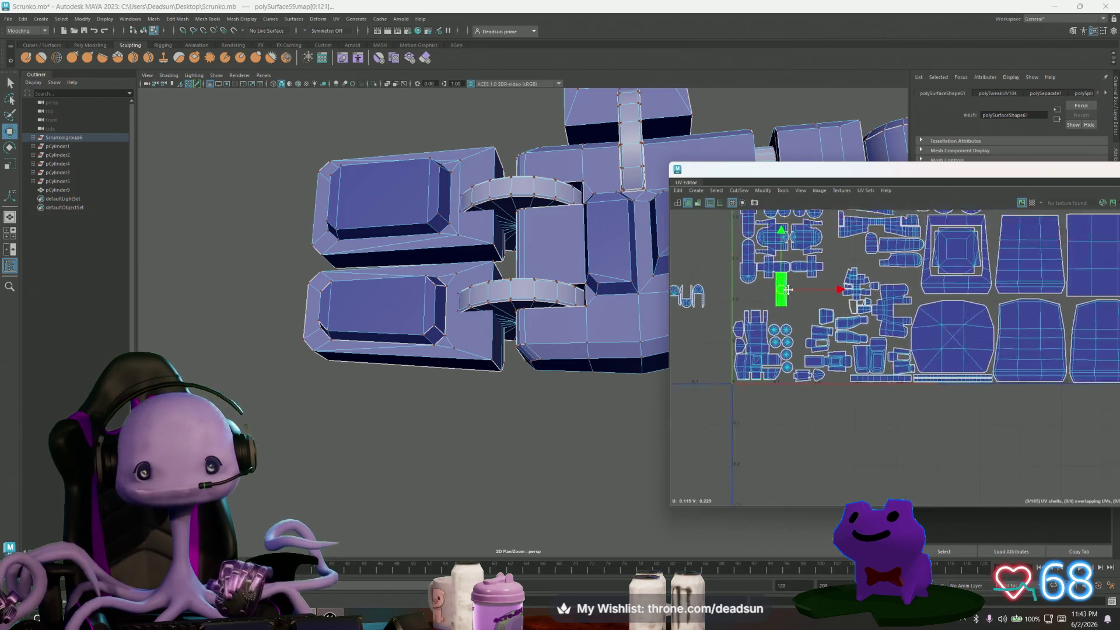
alt+middle_drag(788, 289, 774, 417)
mouse_move(756, 427)
mouse_down()
mouse_move(754, 365)
mouse_move(787, 234)
mouse_up()
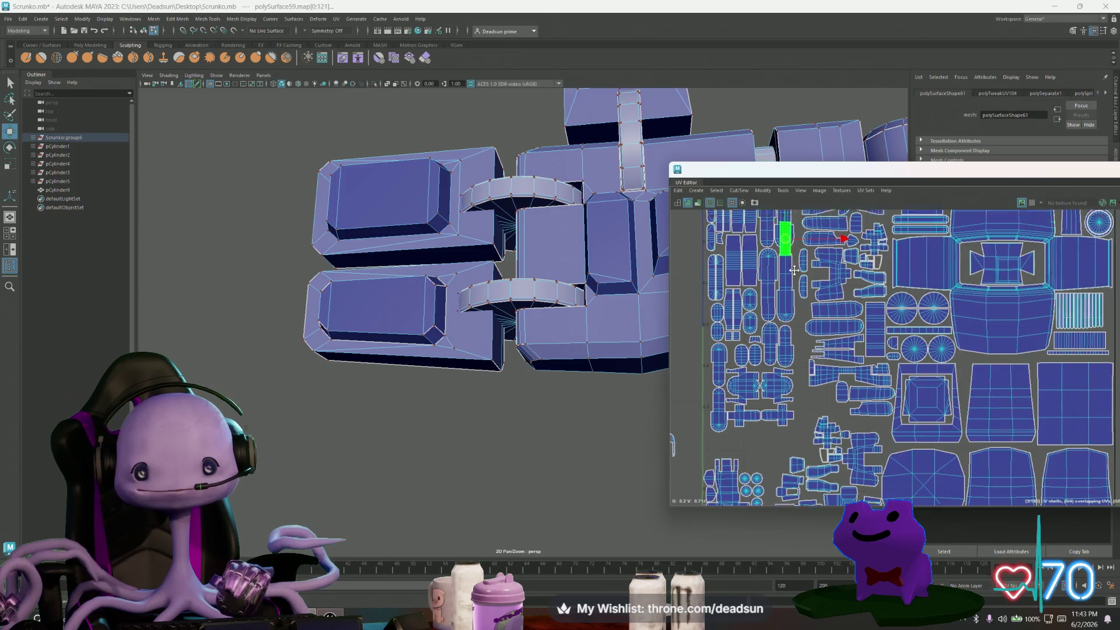
alt+middle_drag(786, 235, 793, 424)
drag(785, 404, 761, 351)
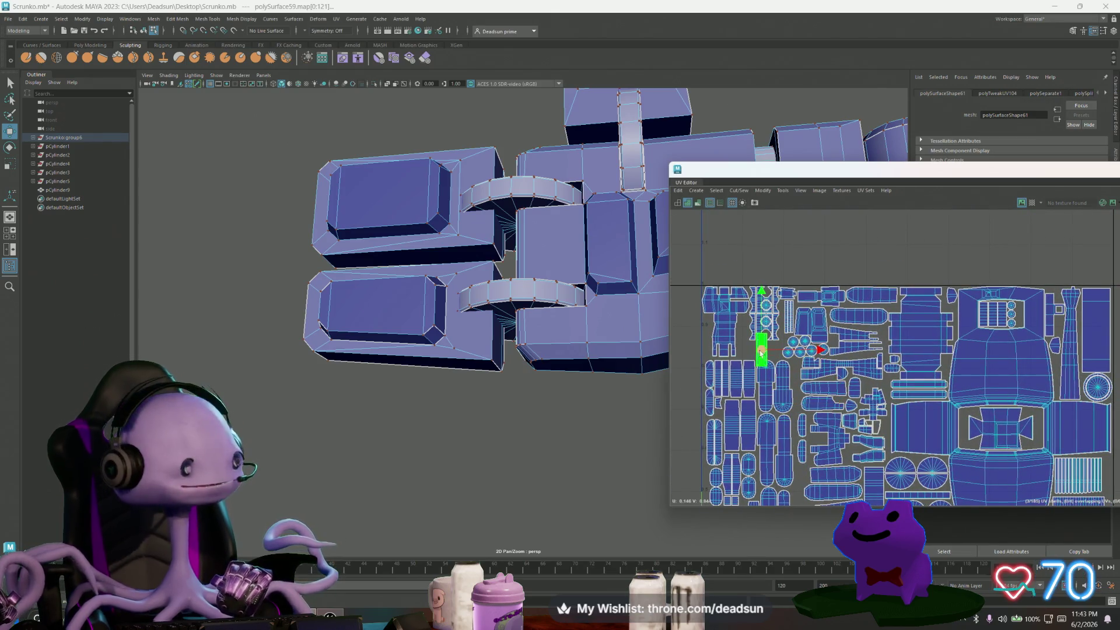
scroll(762, 351, up, 3)
scroll(759, 391, up, 2)
Rotate the strip shell 90° to lie horizontally and move it up and right.
key(r)
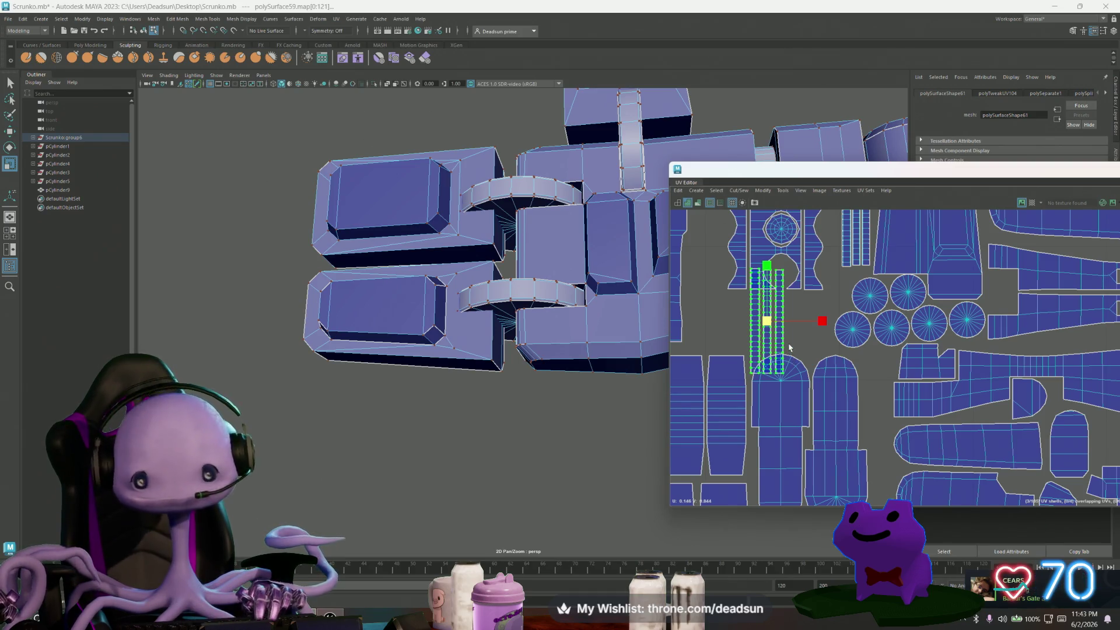
key(e)
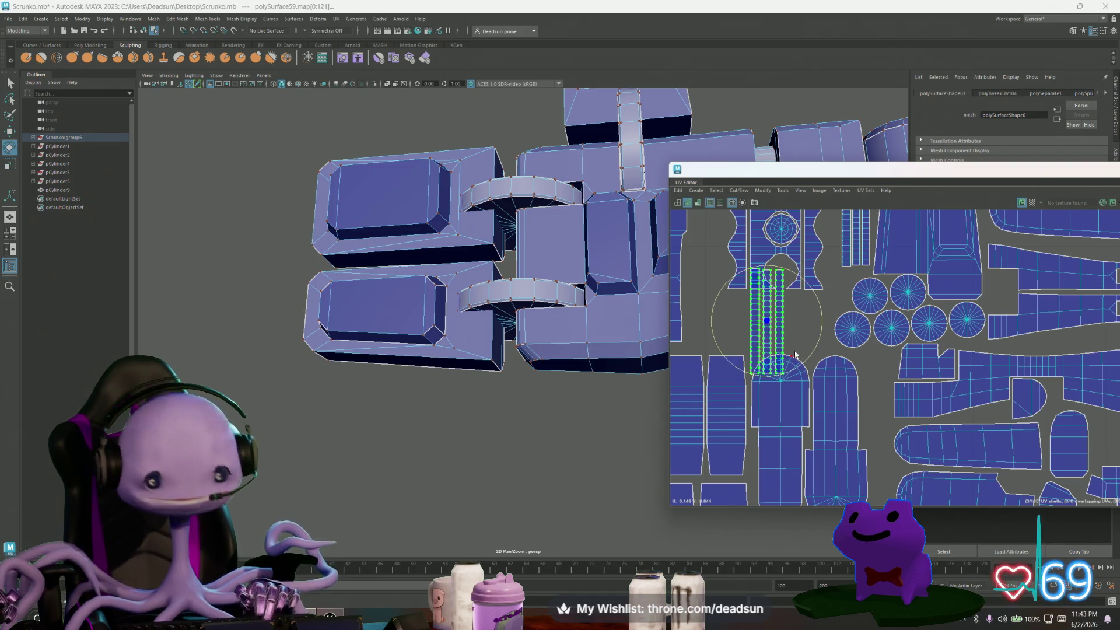
mouse_move(811, 354)
mouse_down()
mouse_move(784, 373)
mouse_move(743, 362)
mouse_up()
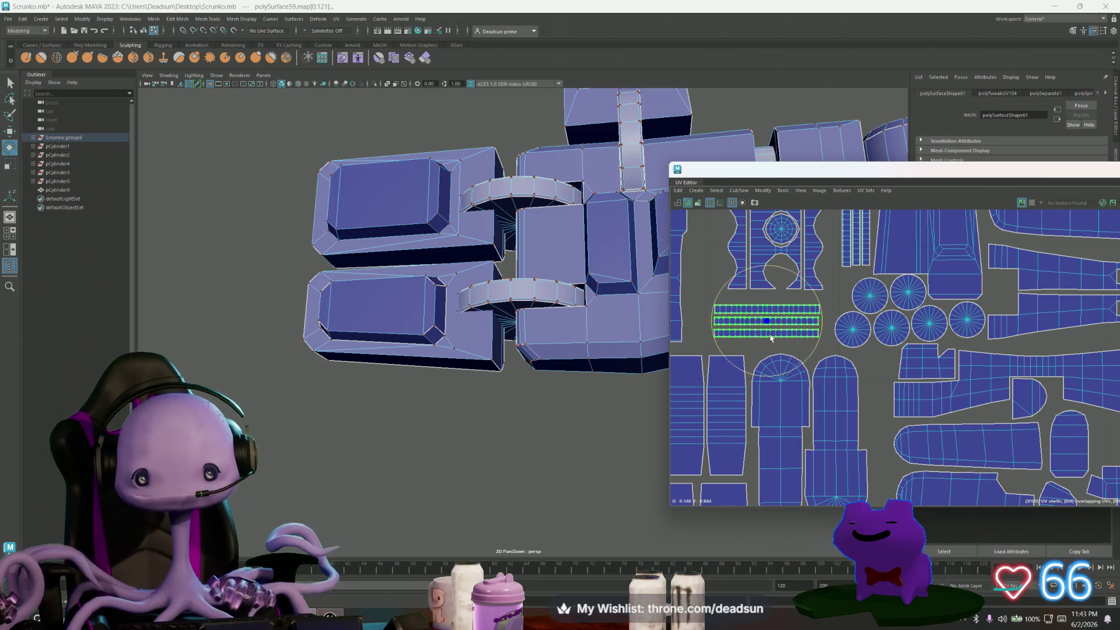
key(w)
drag(767, 322, 781, 306)
Line the strip up under the others and box-select the top strip's edges.
scroll(779, 311, up, 2)
scroll(774, 306, up, 3)
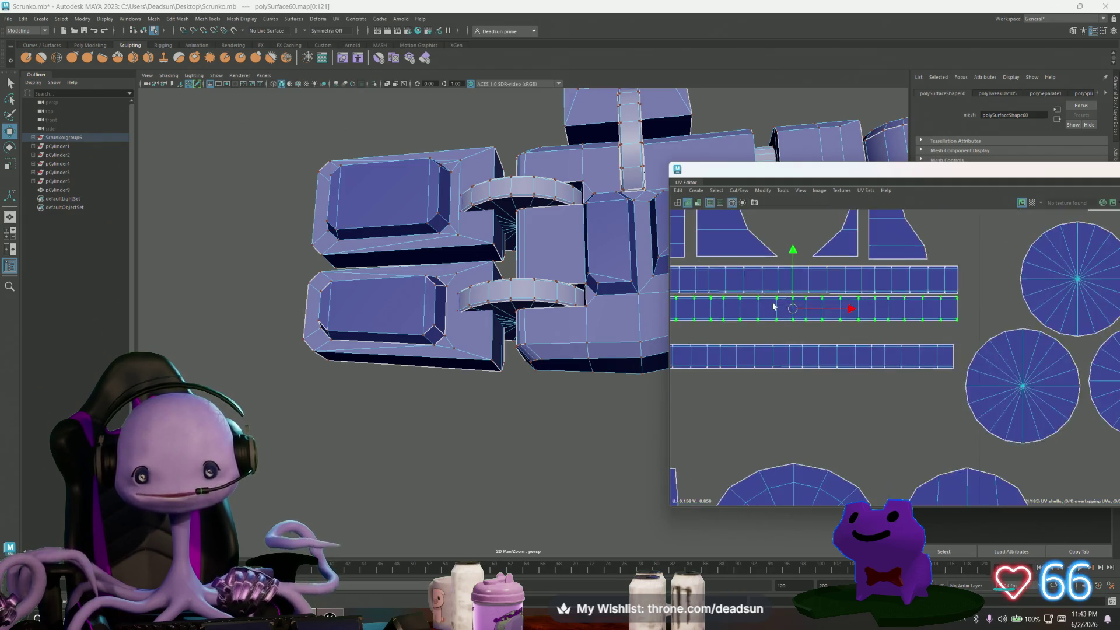
scroll(774, 306, up, 2)
mouse_move(775, 308)
alt+middle_down()
mouse_move(805, 327)
mouse_move(858, 313)
alt+middle_up()
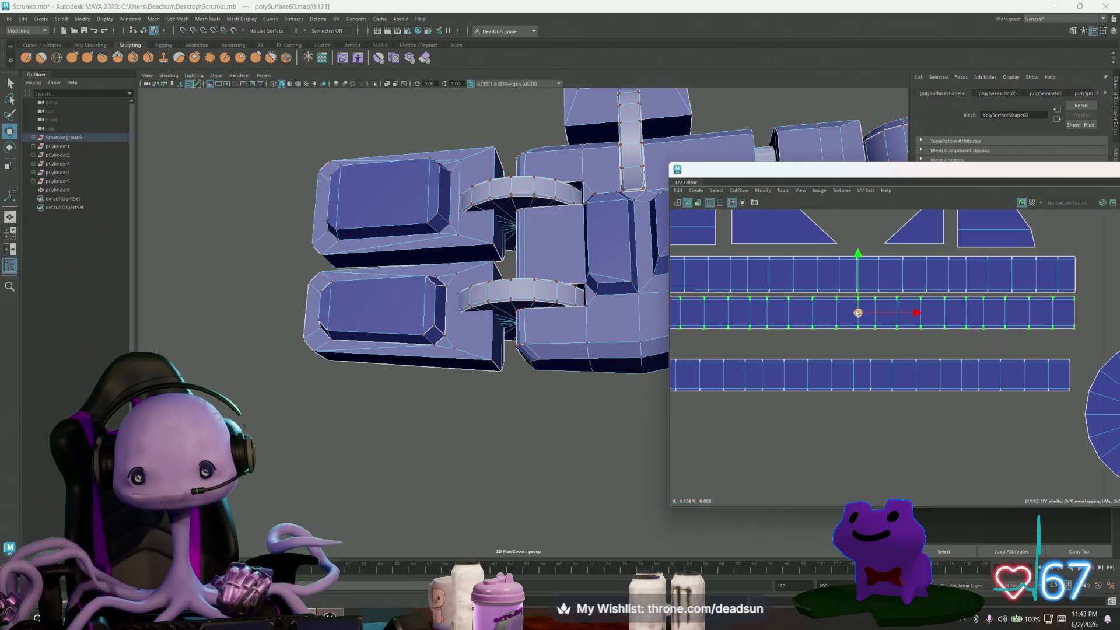
drag(857, 313, 856, 312)
alt+middle_drag(858, 313, 947, 351)
right_drag(764, 309, 750, 304)
drag(746, 297, 1101, 331)
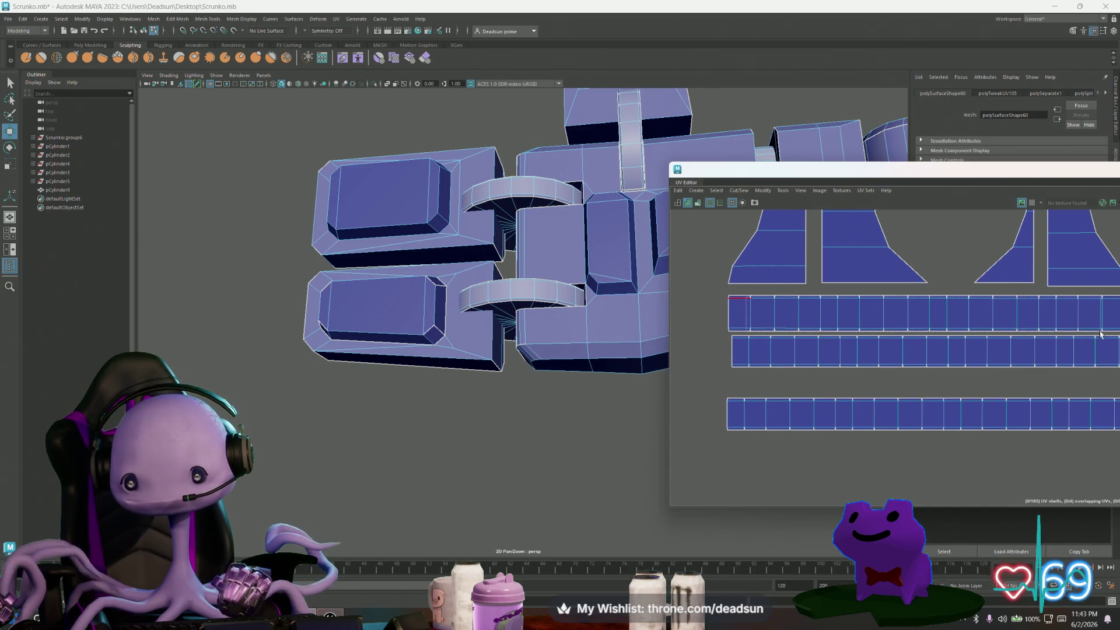
Move and Sew the upper strip's split edges, including one leftover seam edge.
scroll(895, 336, down, 3)
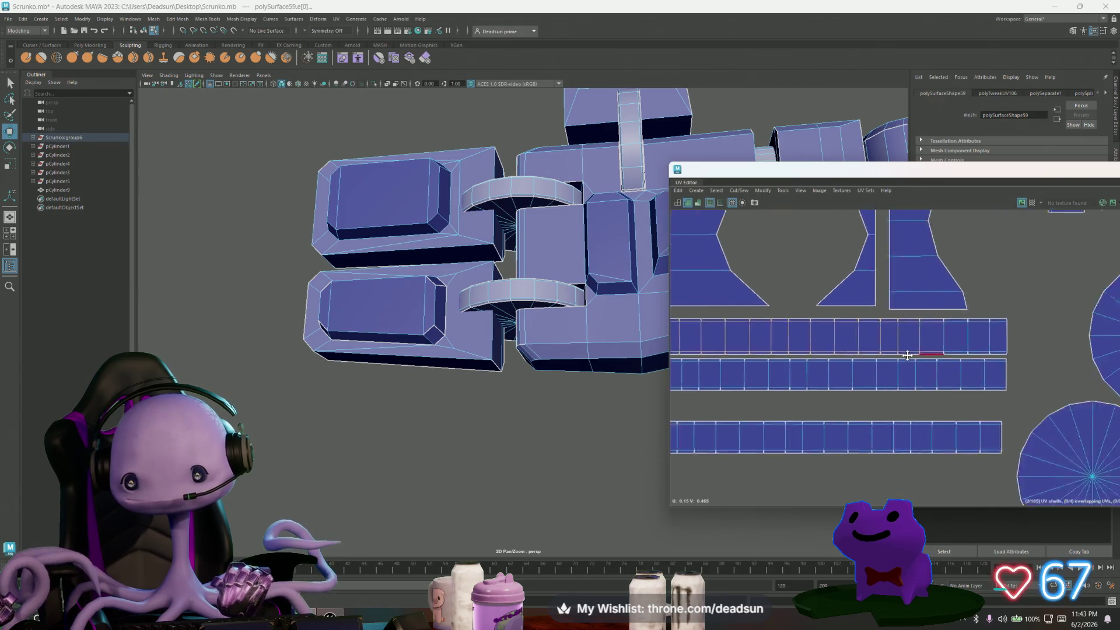
scroll(825, 313, up, 5)
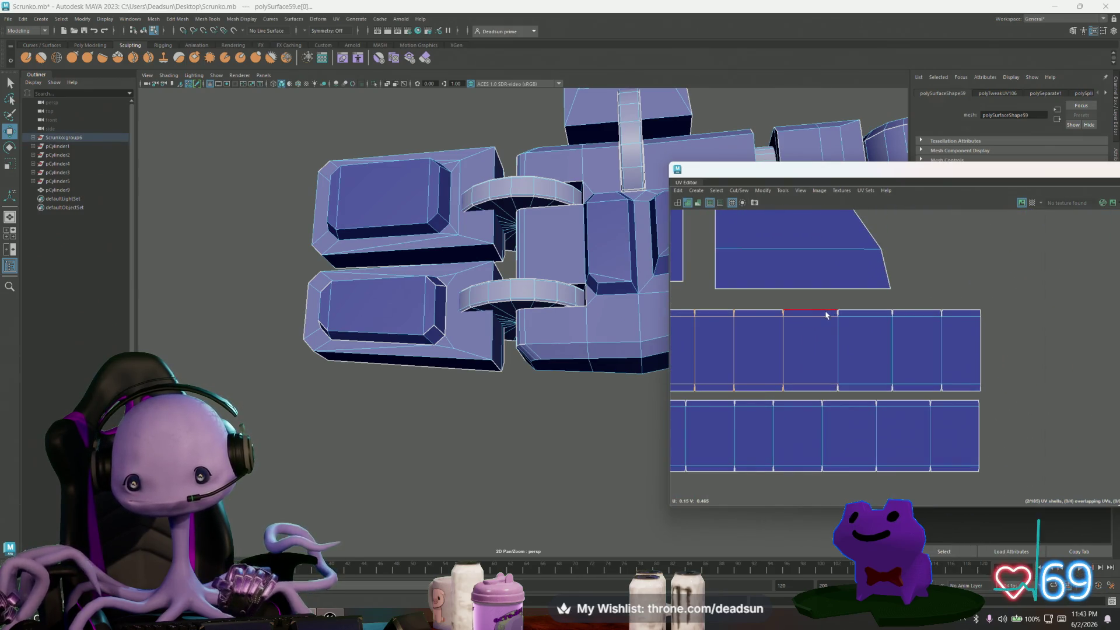
drag(868, 345, 967, 387)
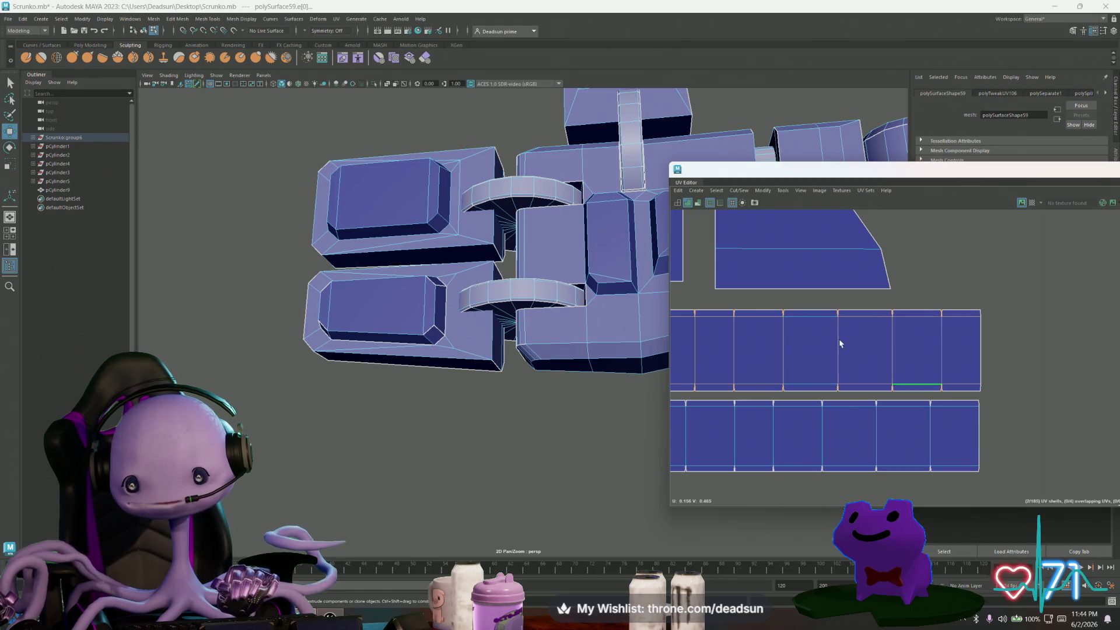
click(731, 193)
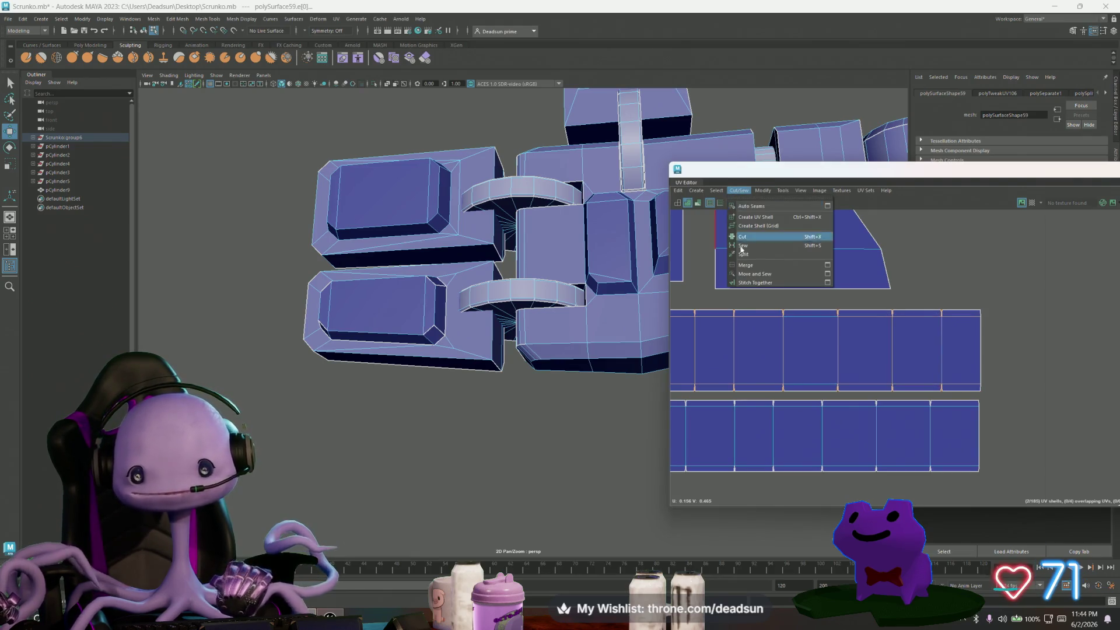
click(758, 275)
scroll(855, 348, up, 3)
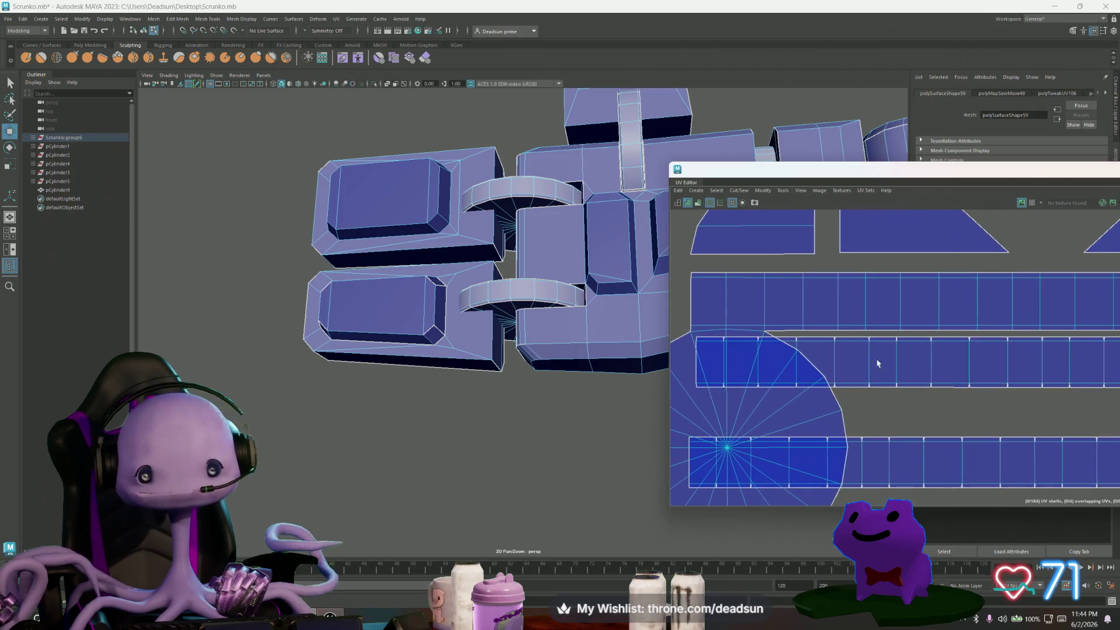
click(715, 330)
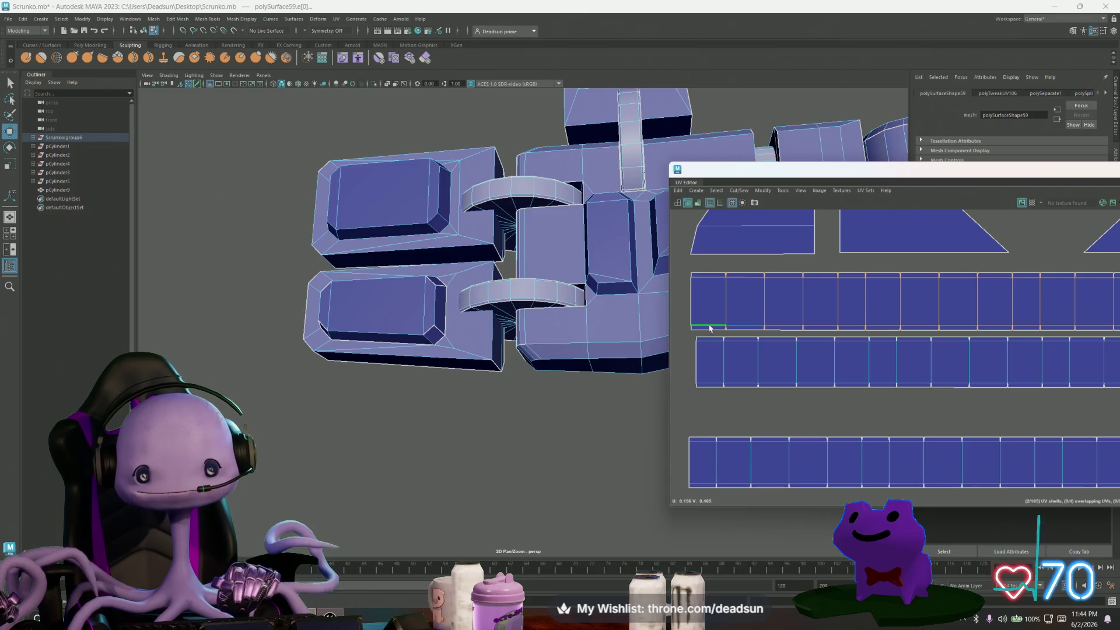
click(739, 190)
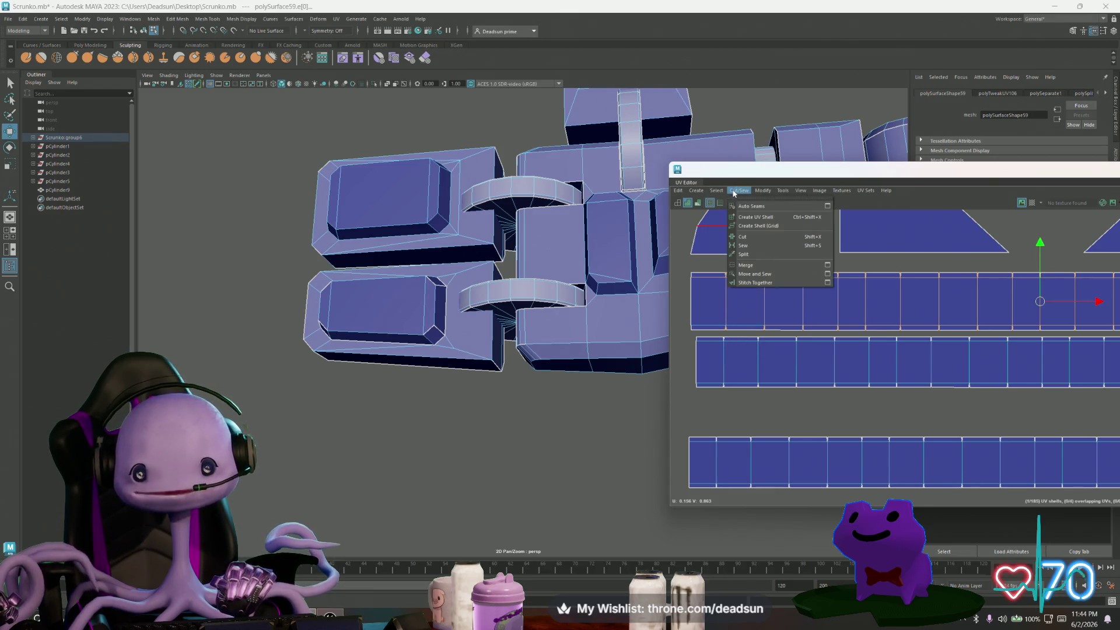
click(747, 274)
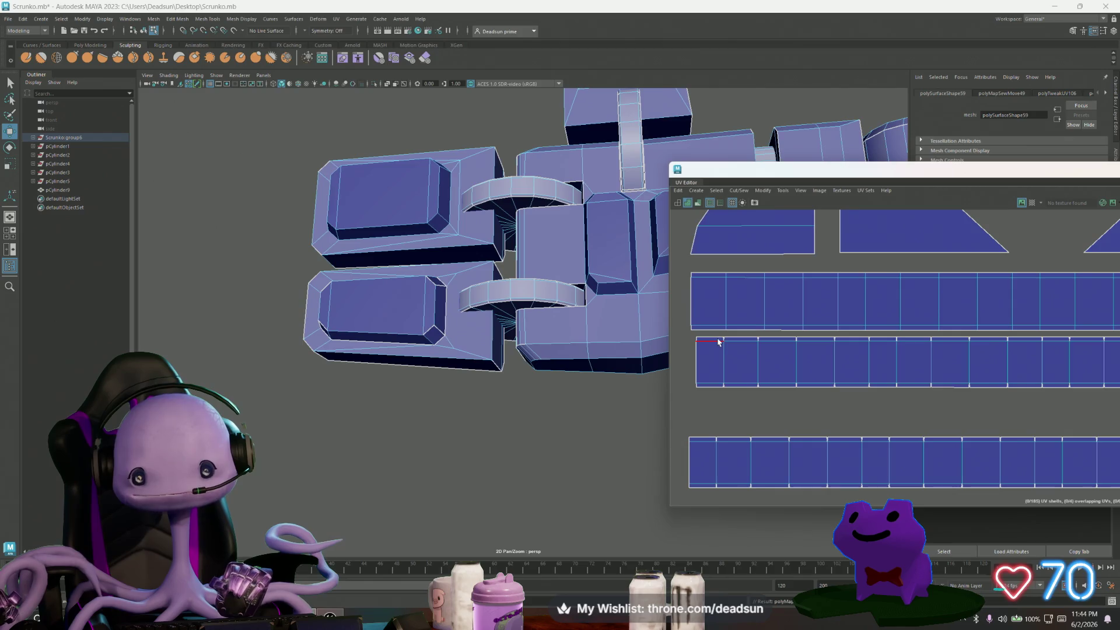
Select the middle strip's edges and Move and Sew them into one shell.
drag(826, 378, 1115, 385)
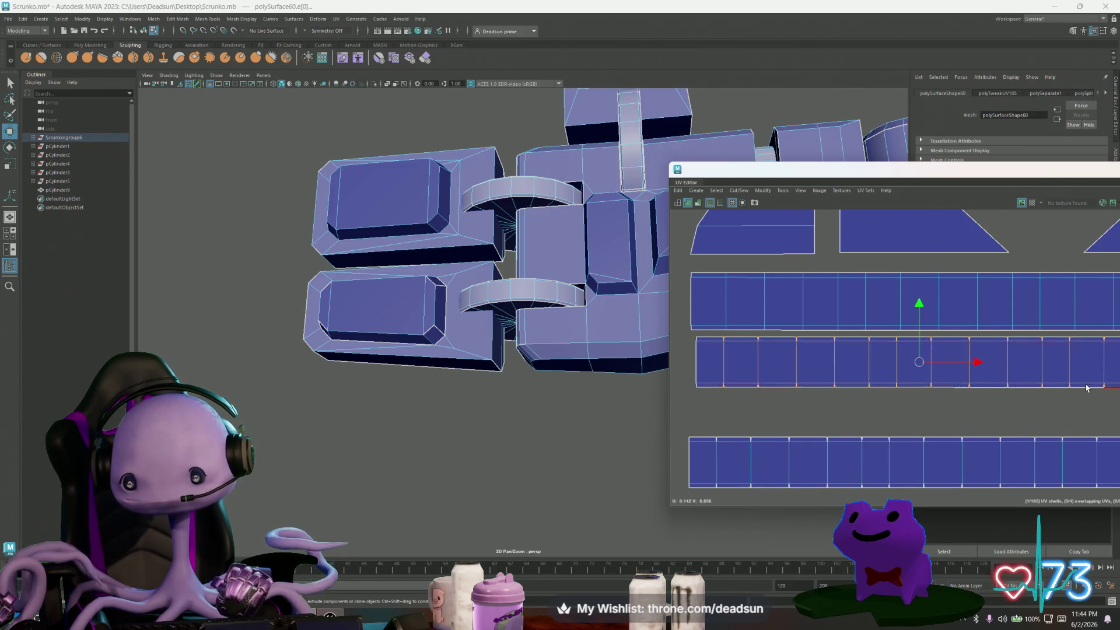
click(697, 397)
mouse_move(793, 374)
mouse_down()
mouse_move(847, 394)
mouse_move(1010, 402)
mouse_up()
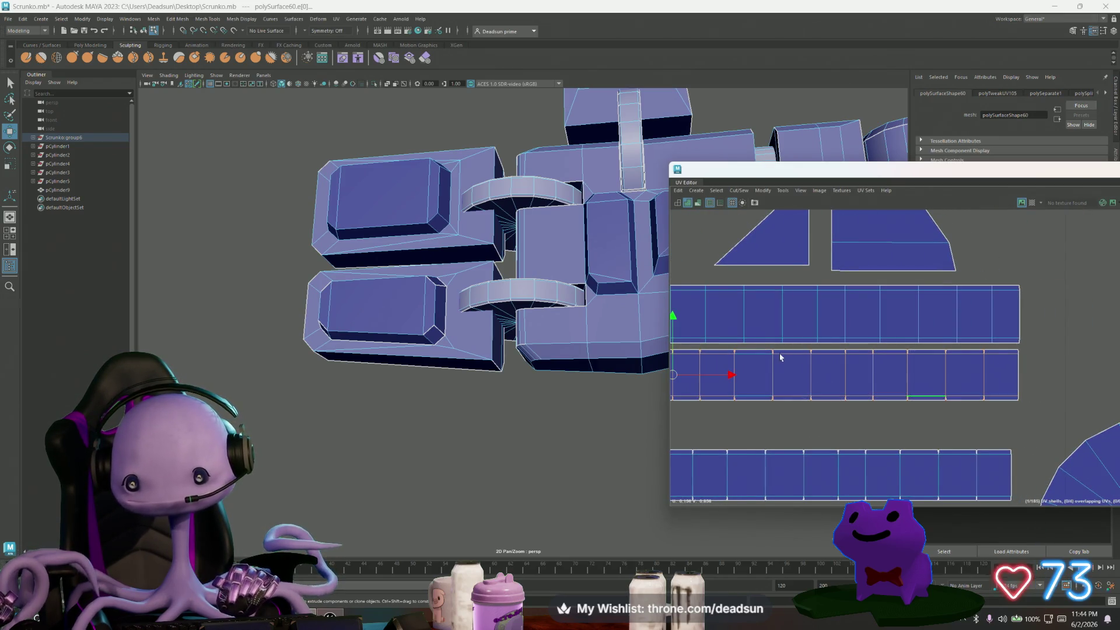
shift+right_drag(715, 214, 755, 276)
scroll(842, 387, down, 2)
mouse_move(970, 275)
alt+middle_down()
mouse_move(1009, 305)
mouse_move(824, 345)
mouse_move(883, 354)
mouse_move(750, 373)
alt+middle_up()
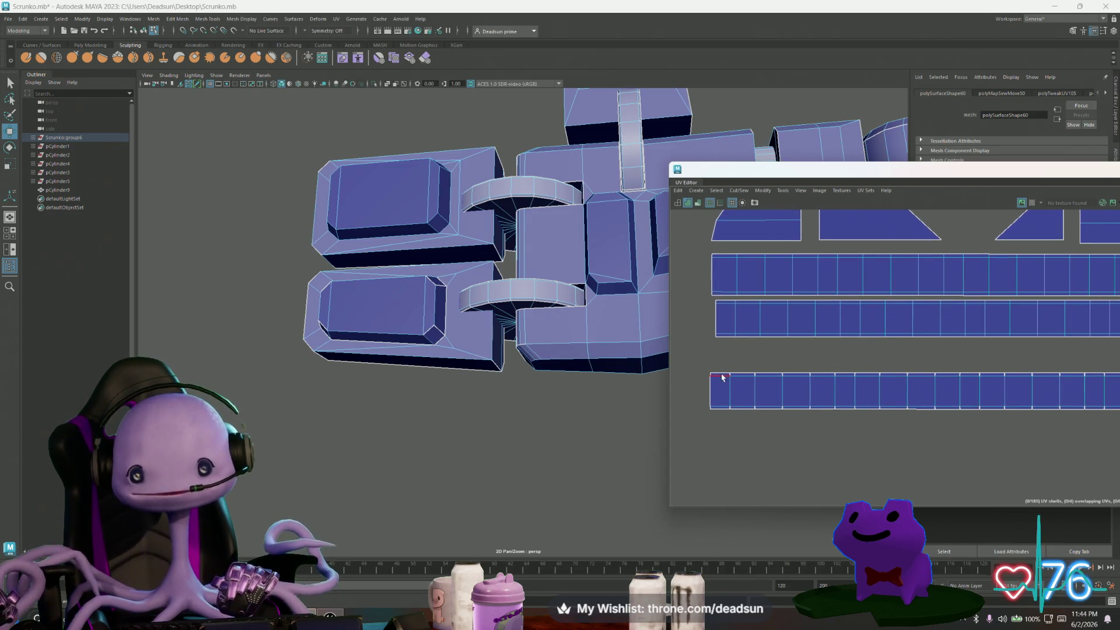
click(1077, 411)
Stitch the bottom strip's pieces together with Cut/Sew, then clear the edge selection.
alt+middle_drag(904, 219, 848, 216)
click(736, 191)
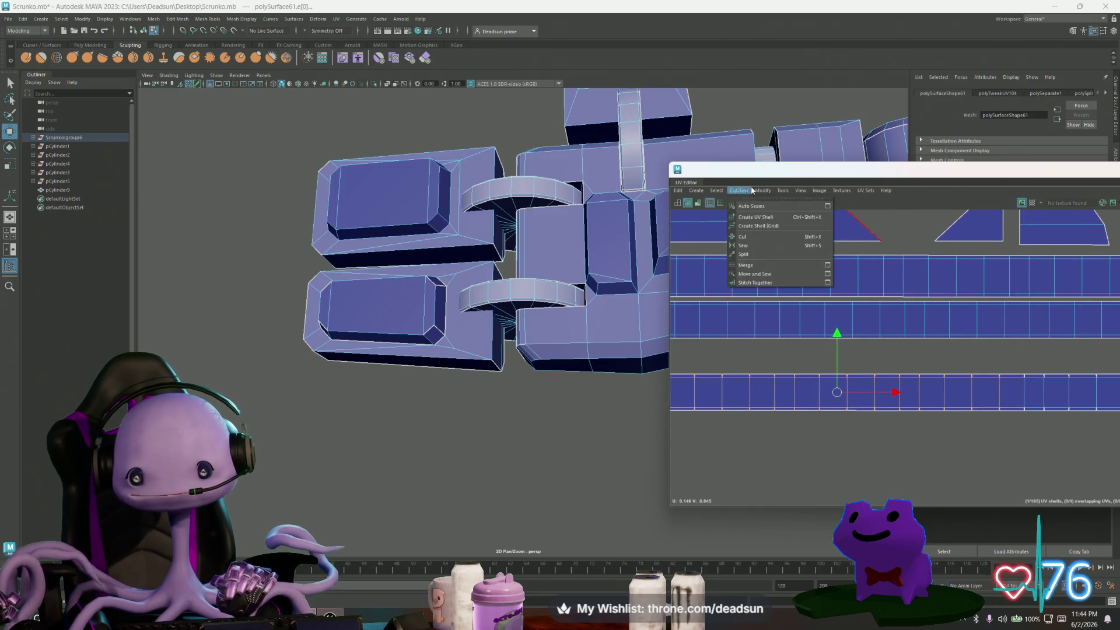
click(774, 283)
scroll(700, 344, down, 2)
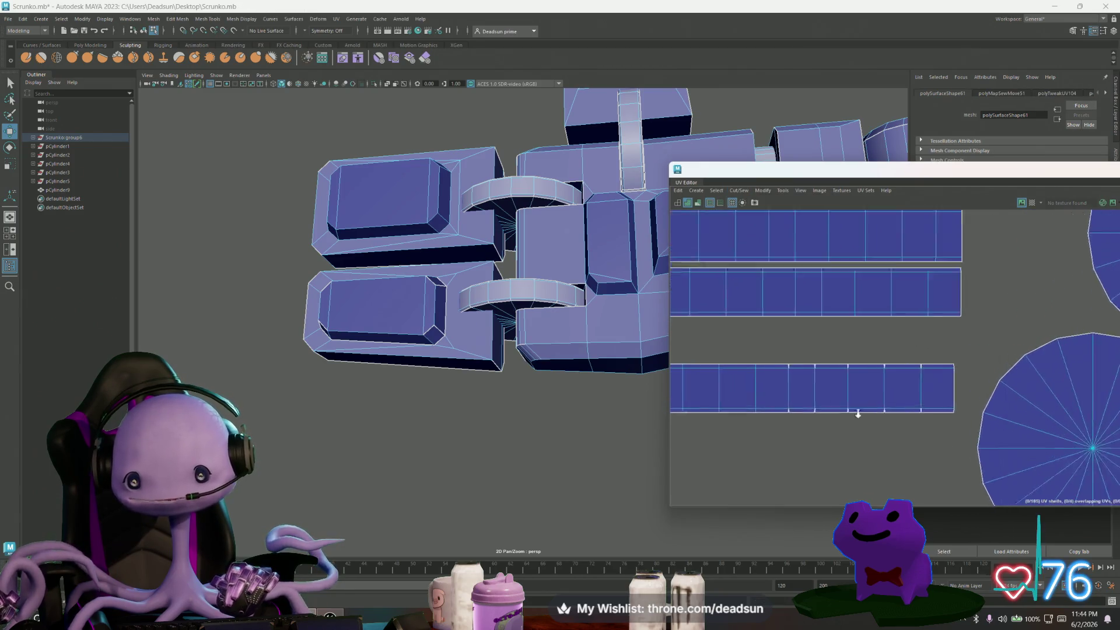
scroll(758, 366, up, 1)
drag(870, 400, 960, 416)
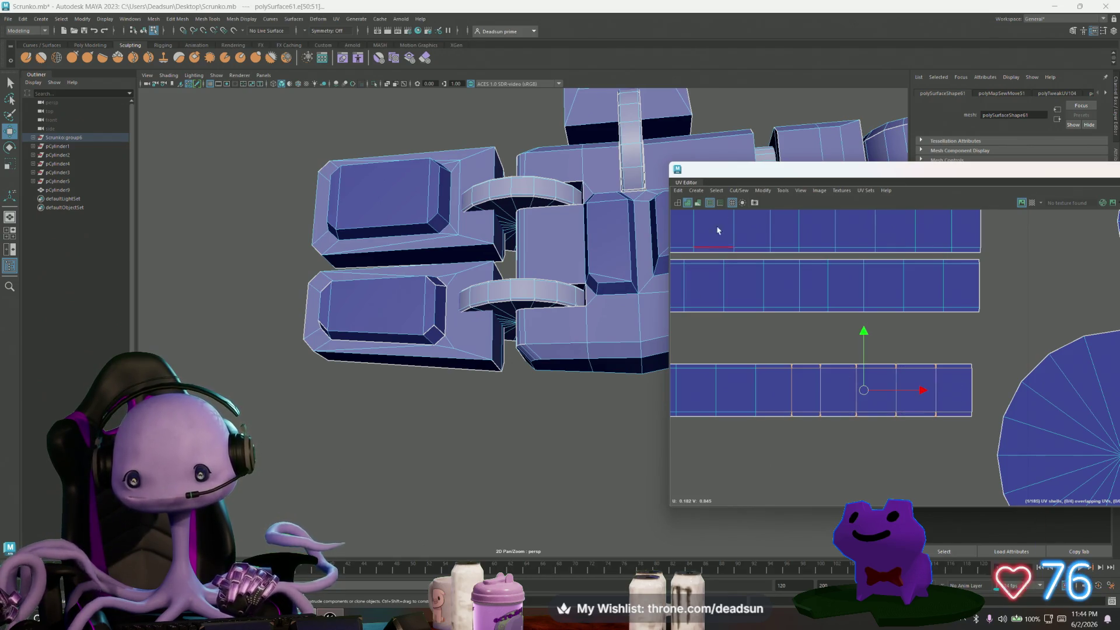
click(718, 192)
click(758, 266)
Select the whole bottom shell and move it up beneath the middle strip.
scroll(840, 368, down, 2)
alt+middle_drag(677, 356, 880, 367)
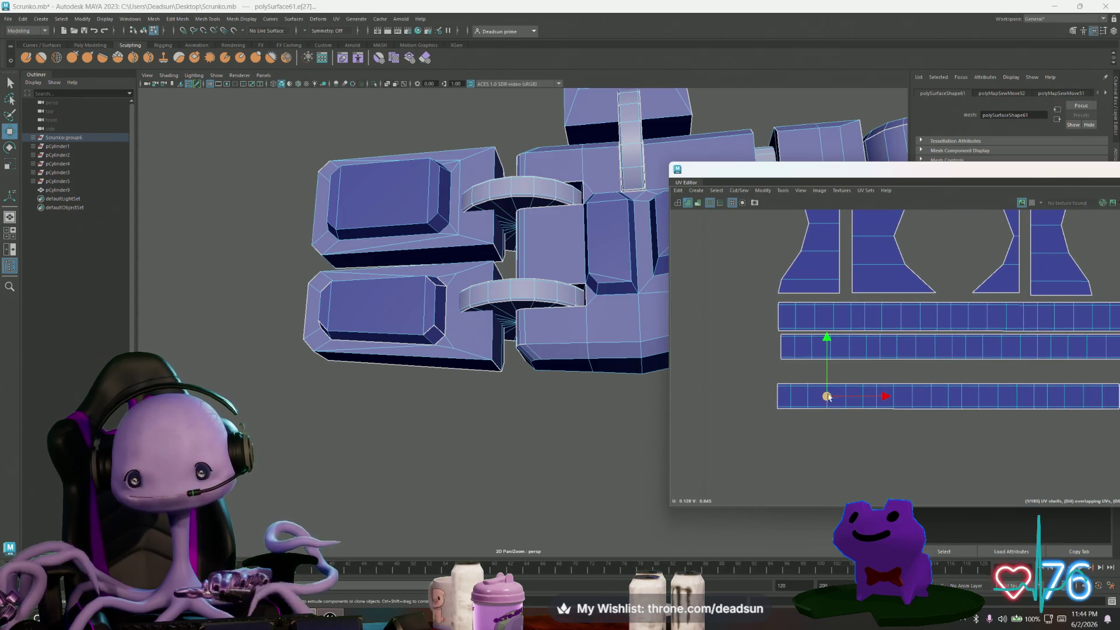
double_click(816, 403)
mouse_move(948, 397)
mouse_down()
mouse_move(950, 368)
mouse_move(954, 377)
mouse_up()
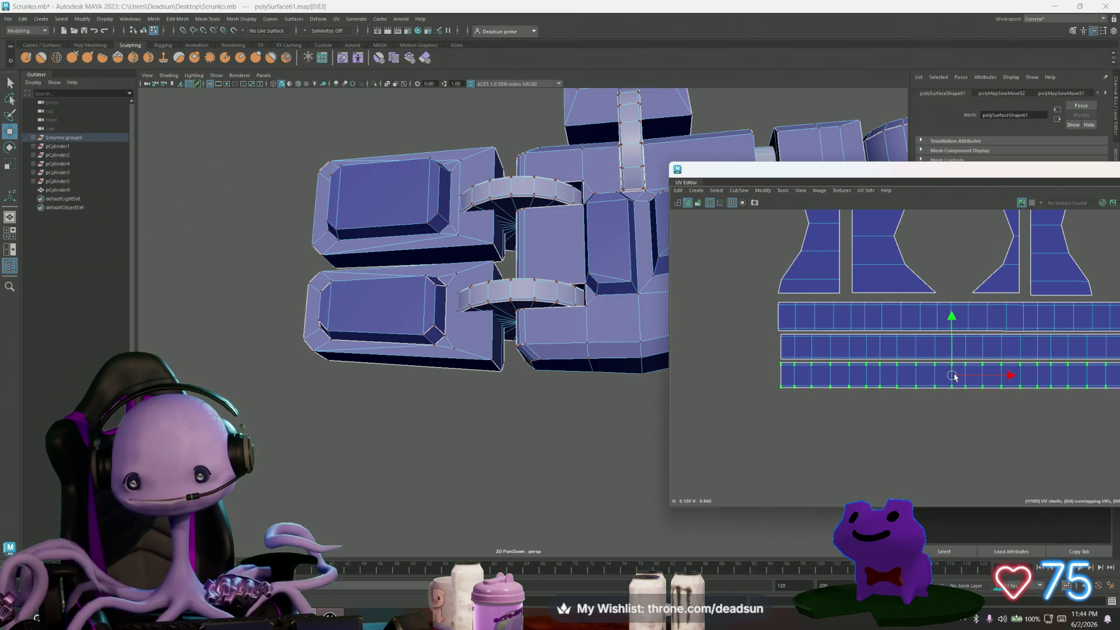
scroll(955, 377, down, 5)
scroll(671, 383, up, 2)
mouse_move(670, 382)
alt+middle_down()
mouse_move(725, 364)
mouse_move(680, 383)
alt+middle_up()
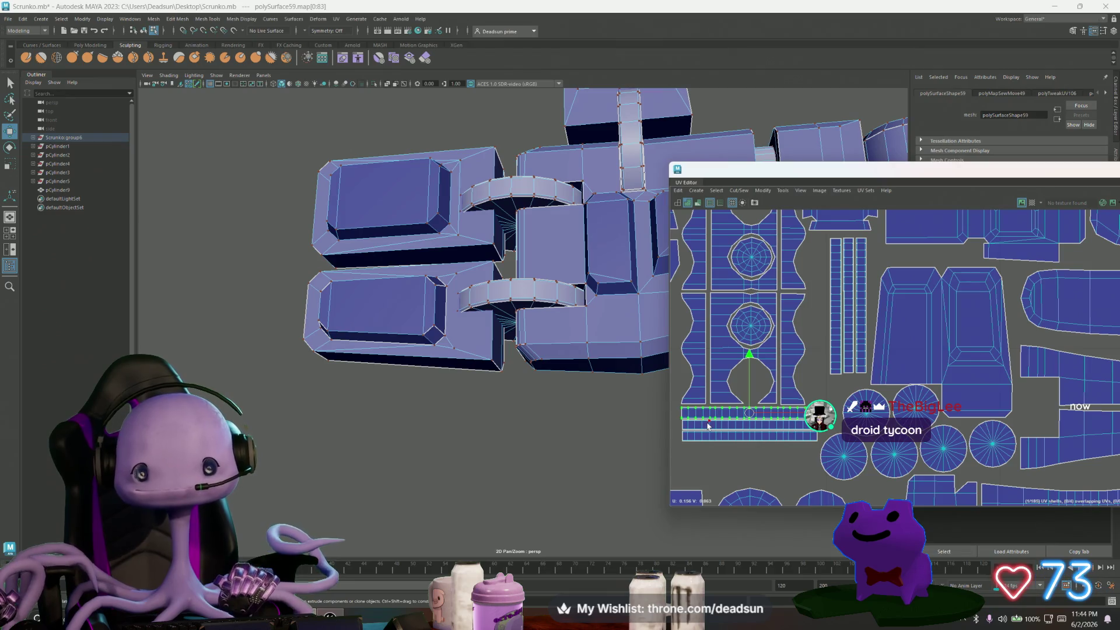
Rotate the selected long strip 90° to stand upright, then switch back to Move.
key(e)
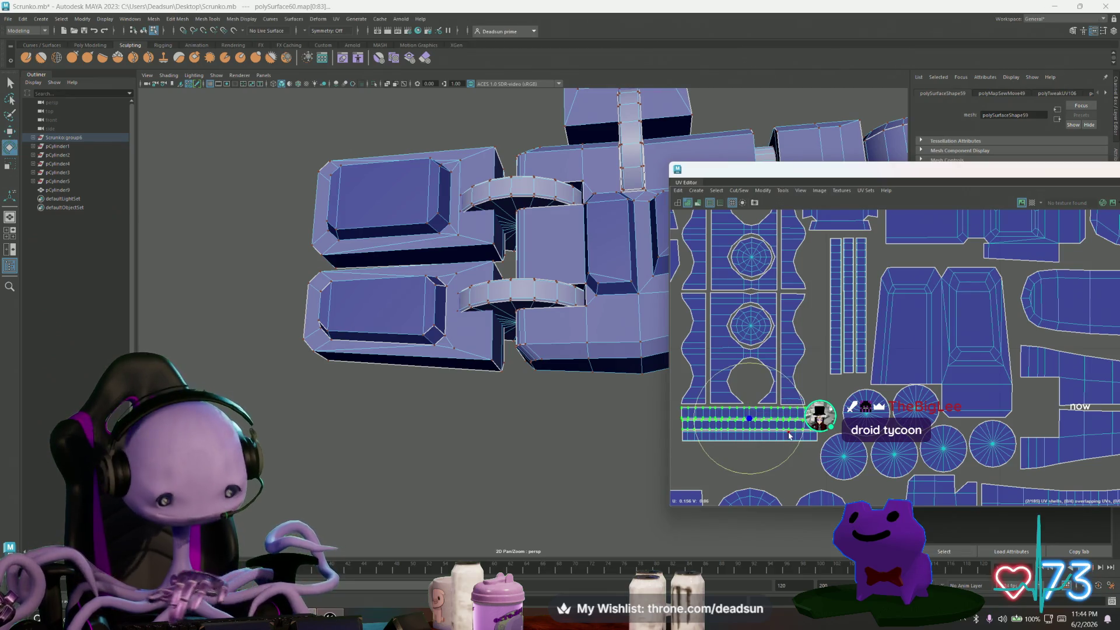
mouse_move(797, 443)
mouse_down()
mouse_move(770, 371)
mouse_move(816, 312)
mouse_up()
key(w)
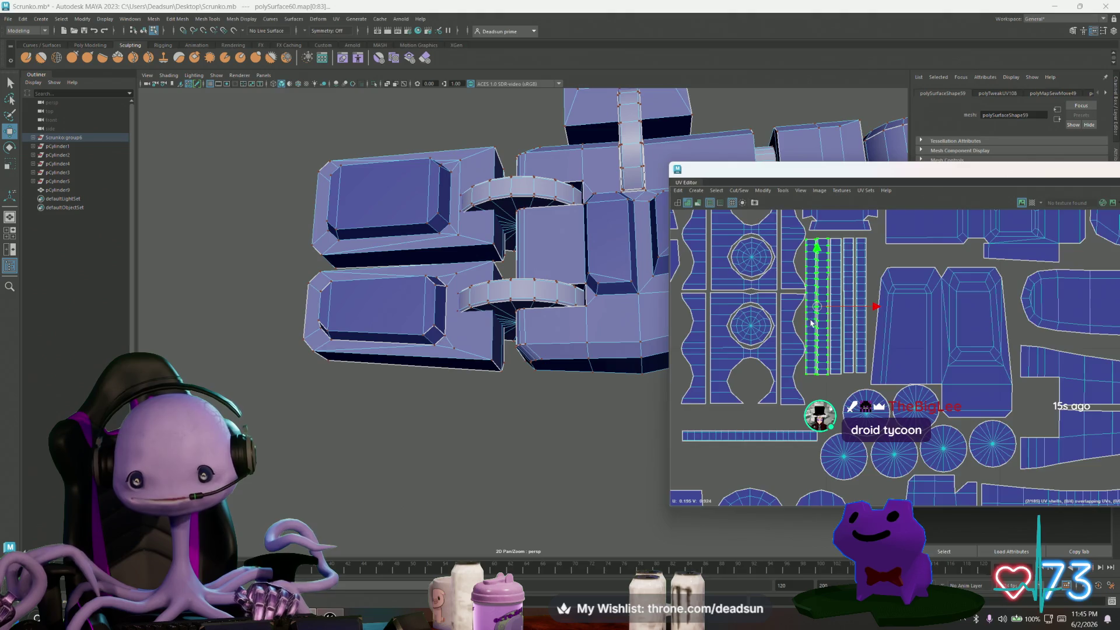
scroll(810, 322, up, 2)
scroll(884, 331, up, 2)
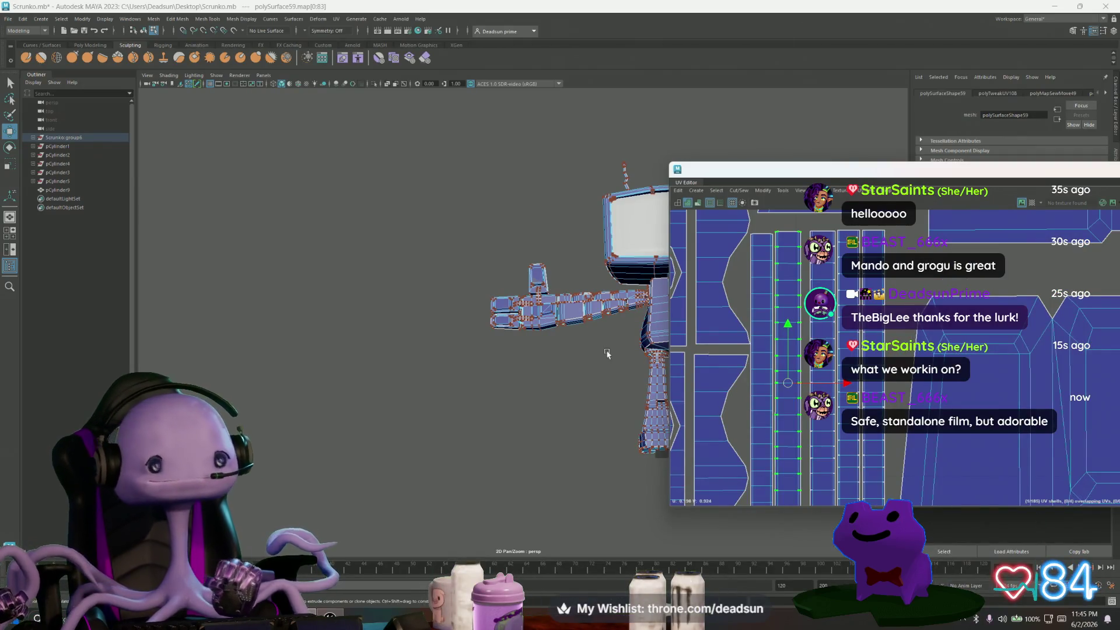
Orbit to a front view of the robot and zoom in on its UV strips.
mouse_move(607, 353)
alt+mouse_down()
mouse_move(481, 347)
mouse_move(517, 392)
mouse_move(493, 387)
alt+mouse_up()
scroll(480, 347, up, 5)
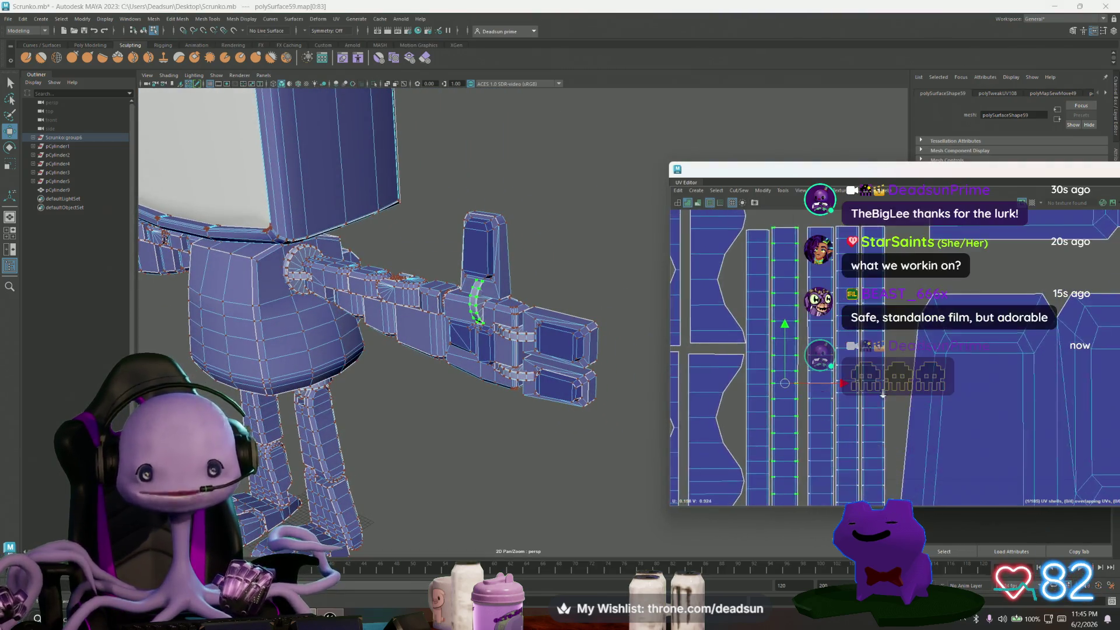
mouse_move(882, 395)
alt+right_down()
mouse_move(1020, 435)
mouse_move(805, 268)
mouse_move(776, 284)
alt+right_up()
right_click(801, 266)
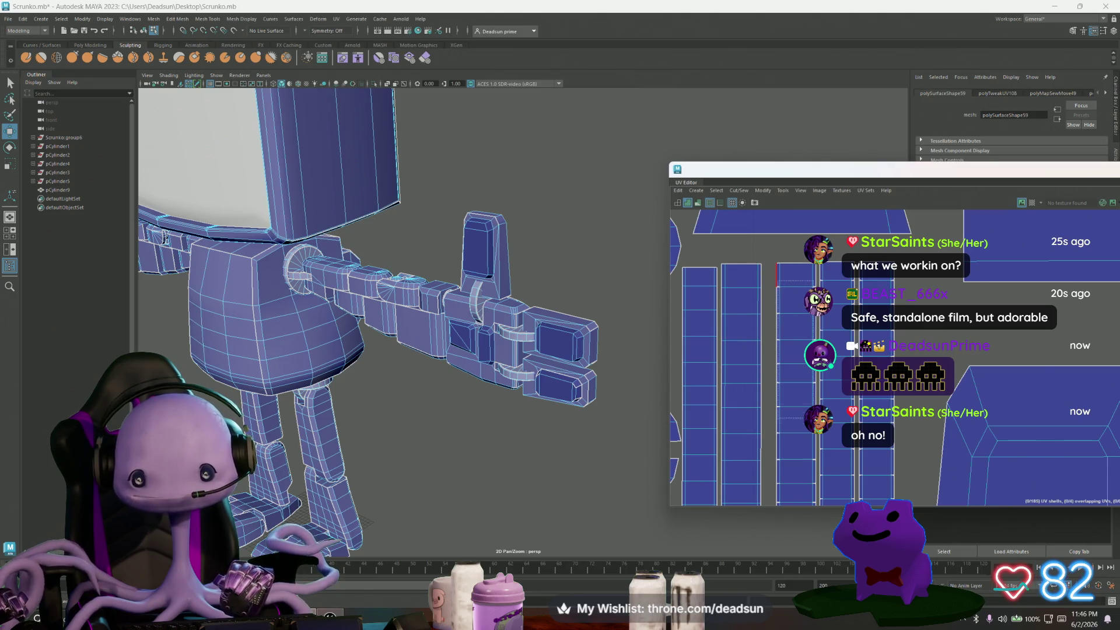
Select an edge on one arm UV strip and add a second narrow strip.
click(815, 477)
alt+middle_drag(816, 477, 795, 275)
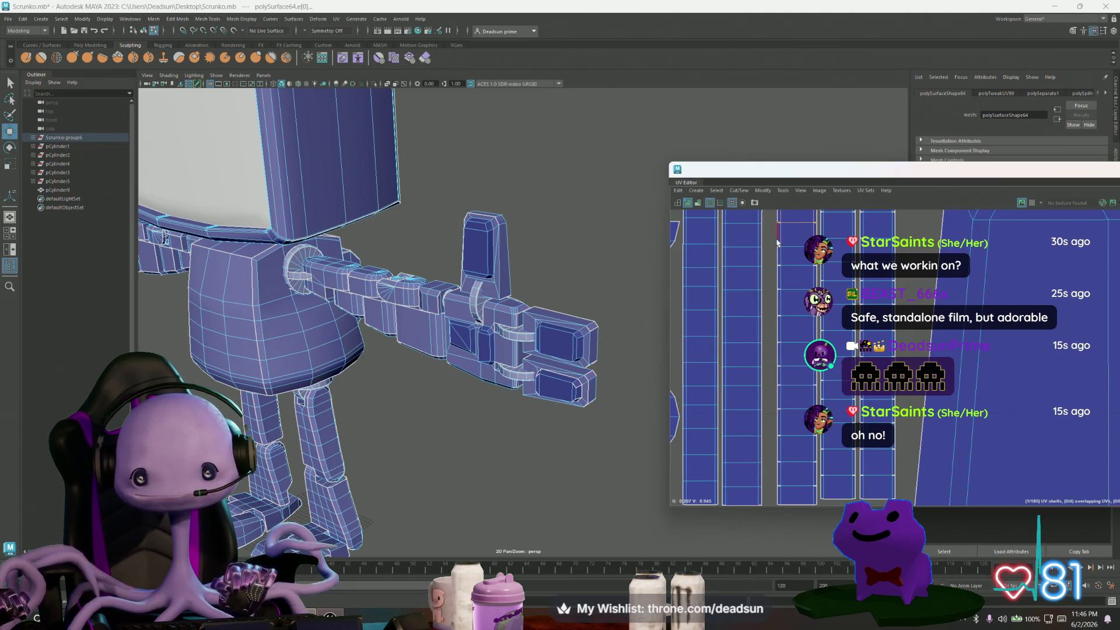
shift+click(816, 500)
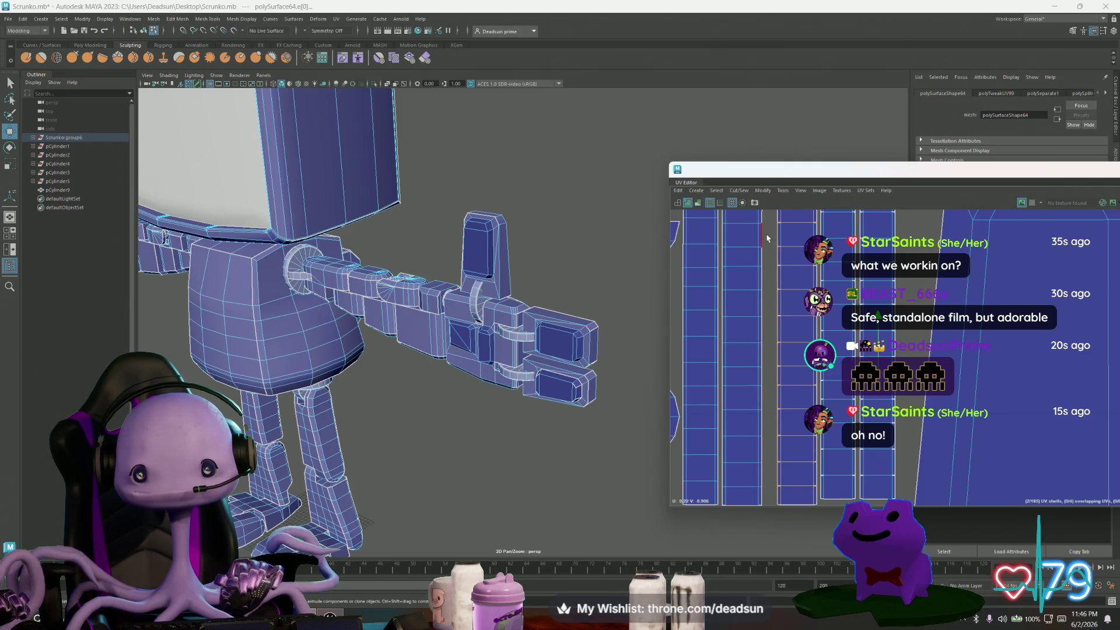